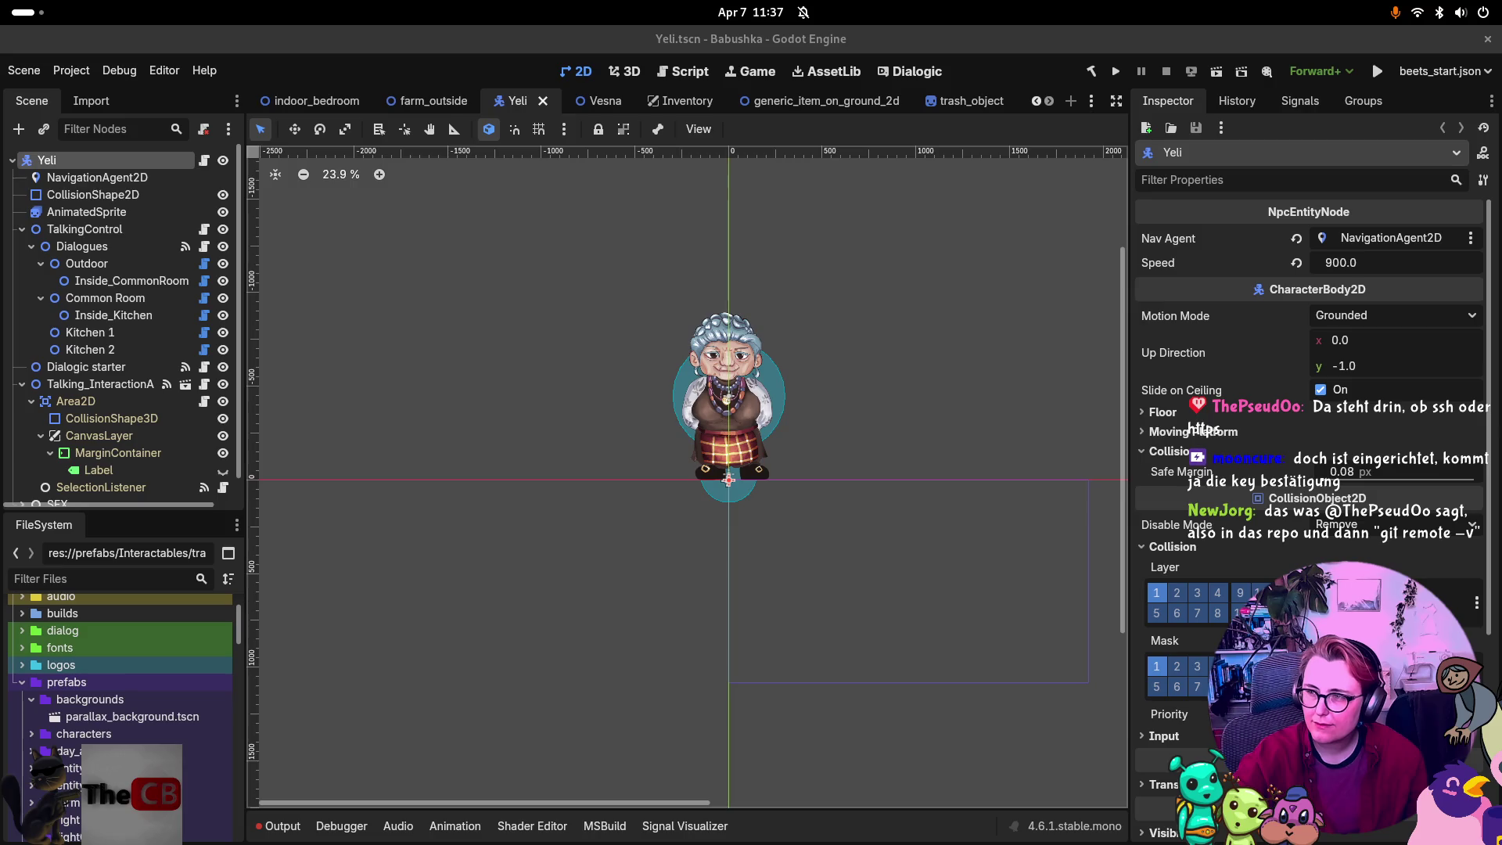
# In a terminal, enter Babushka/ and list its remotes with git remote -v.
pyautogui.press('super+t')
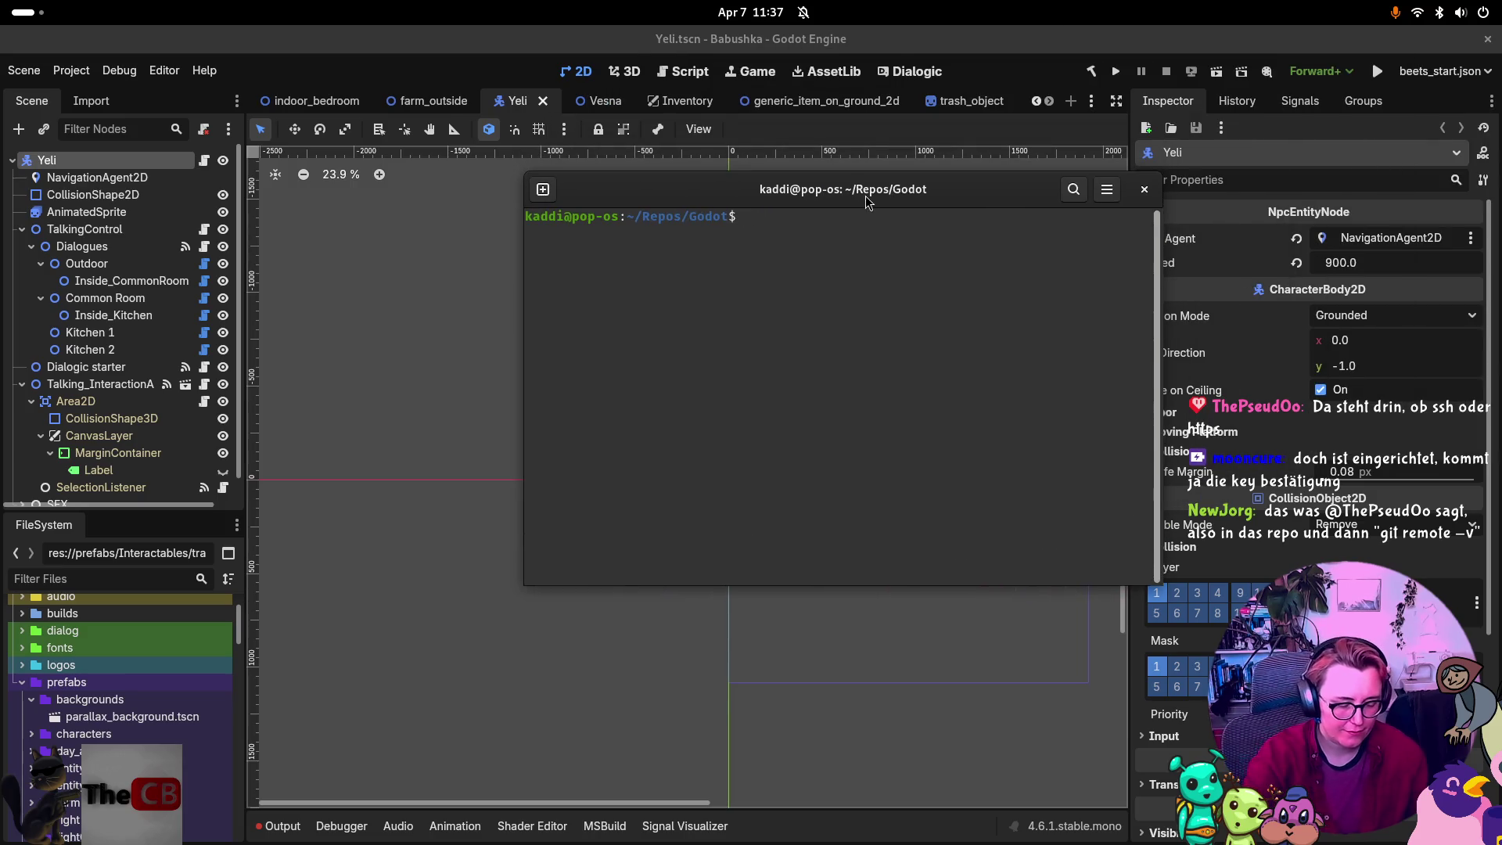
pyautogui.write('cd Babushka/')
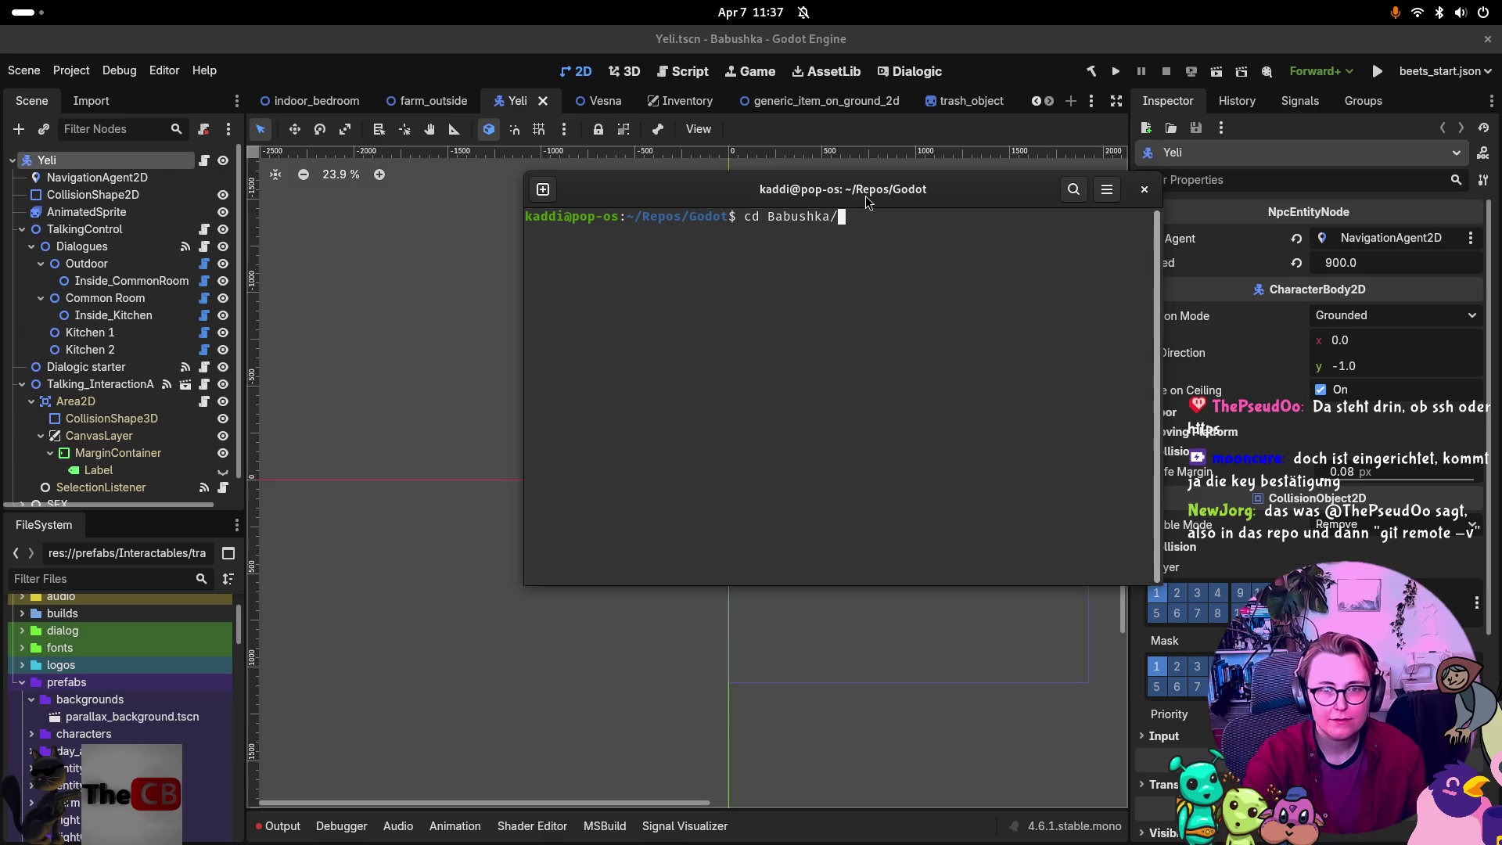
pyautogui.press('Return')
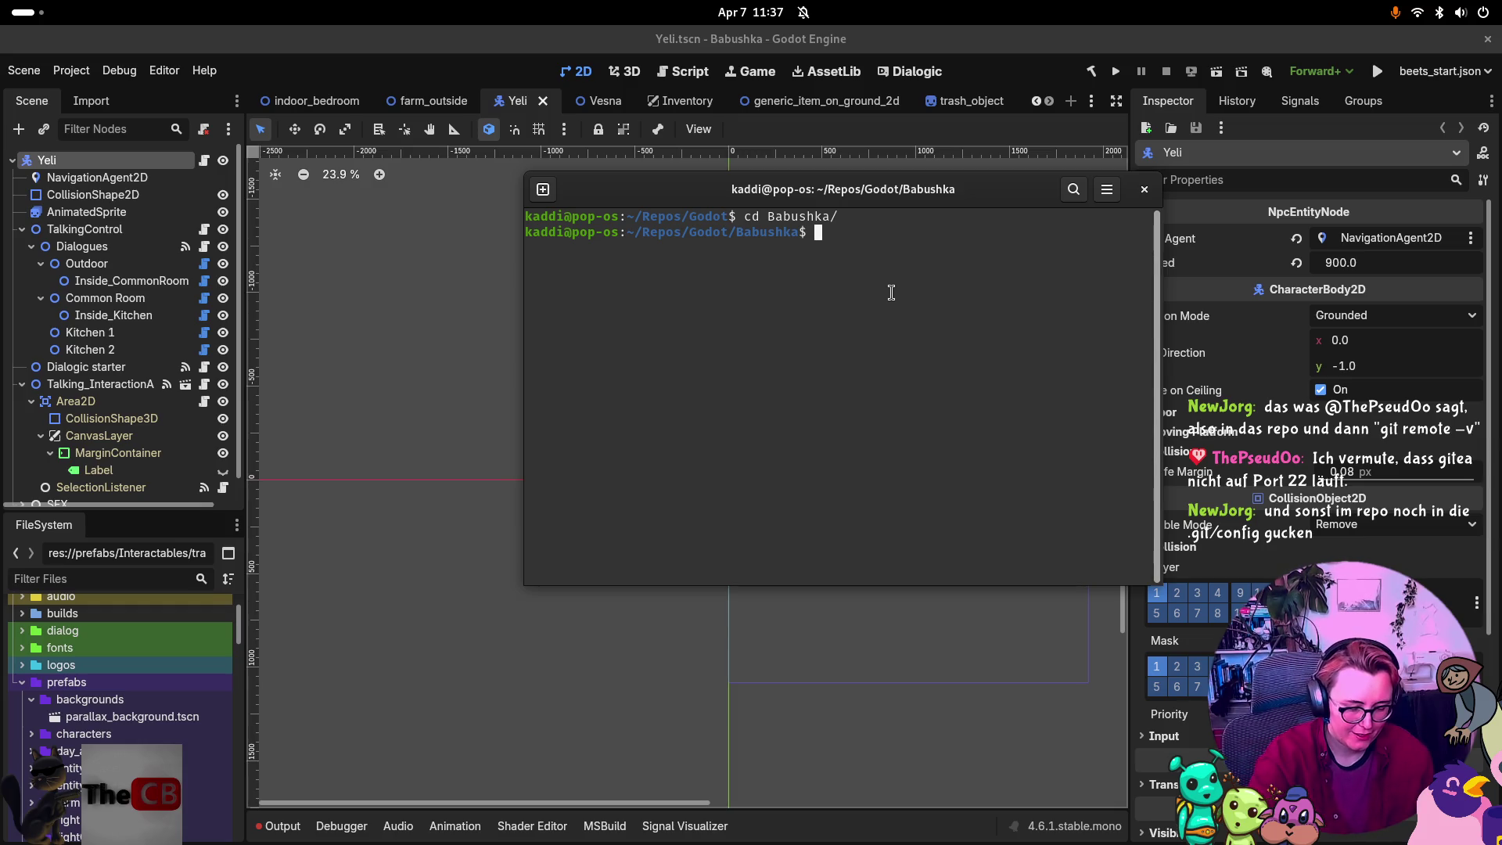
pyautogui.write('git remote ')
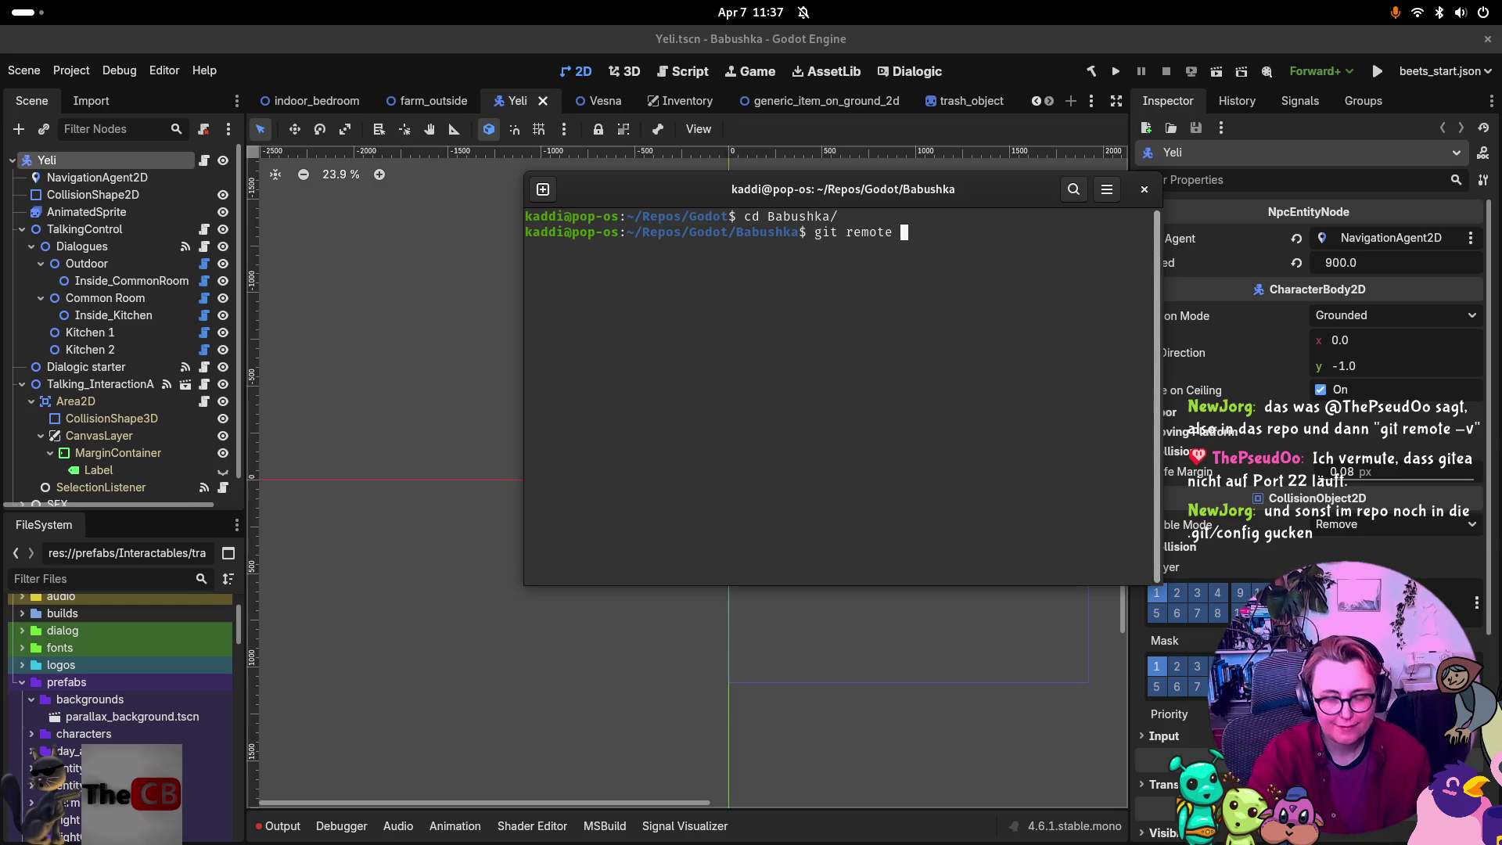
pyautogui.write('-v')
pyautogui.press('Return')
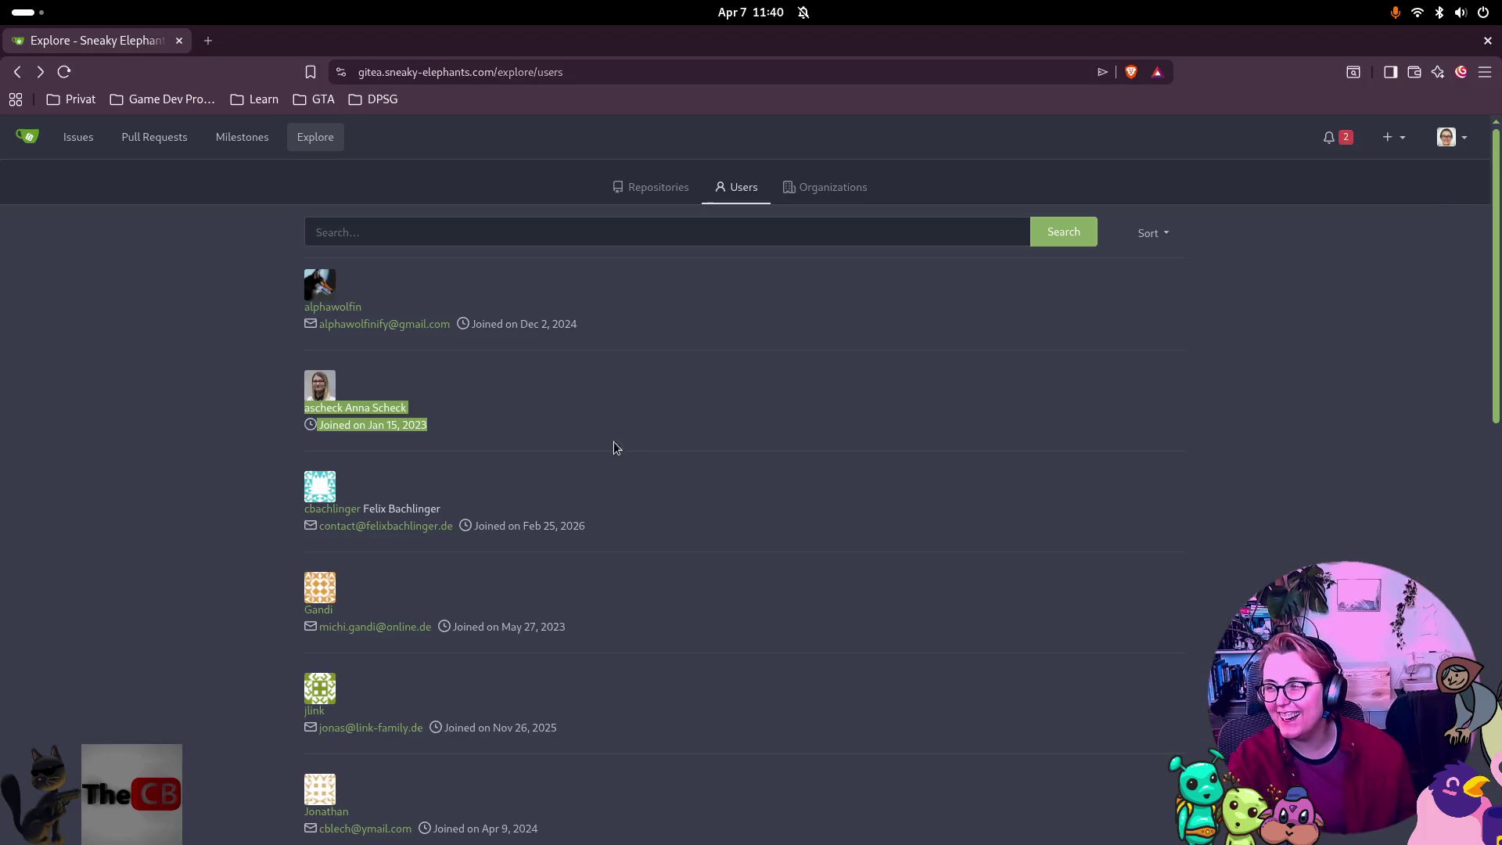
# Scroll down the Gitea users list, then return to the Godot editor.
pyautogui.scroll(-10, 725, 390)
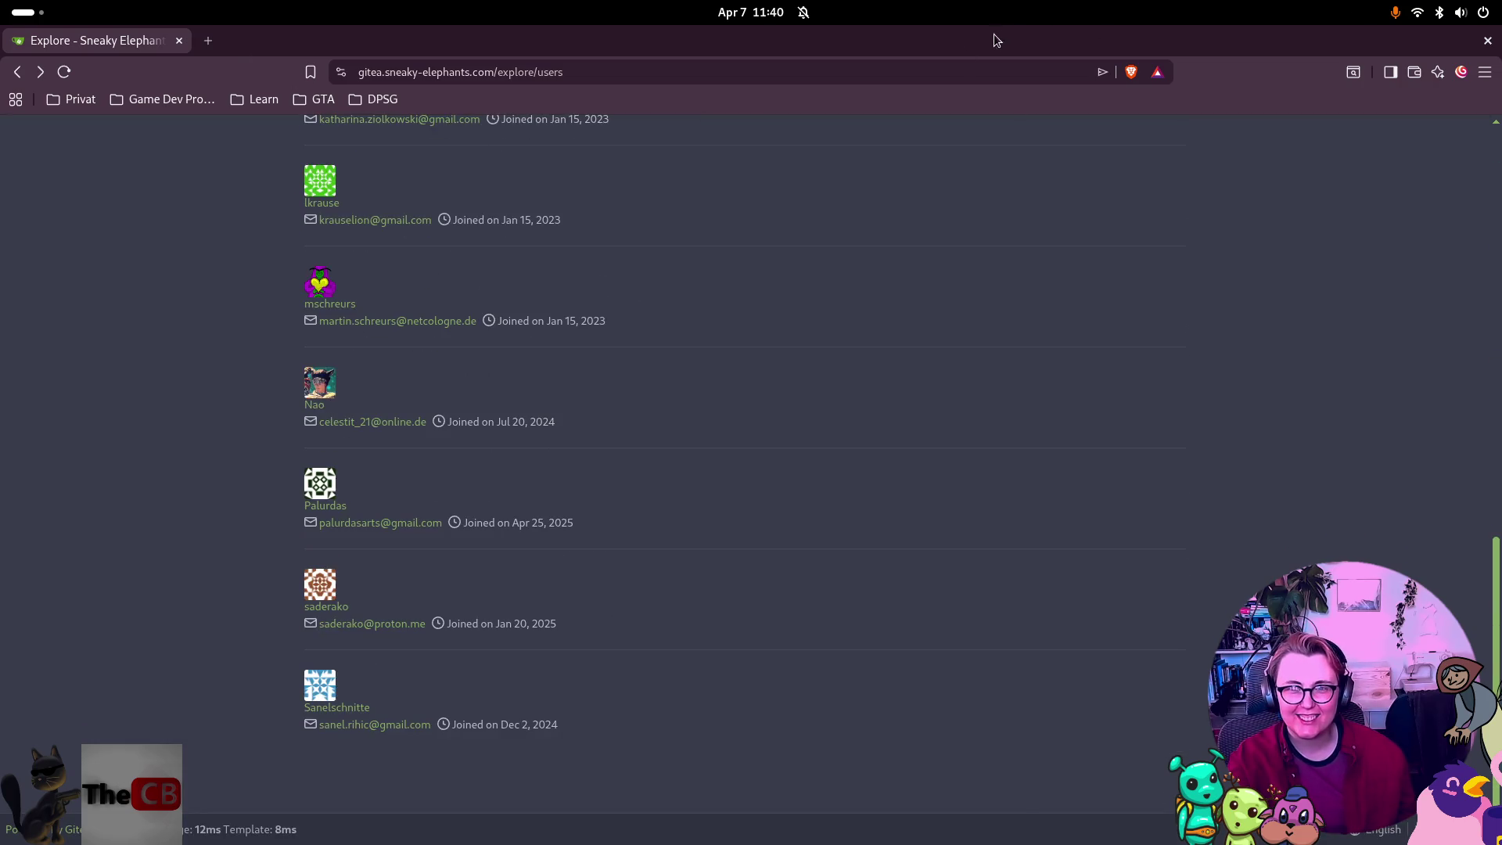
pyautogui.hotkey('alt', 'Tab')
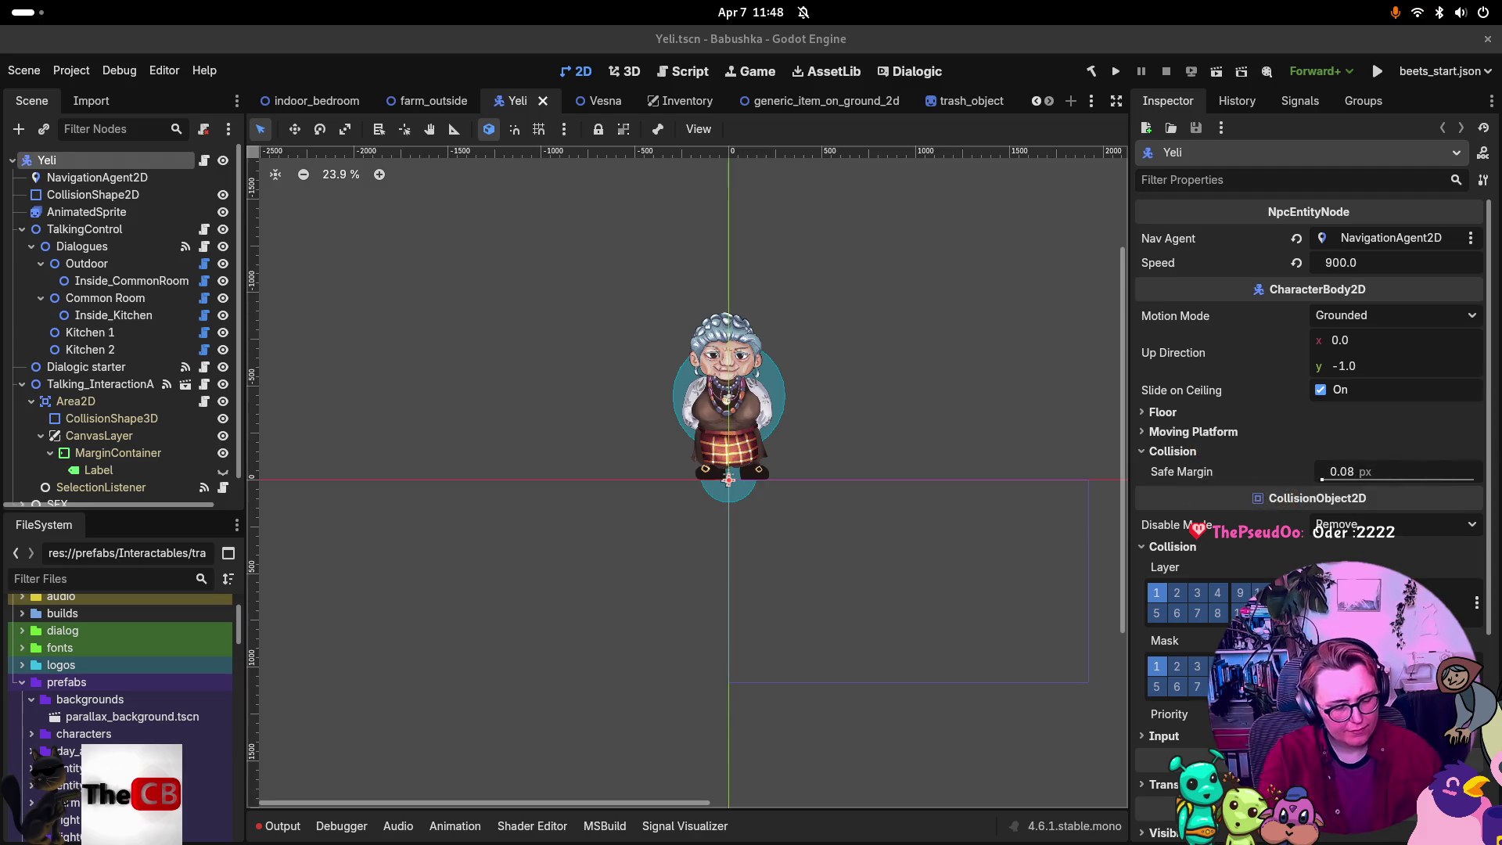
# Show the GNOME Activities overview of all open windows.
pyautogui.press('super')
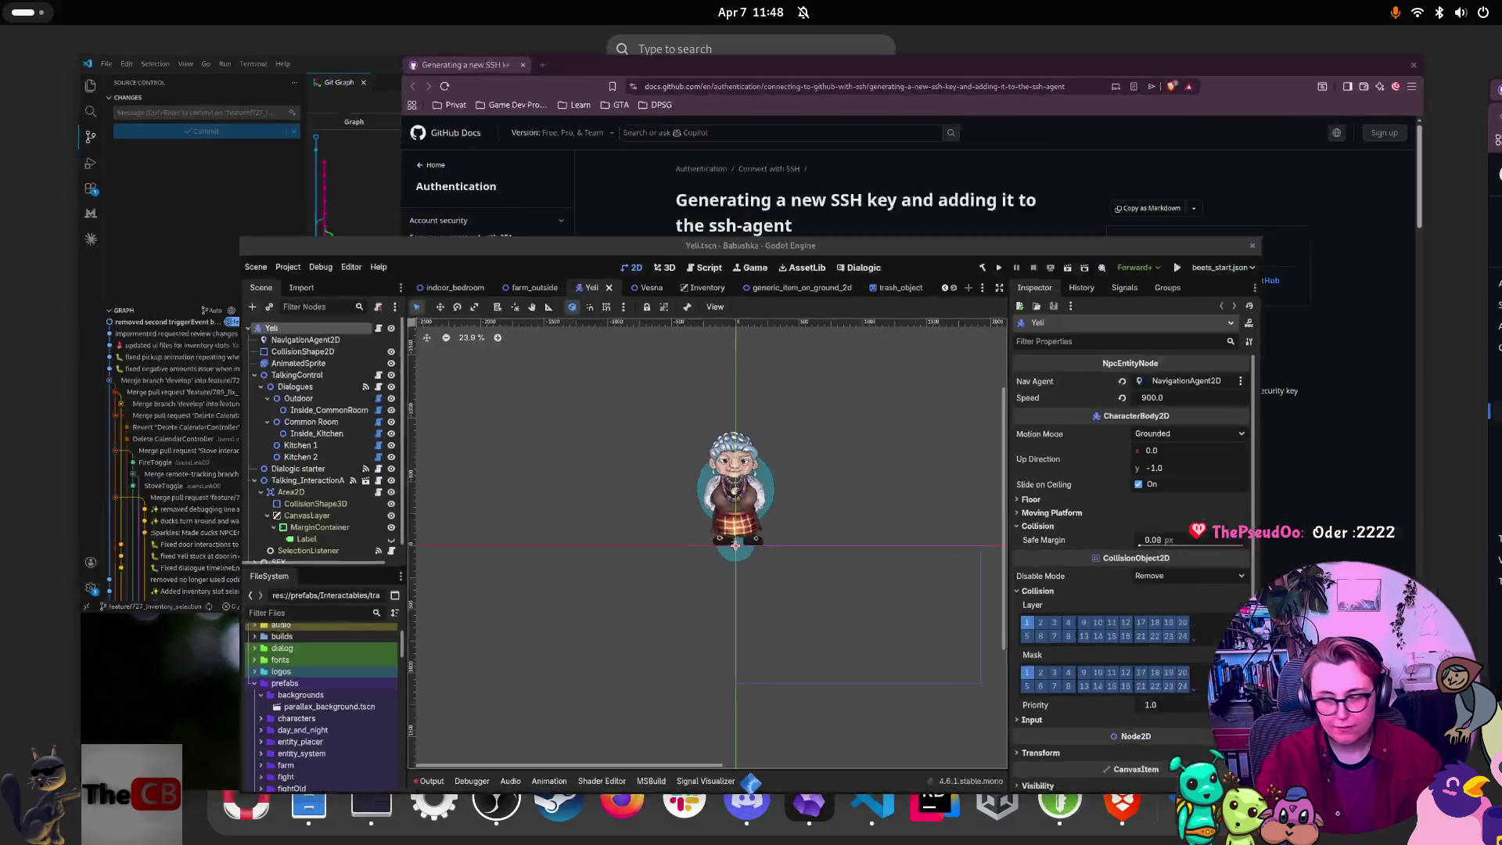
# Return to the Godot editor's Yeli scene and collapse the prefabs folder.
pyautogui.press('super')
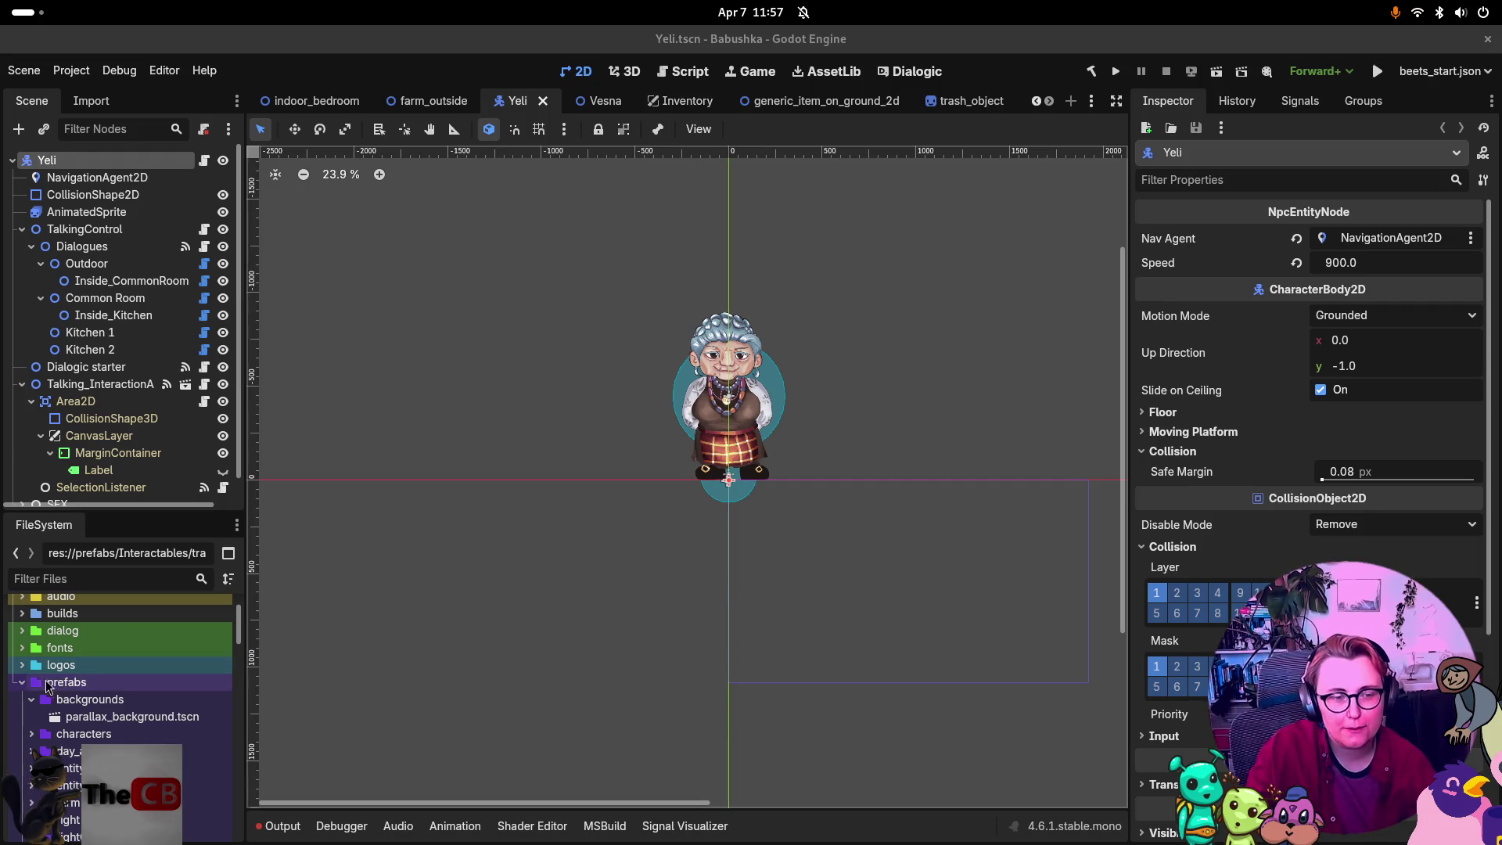
pyautogui.click(22, 682)
# Browse the scripts and scenes folders, then make the FileSystem dock taller and wider.
pyautogui.click(23, 751)
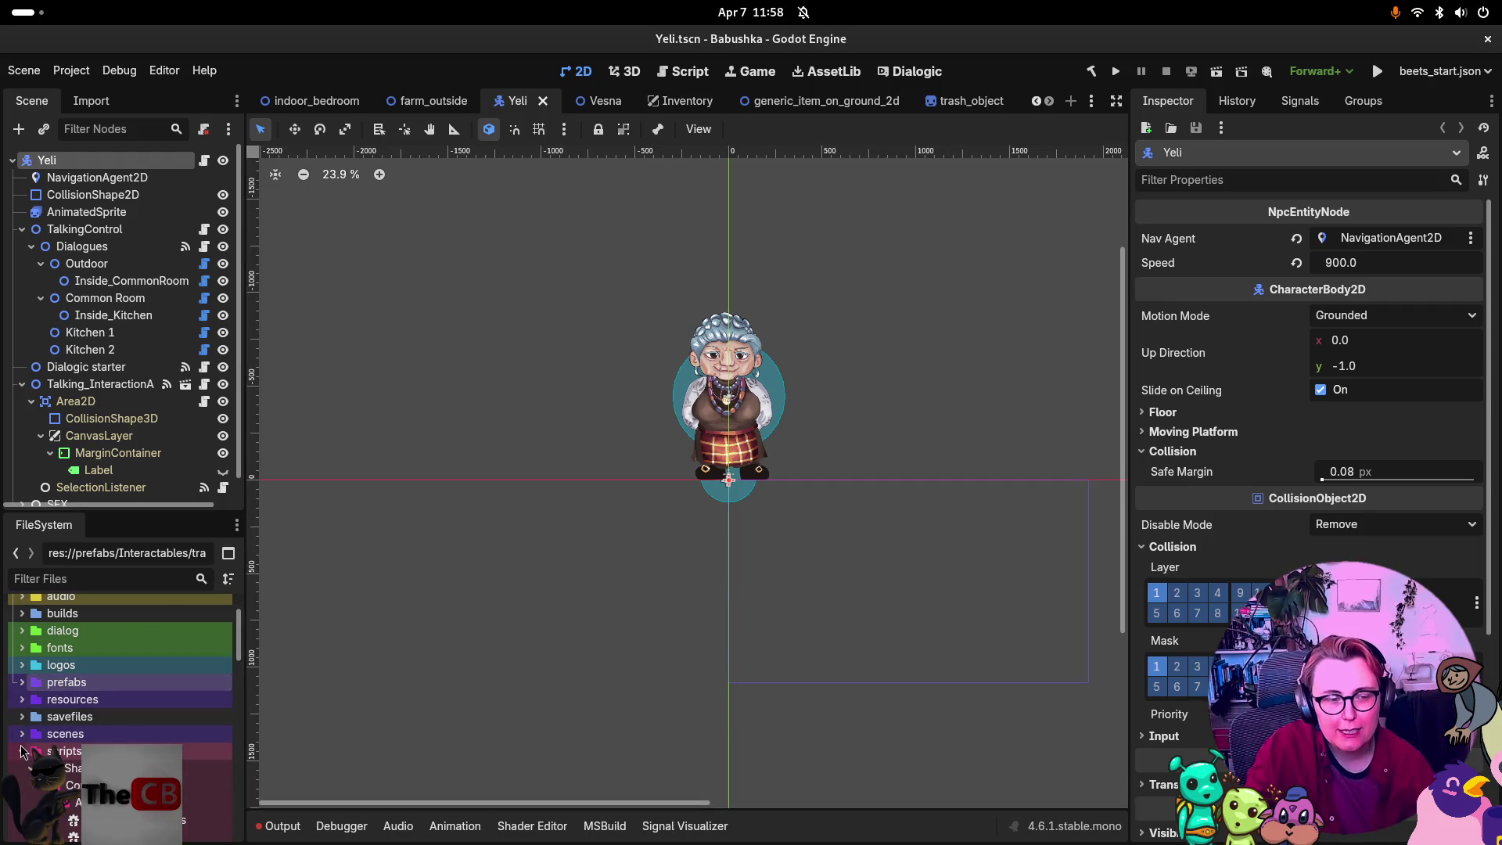
pyautogui.scroll(2, 31, 743)
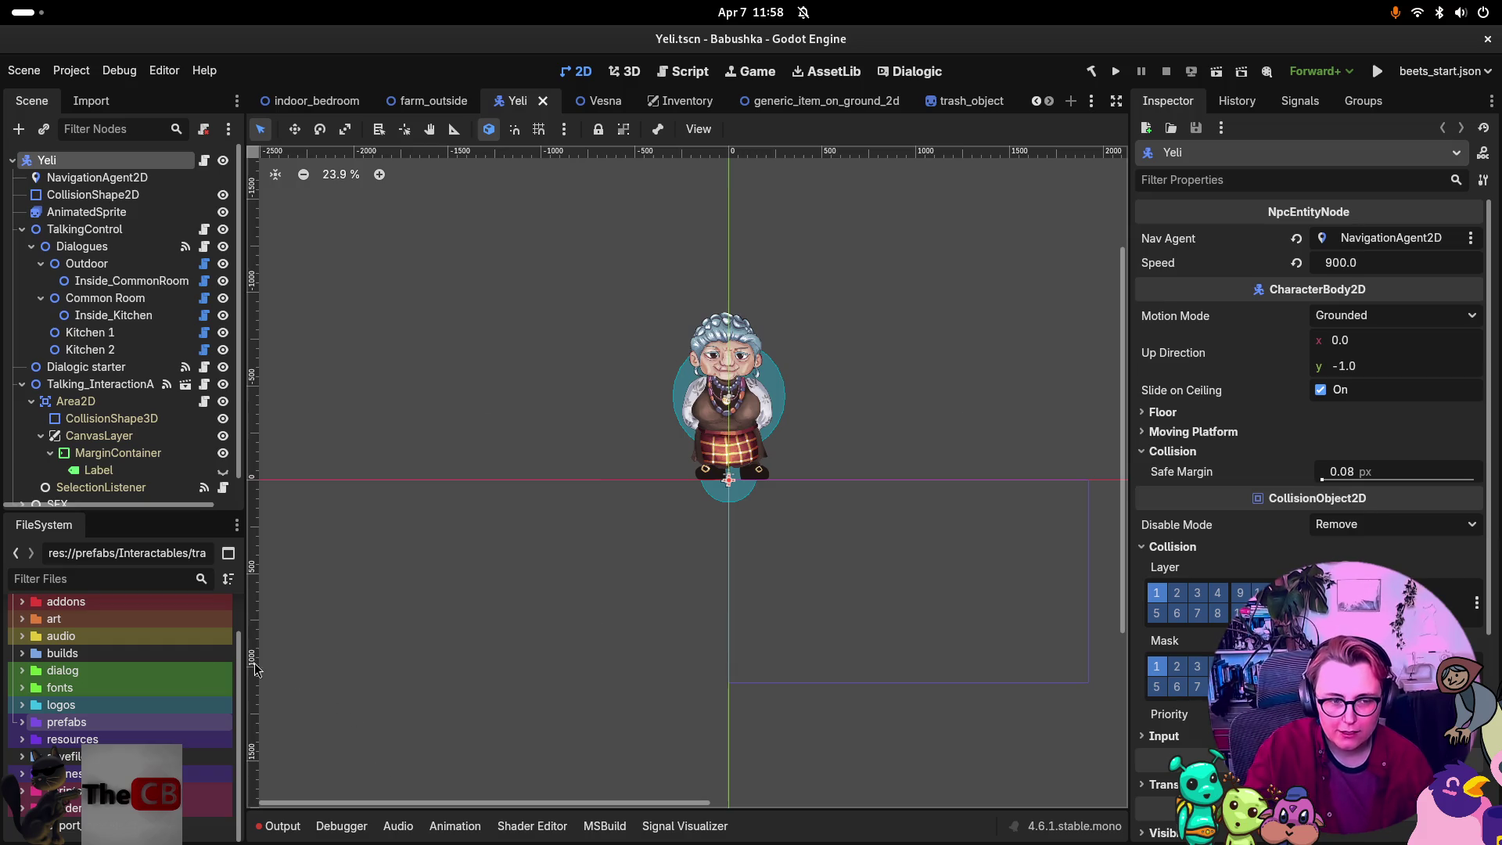
pyautogui.click(22, 773)
pyautogui.scroll(-1, 39, 751)
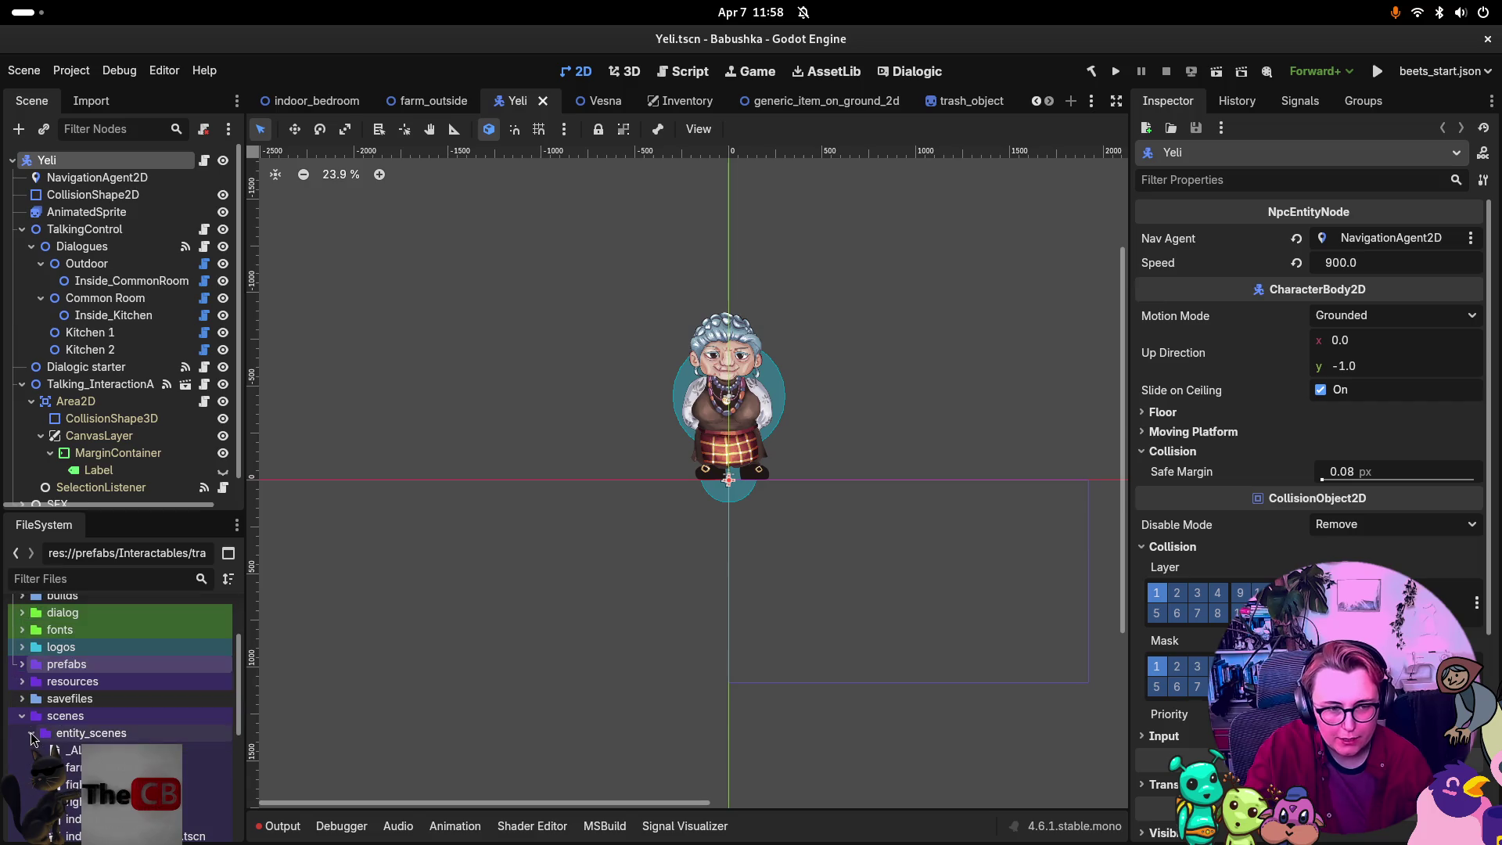
pyautogui.click(31, 733)
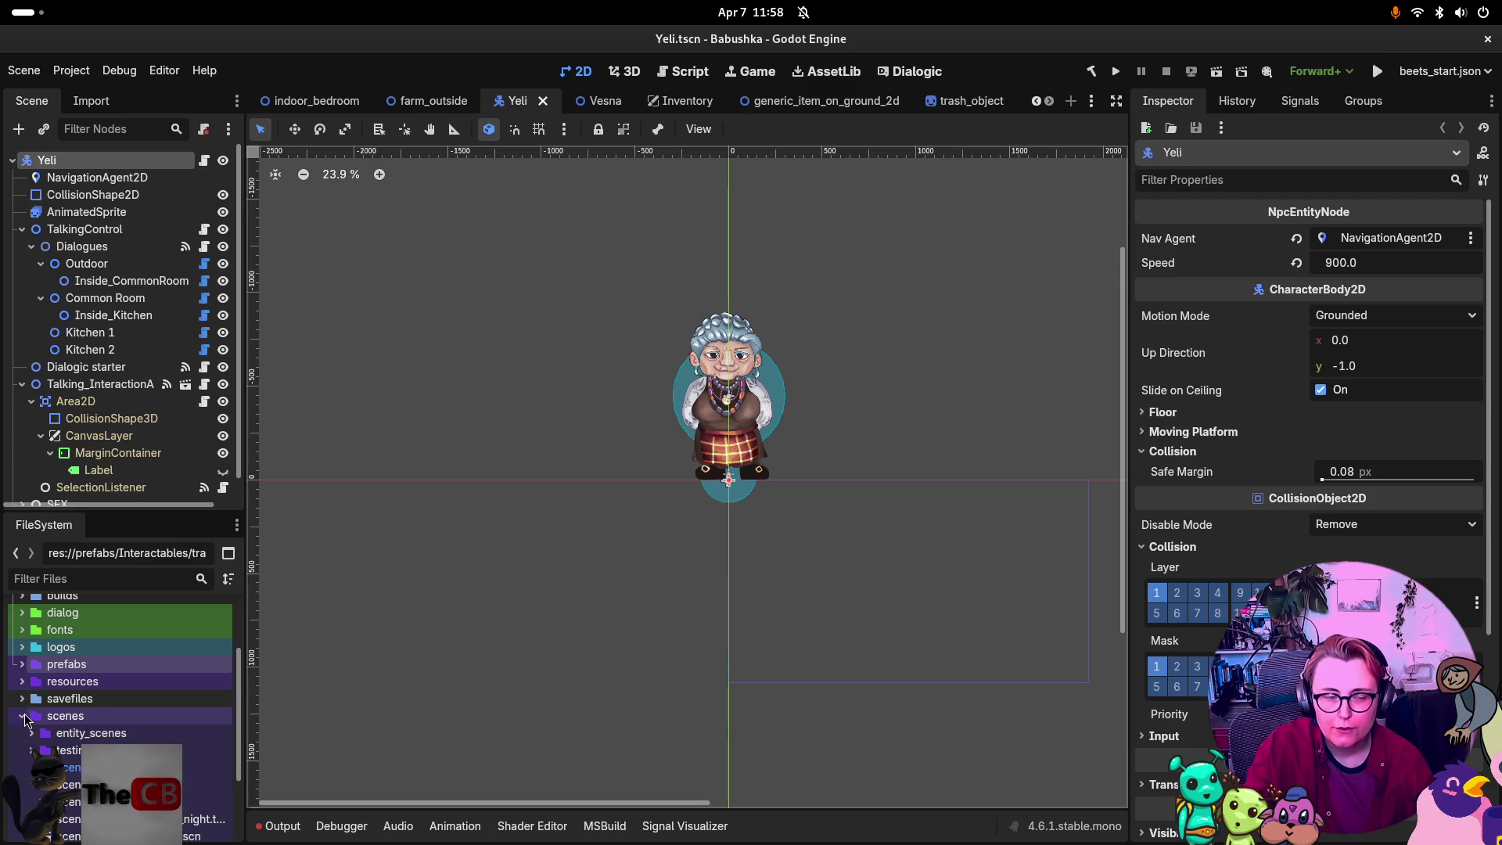
pyautogui.moveTo(205, 508); pyautogui.dragTo(212, 327)
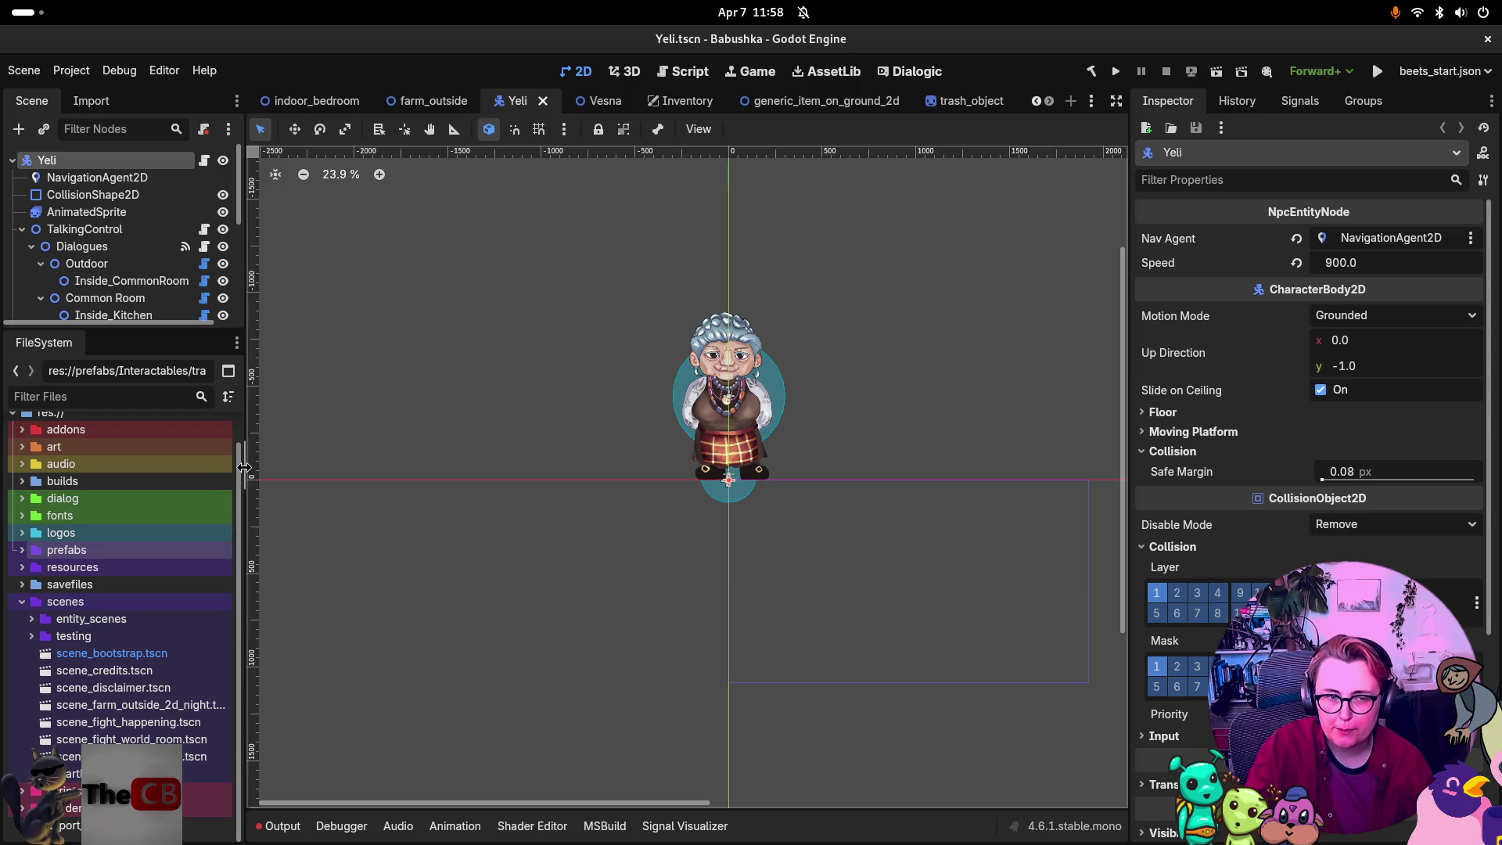
pyautogui.moveTo(243, 476); pyautogui.dragTo(287, 479)
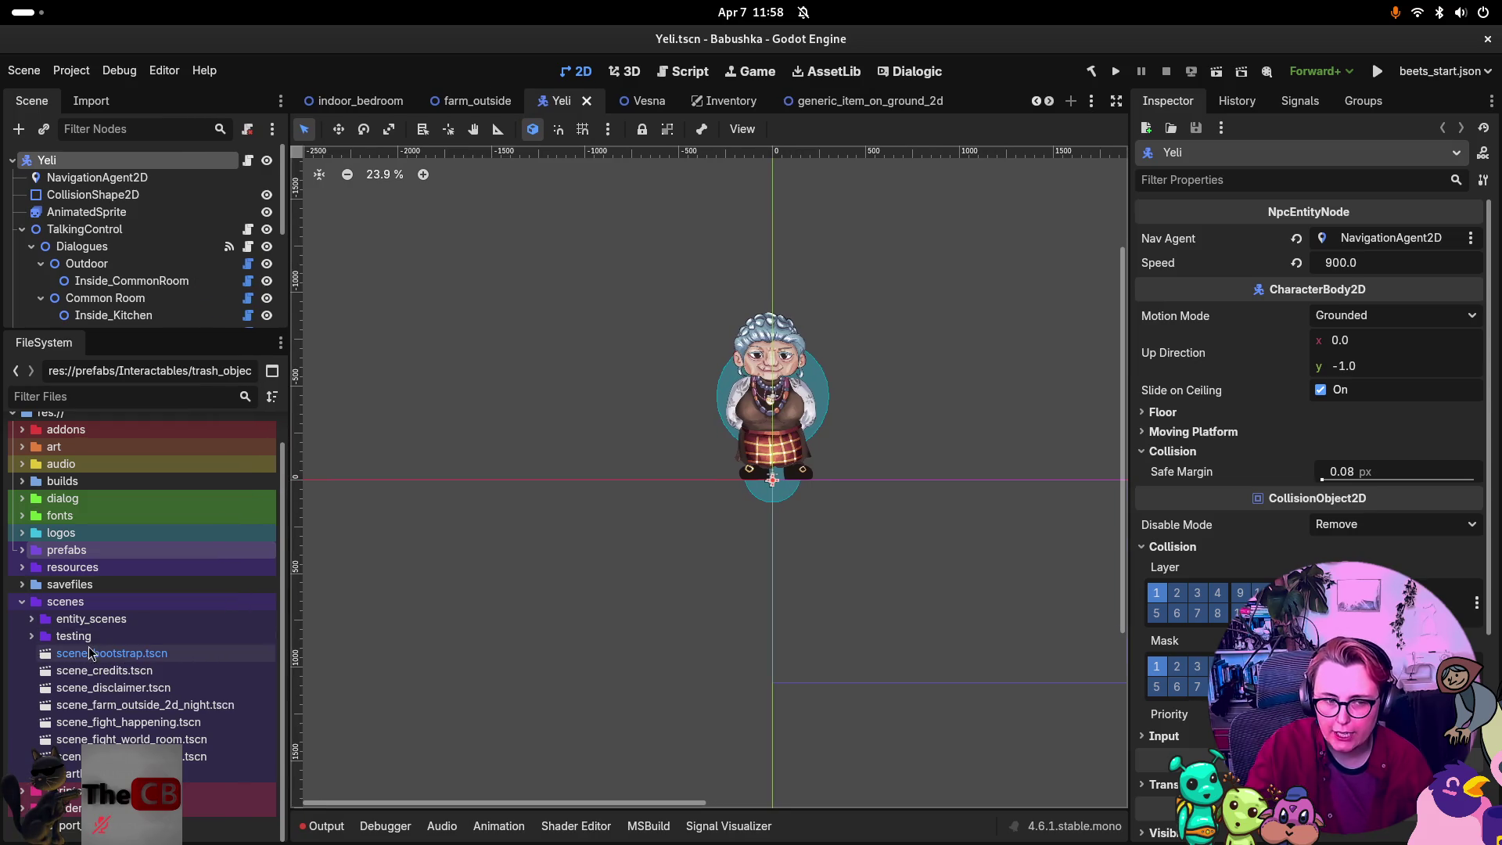
# Collapse scenes, expand prefabs, and open parallax_background.tscn from backgrounds.
pyautogui.click(25, 606)
pyautogui.click(22, 603)
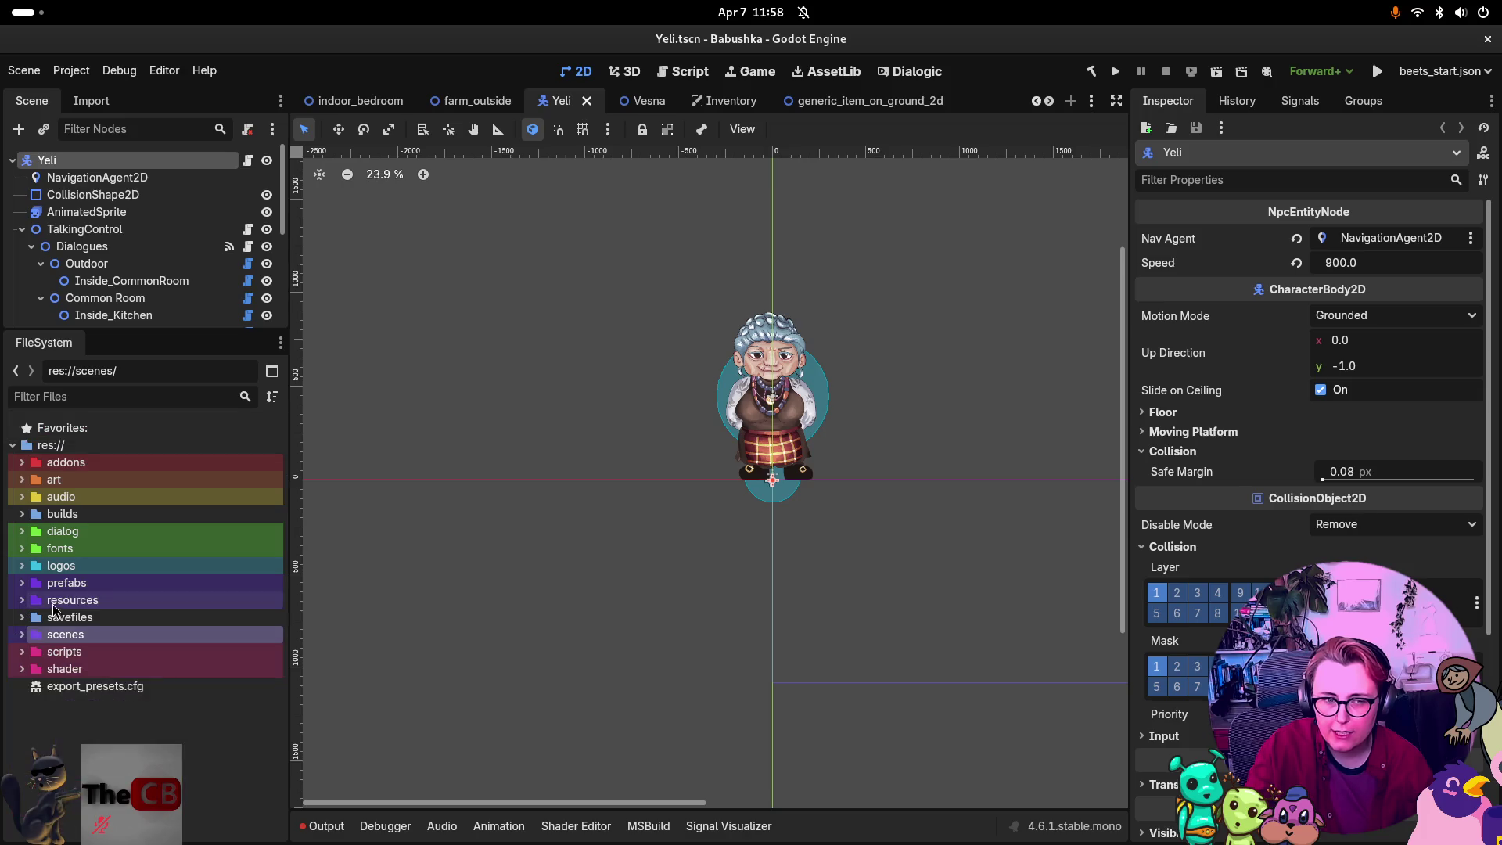
pyautogui.click(72, 584)
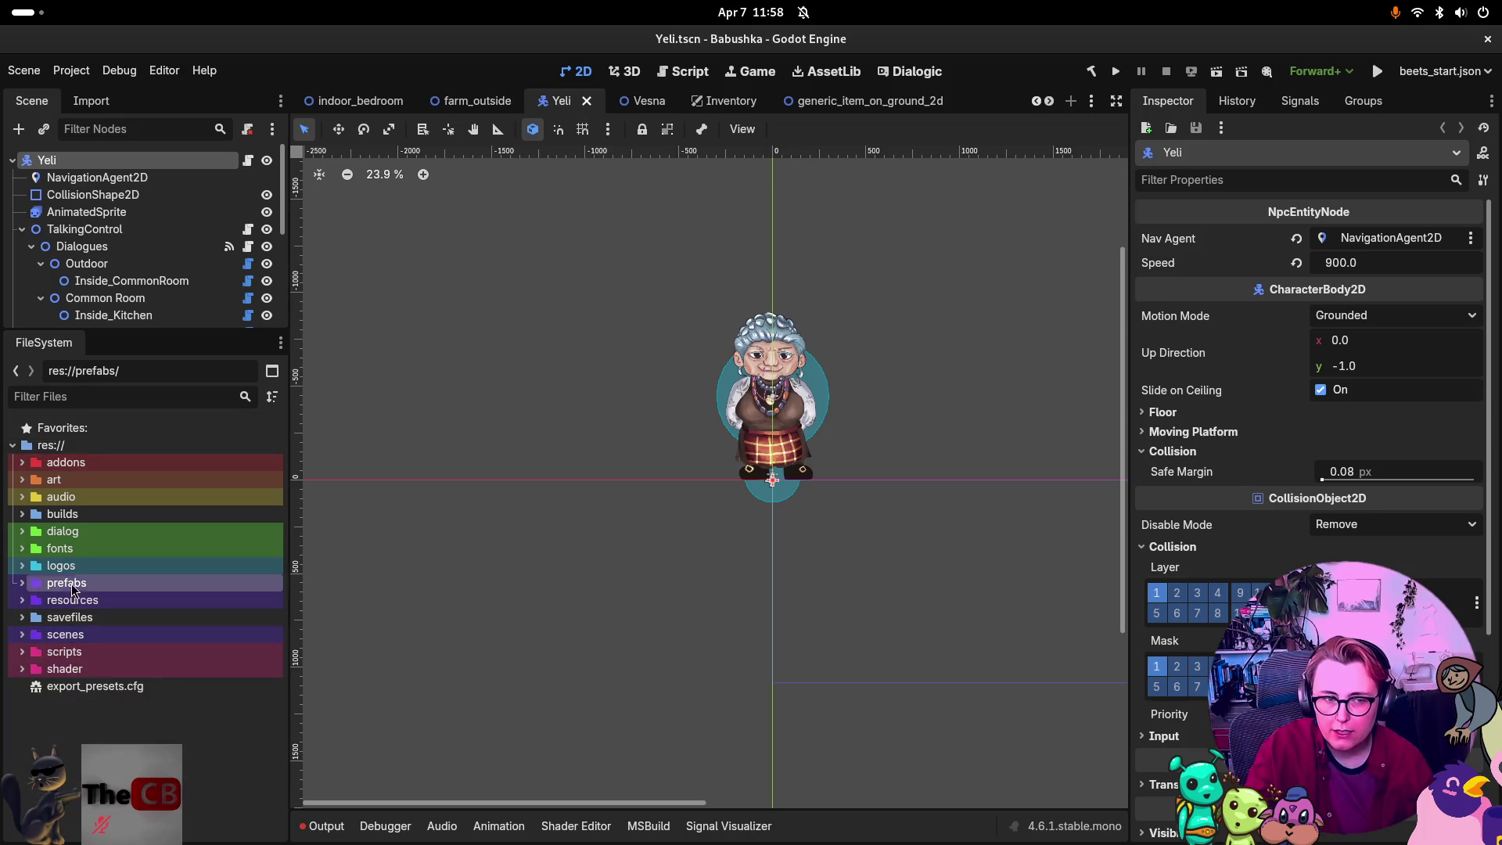
pyautogui.click(91, 636)
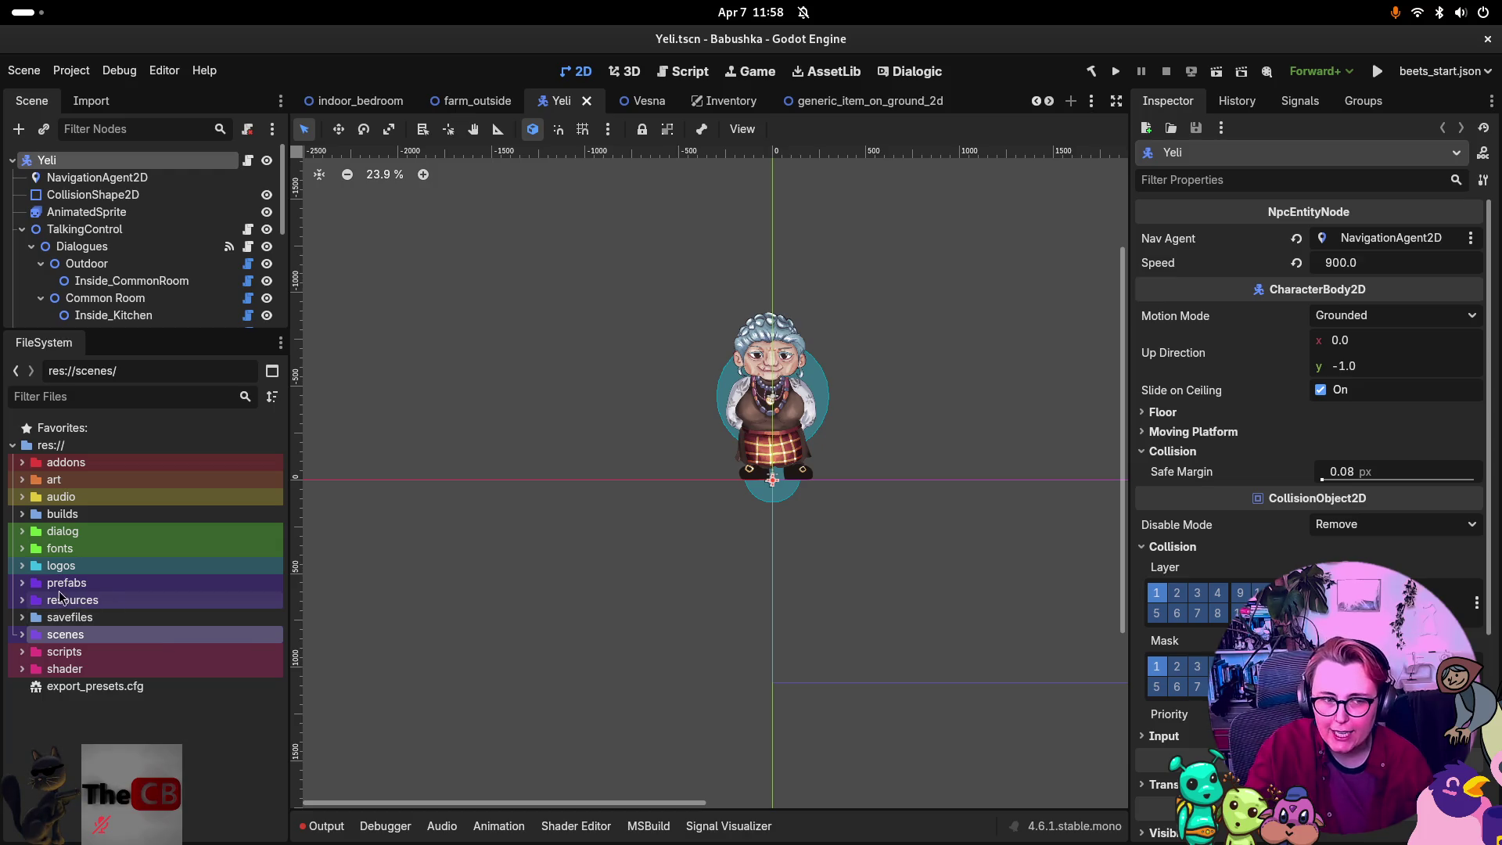
pyautogui.click(21, 583)
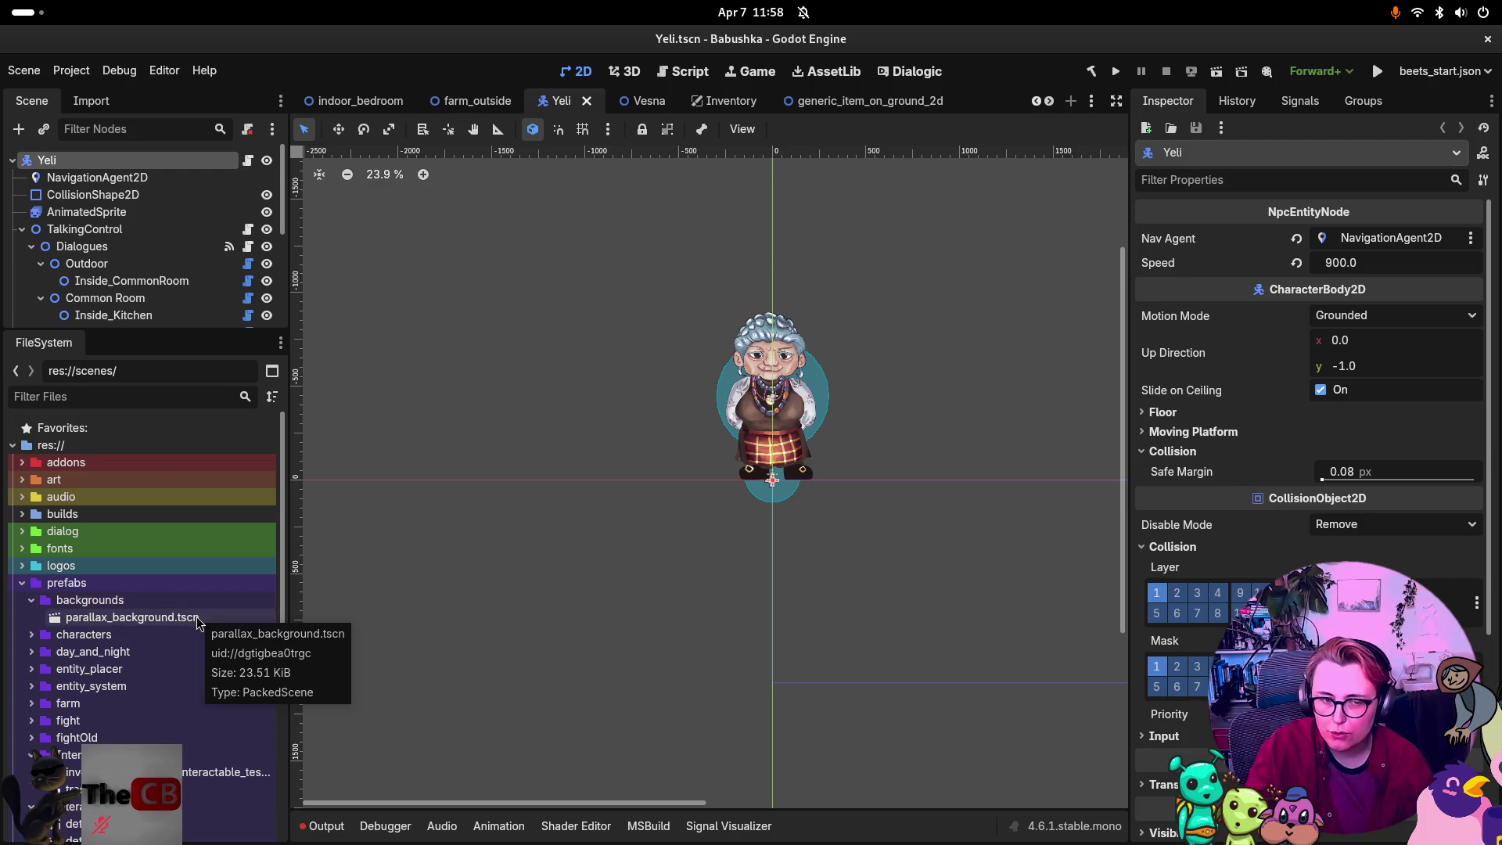
pyautogui.doubleClick(181, 618)
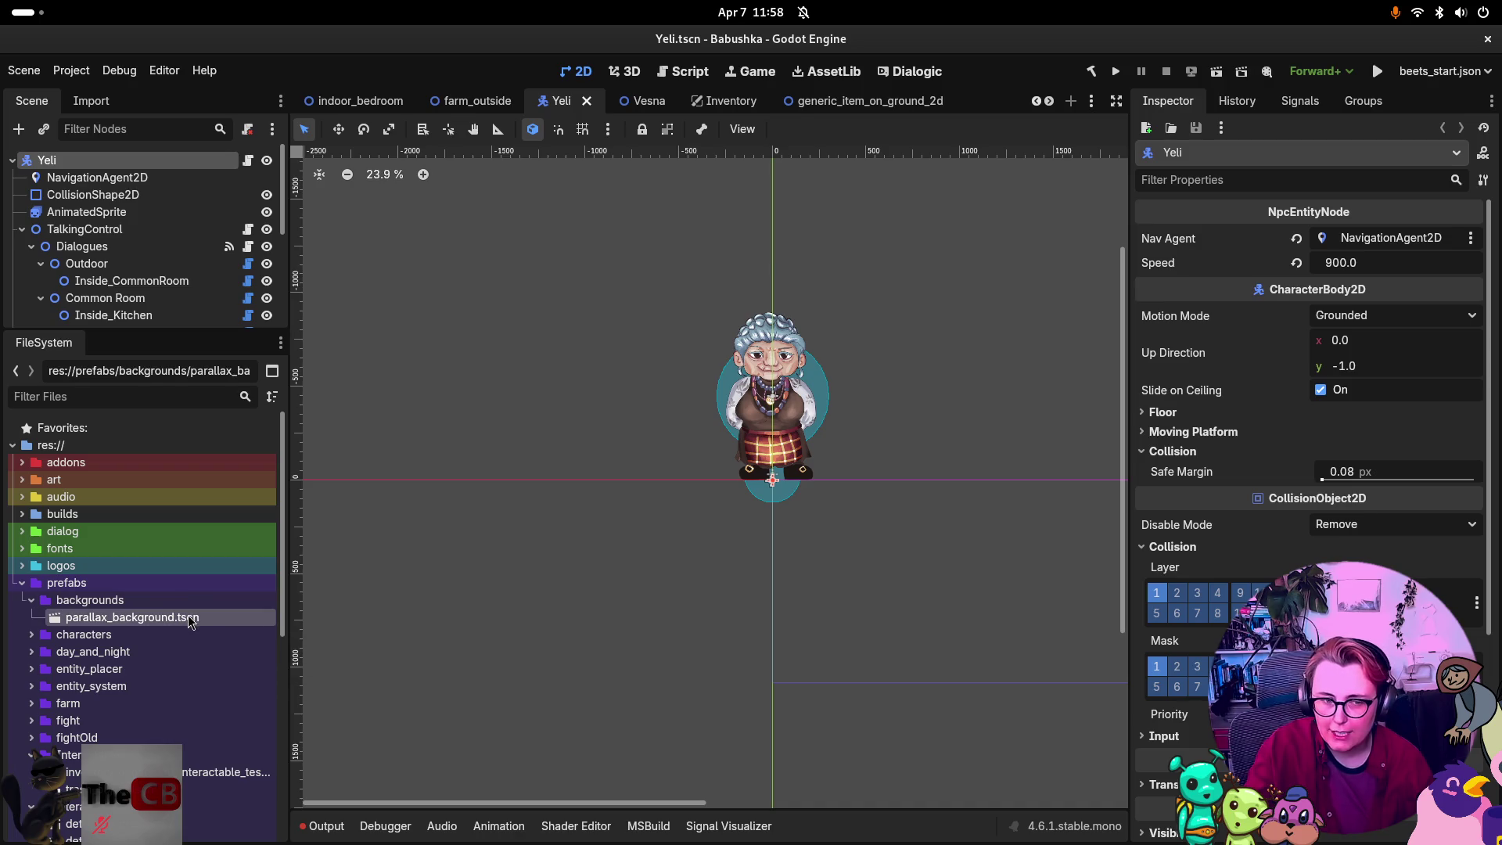
# Pan to the forest background, enlarge the scene tree, then open Chugar.tscn from characters.
pyautogui.scroll(-5, 776, 538)
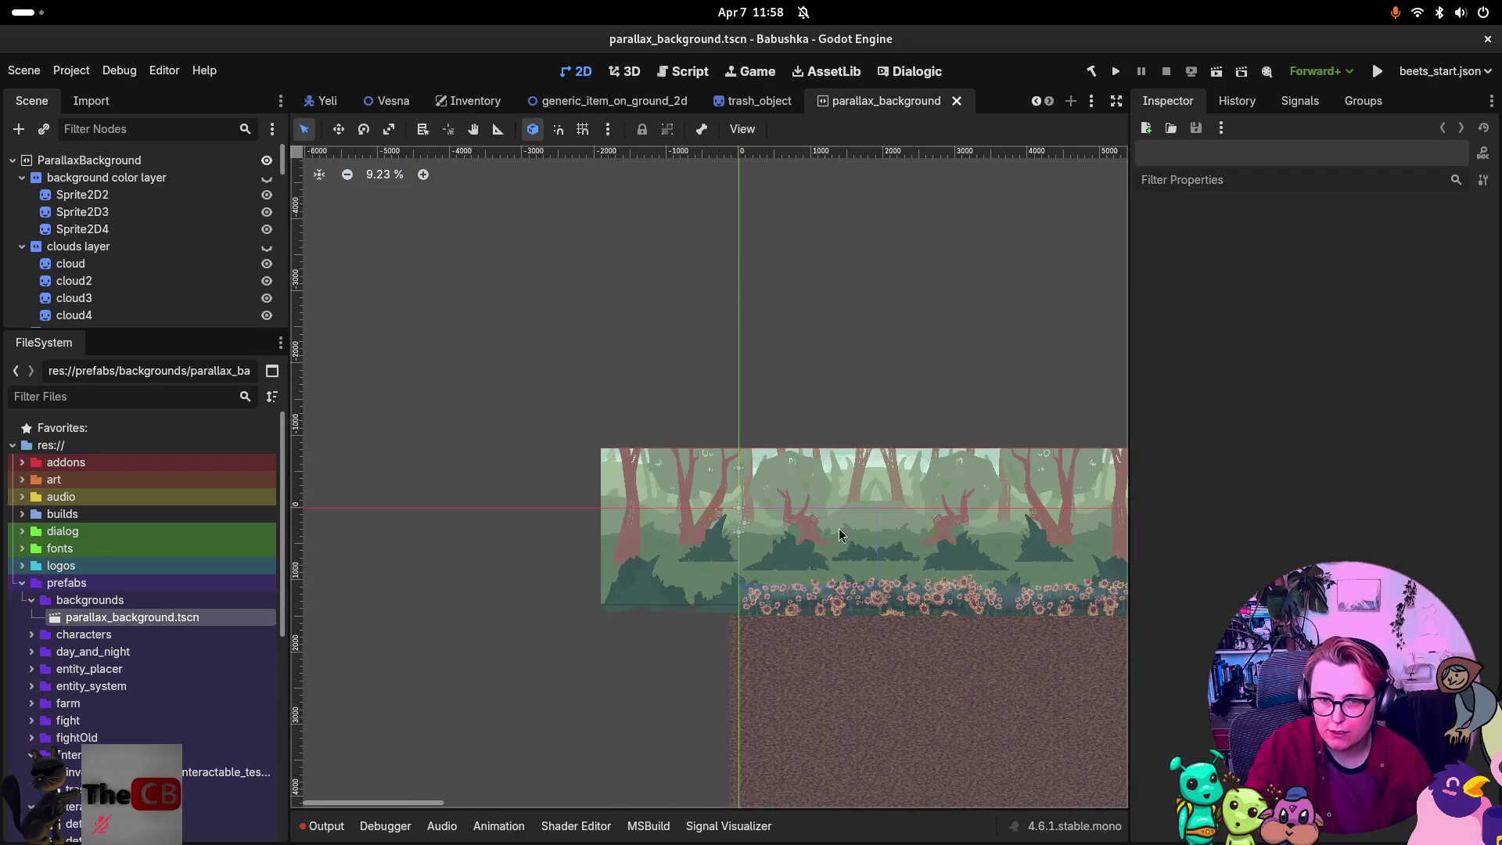
pyautogui.moveTo(777, 538); pyautogui.dragTo(603, 473)
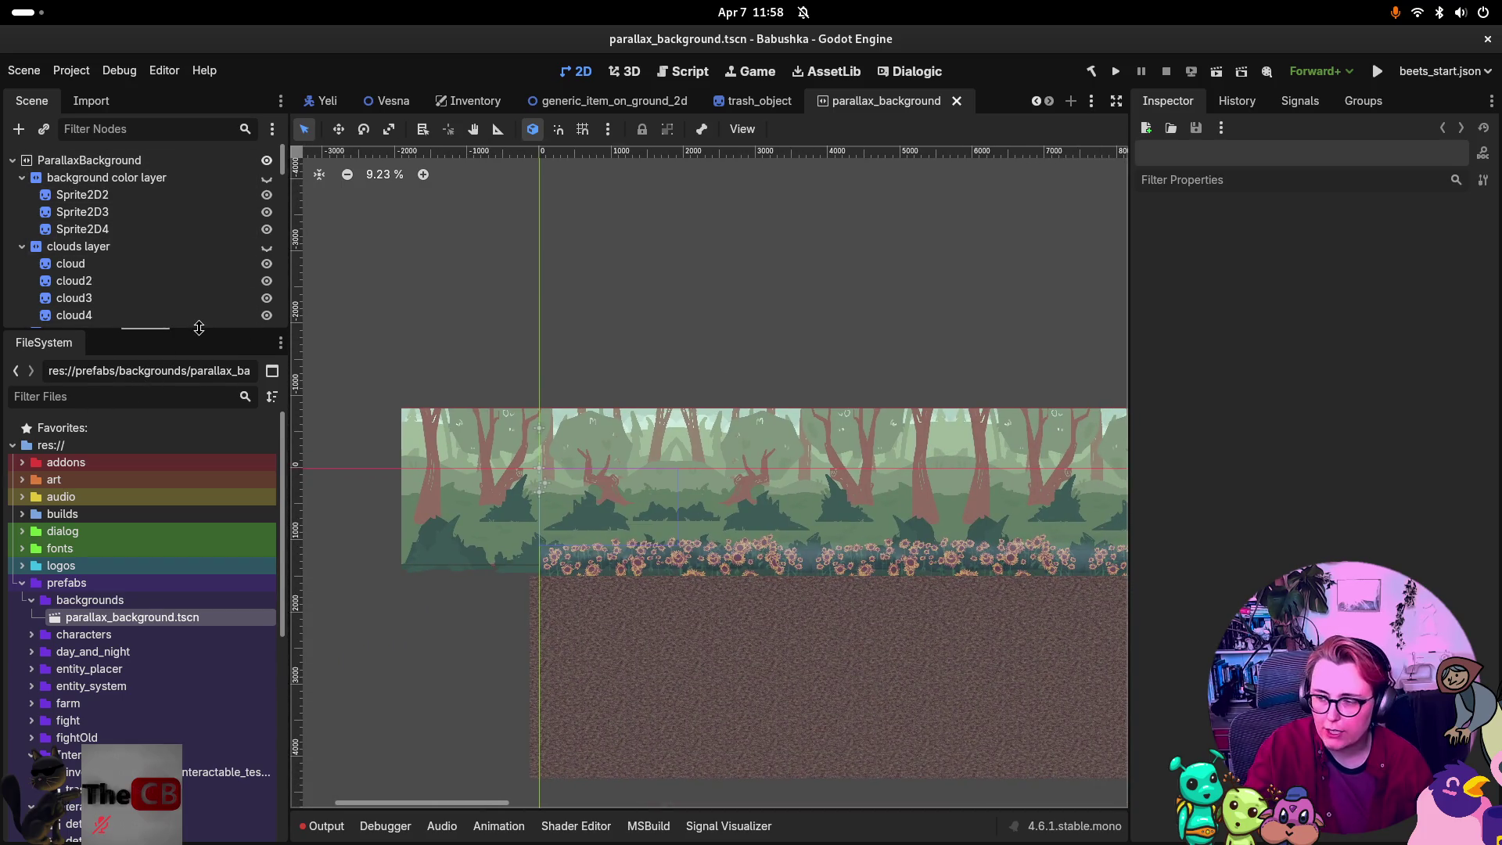
pyautogui.moveTo(198, 328); pyautogui.dragTo(189, 363)
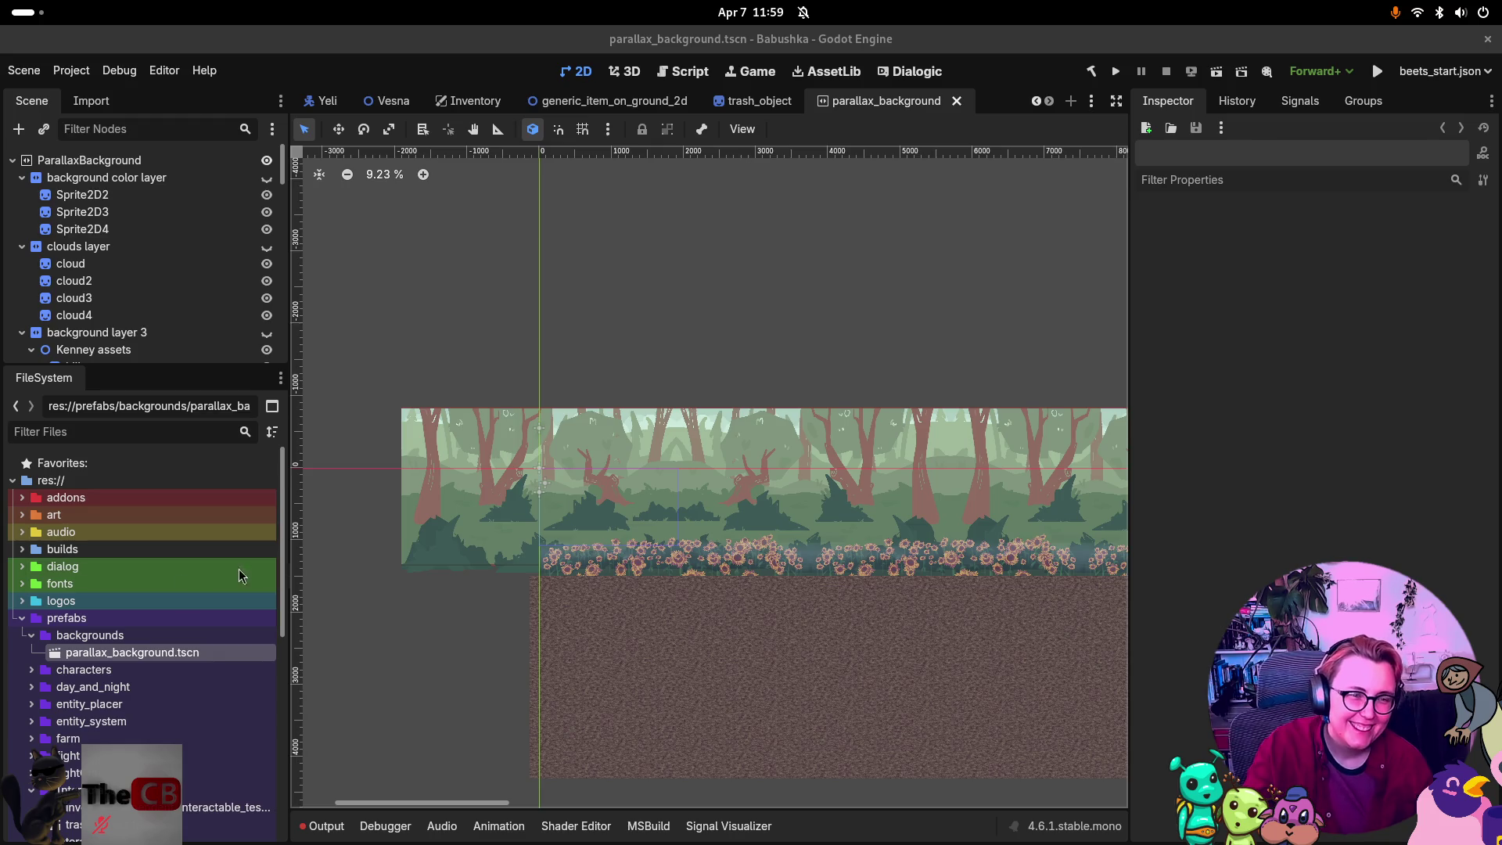
pyautogui.click(31, 670)
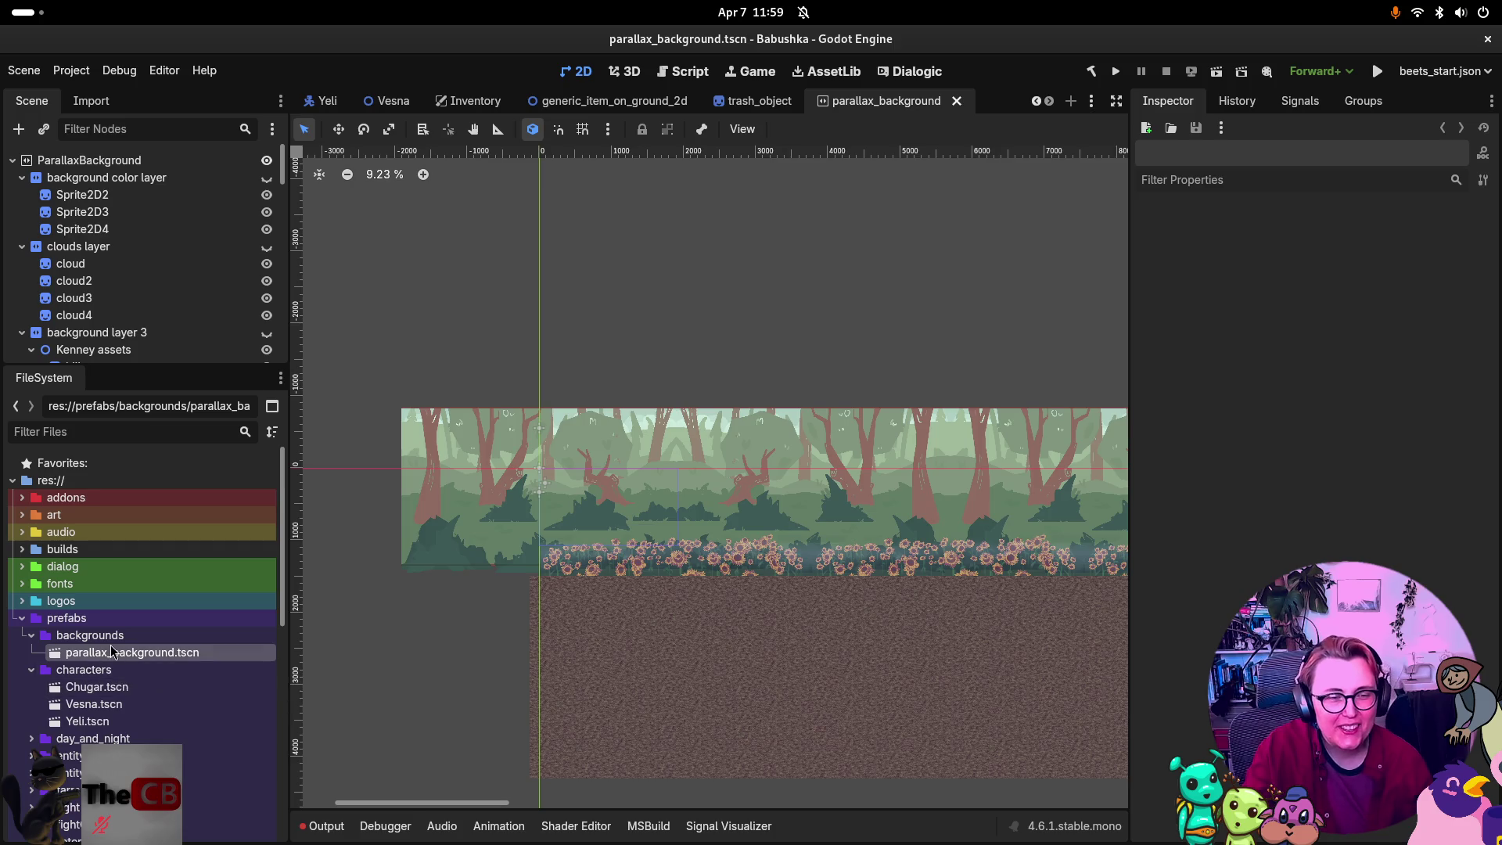
pyautogui.doubleClick(199, 692)
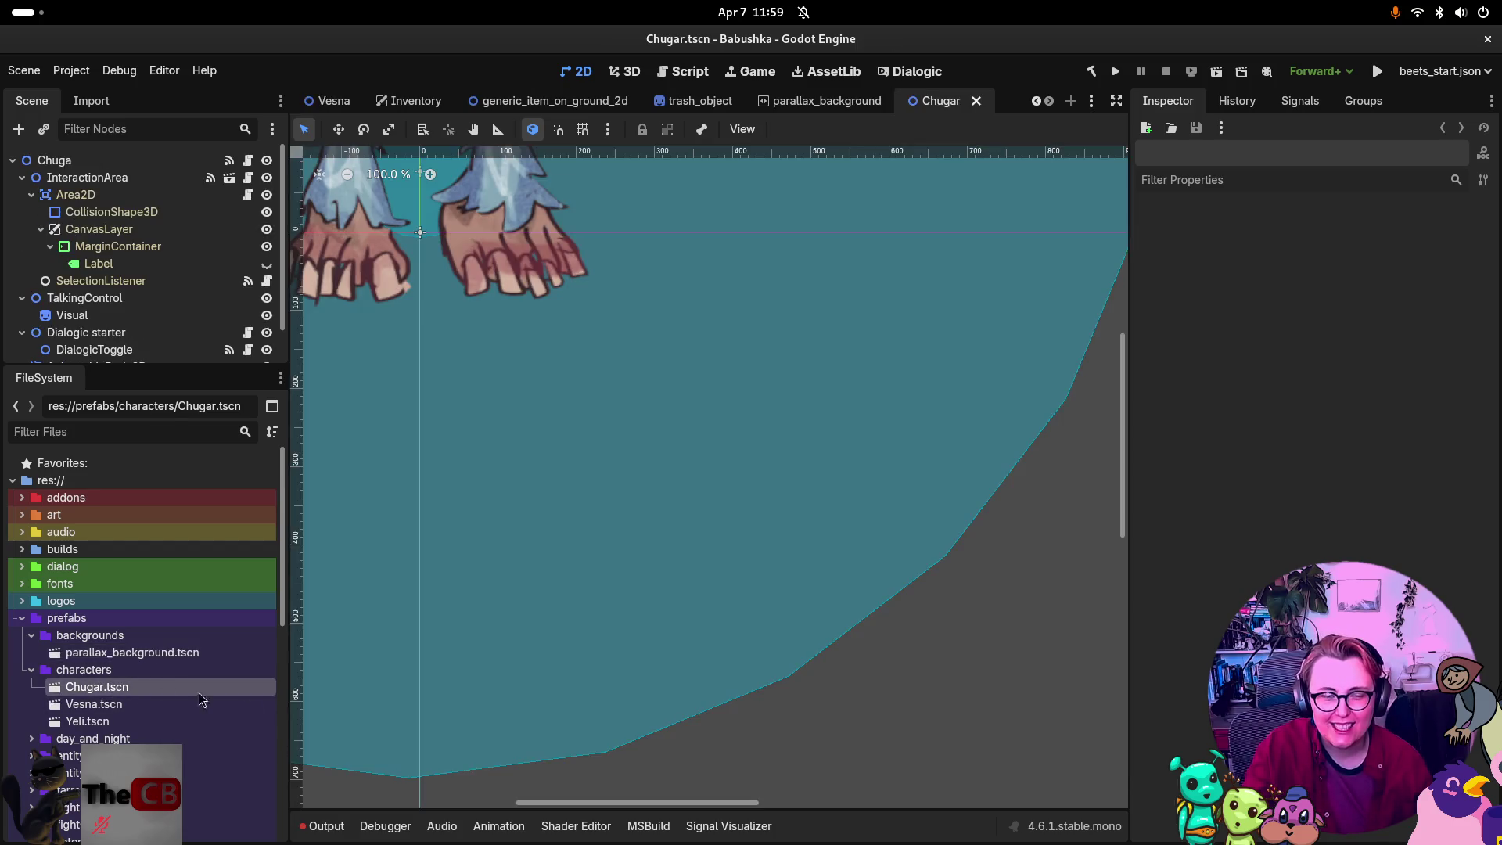
# Collapse the backgrounds and characters folders and expand UI > Book to reveal Book.tscn.
pyautogui.scroll(-10, 688, 316)
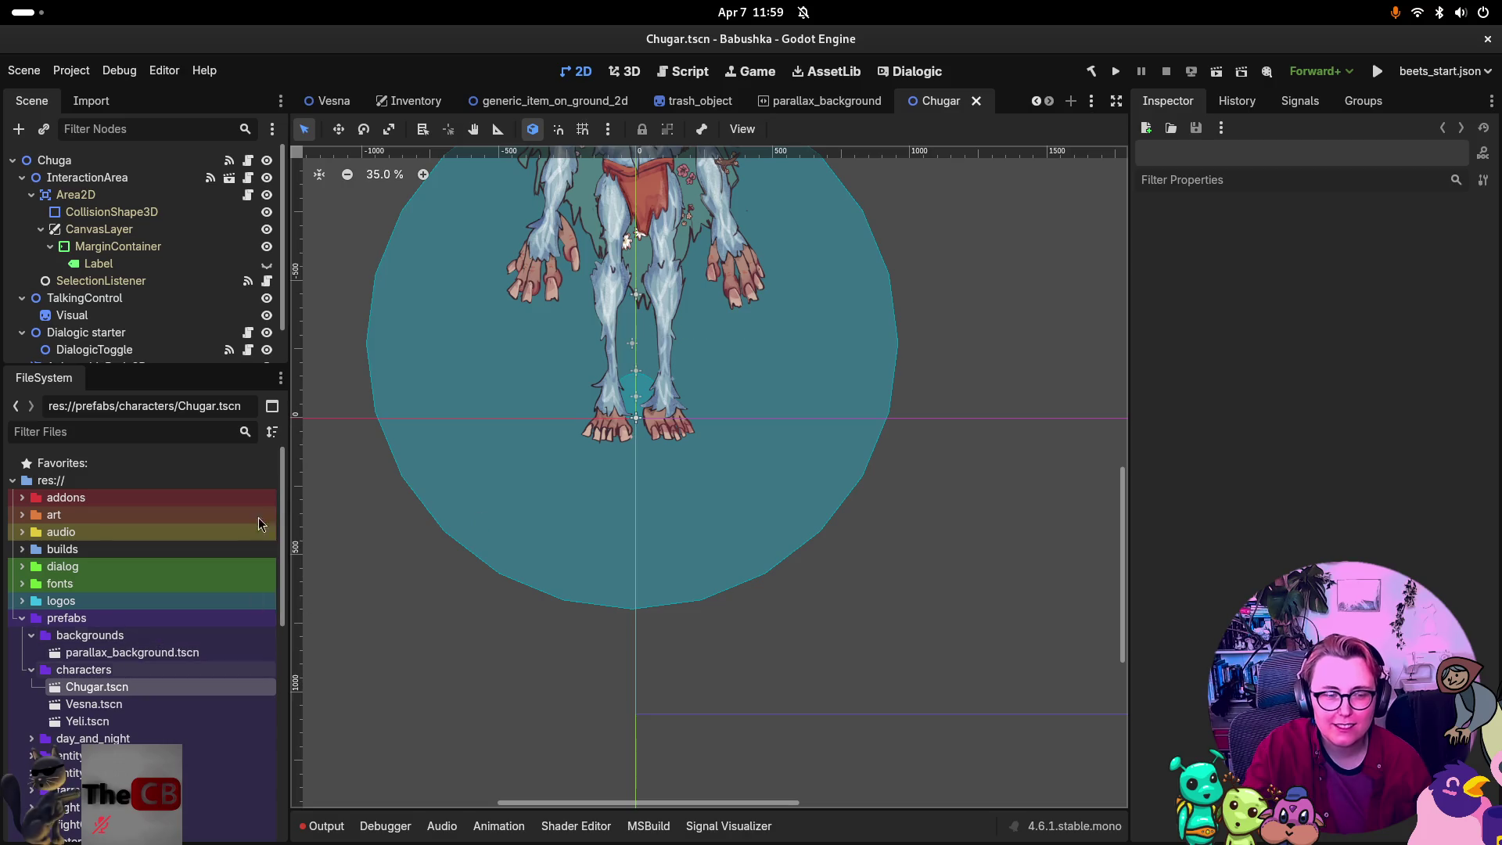
pyautogui.scroll(3, 718, 432)
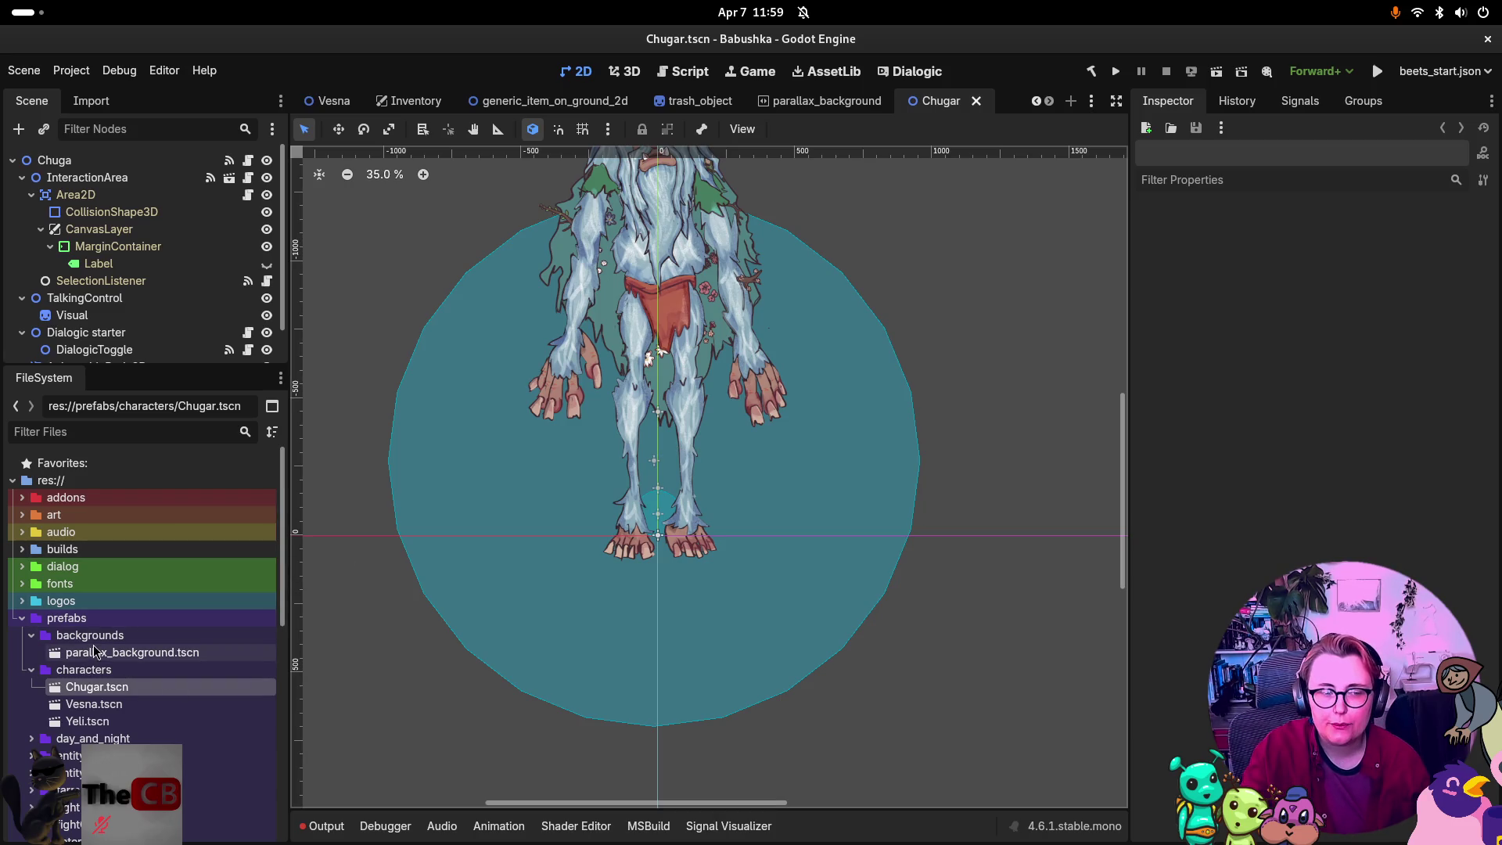
pyautogui.click(31, 635)
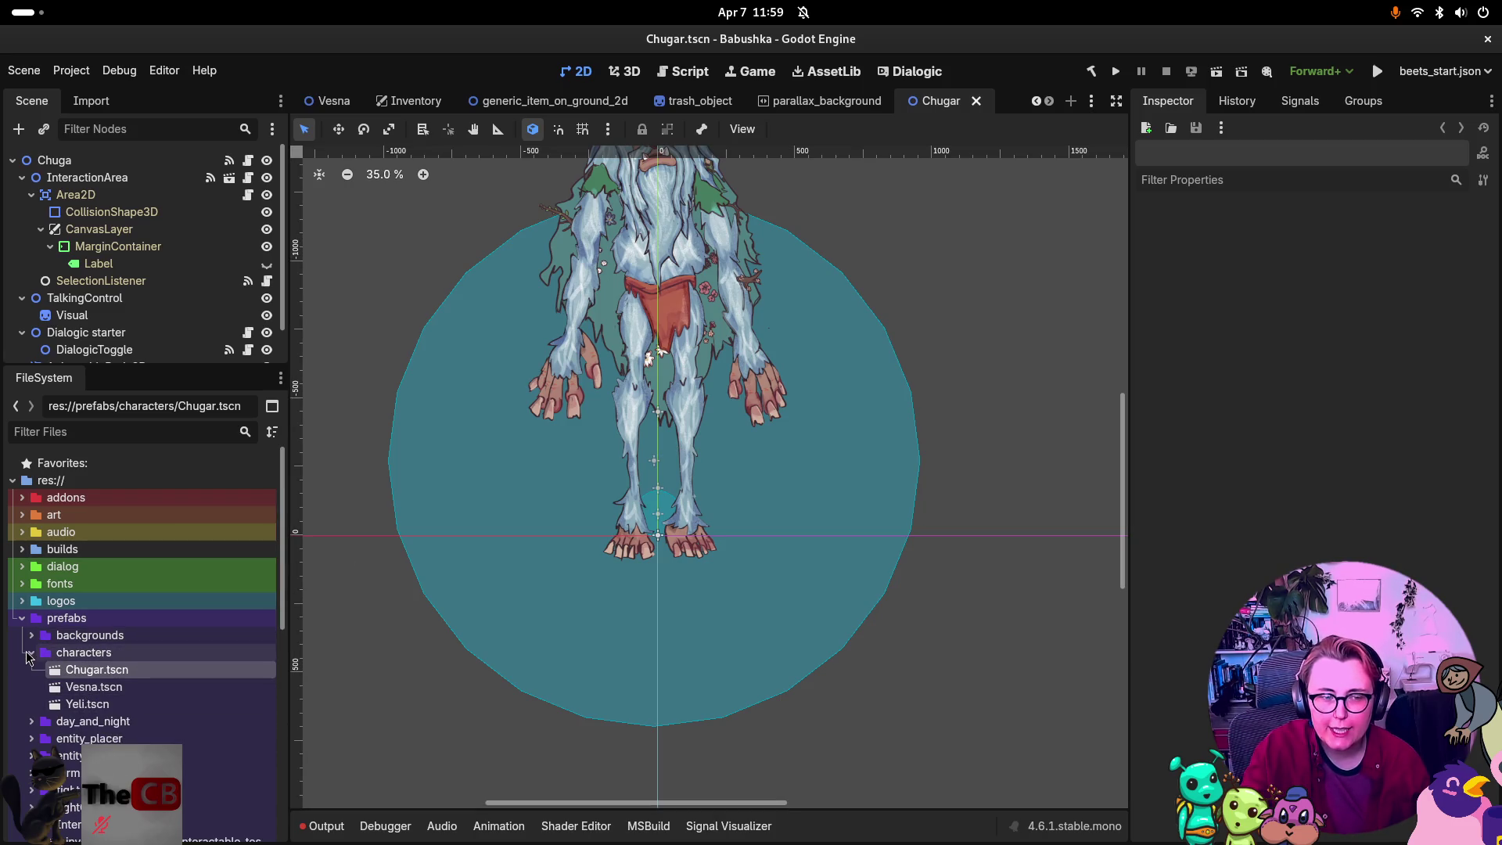
pyautogui.click(32, 652)
pyautogui.scroll(-4, 76, 688)
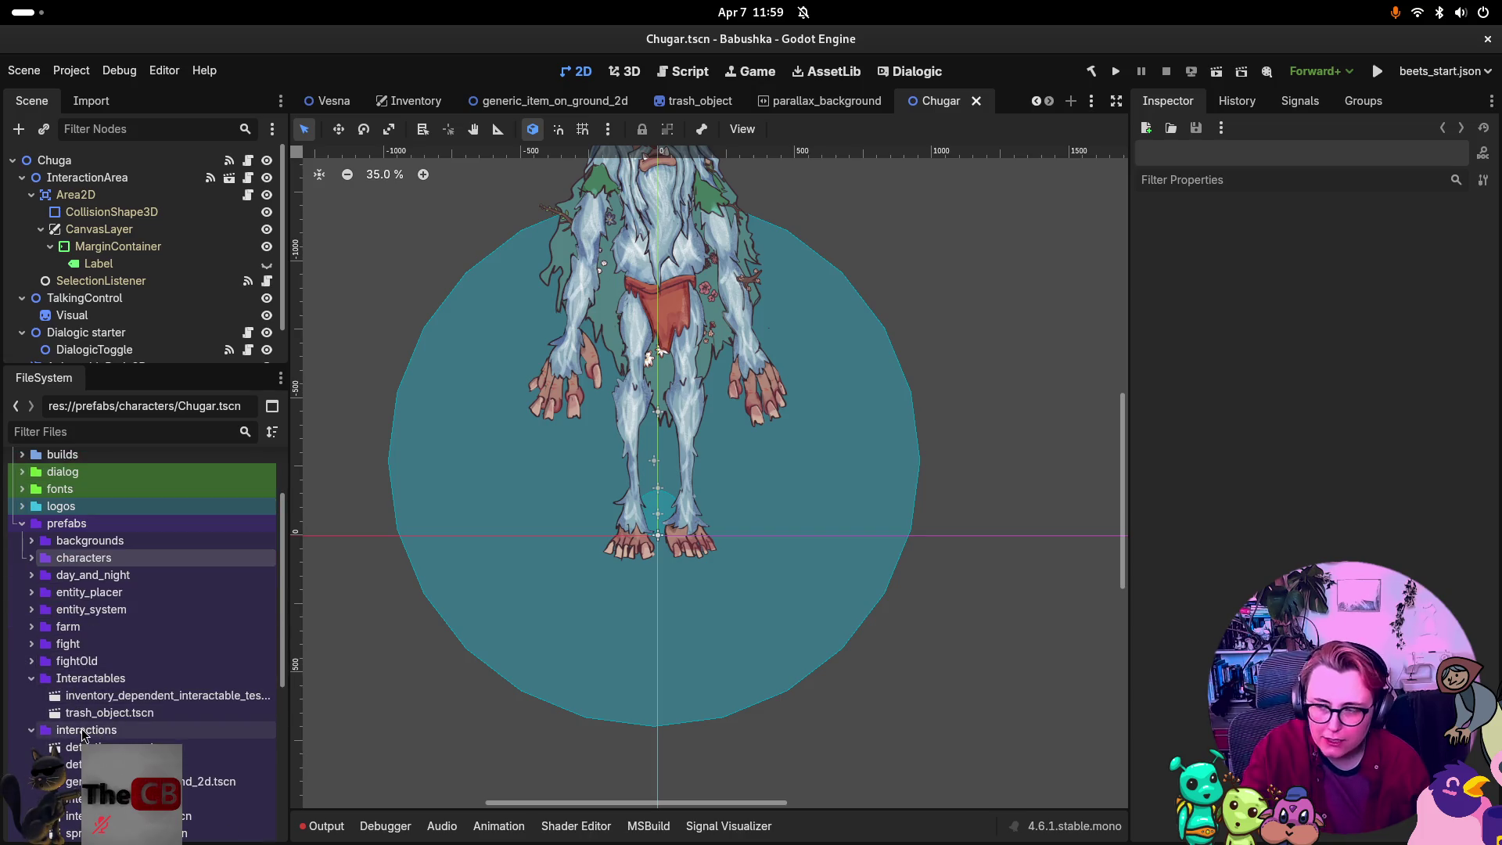
pyautogui.scroll(-2, 89, 704)
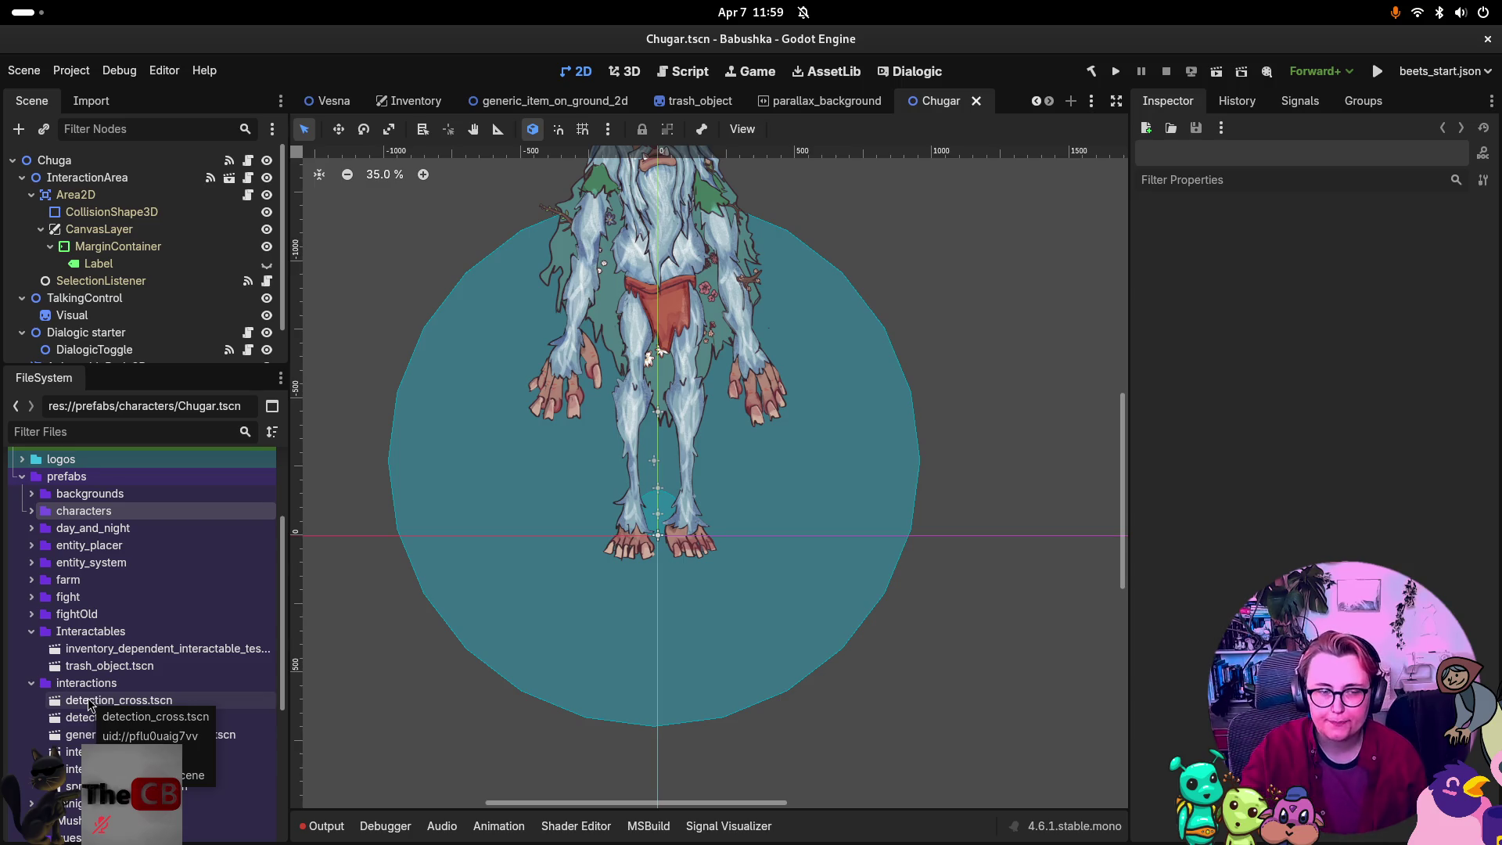
pyautogui.scroll(-5, 88, 698)
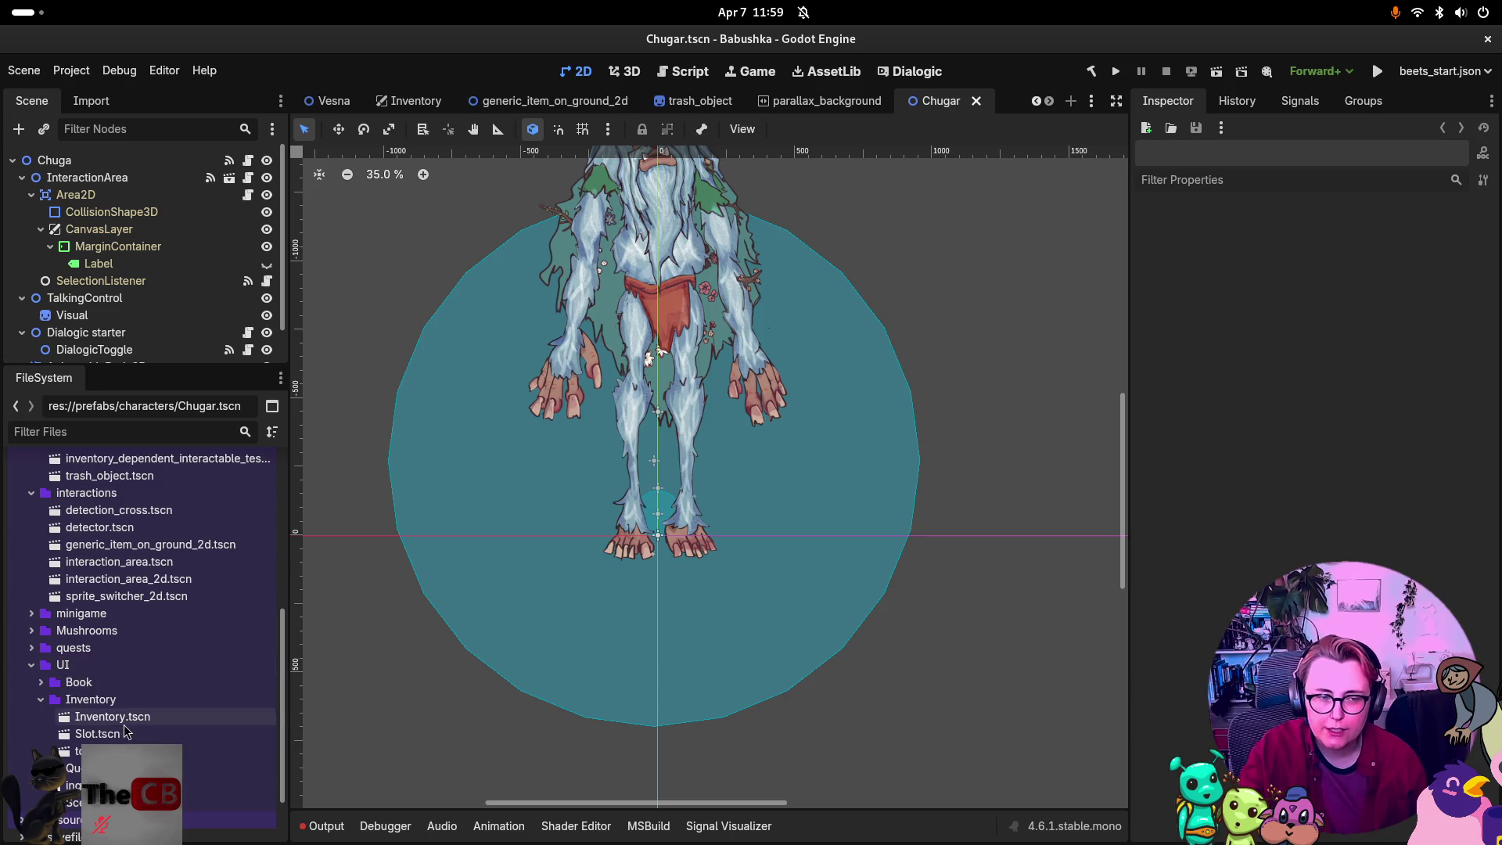
pyautogui.click(42, 682)
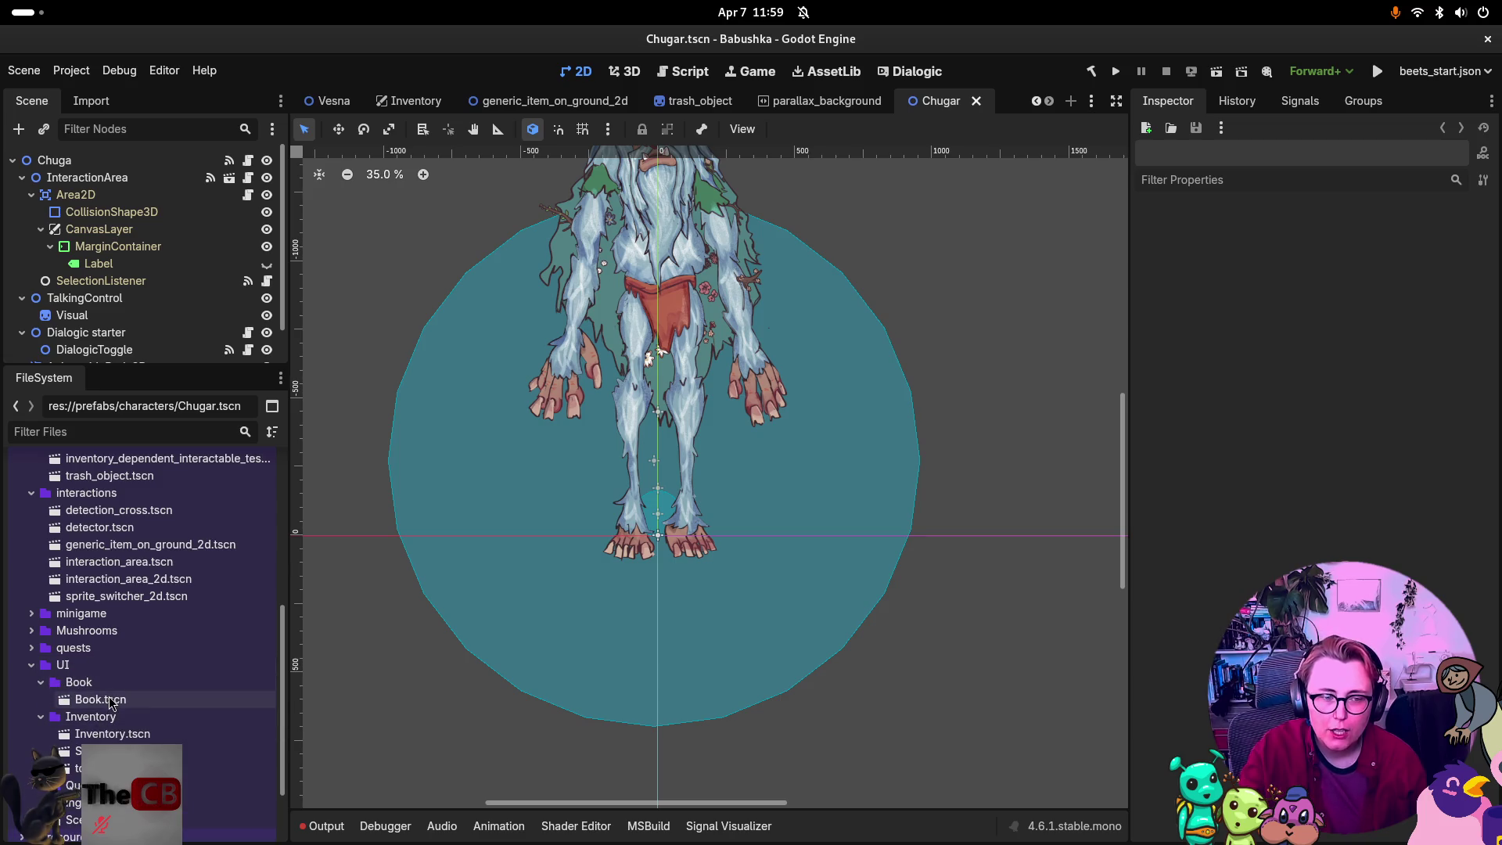
# Open Book.tscn, fit the book in view, and inspect the Book and QuestLog nodes.
pyautogui.doubleClick(102, 699)
pyautogui.hscroll(5, 757, 395)
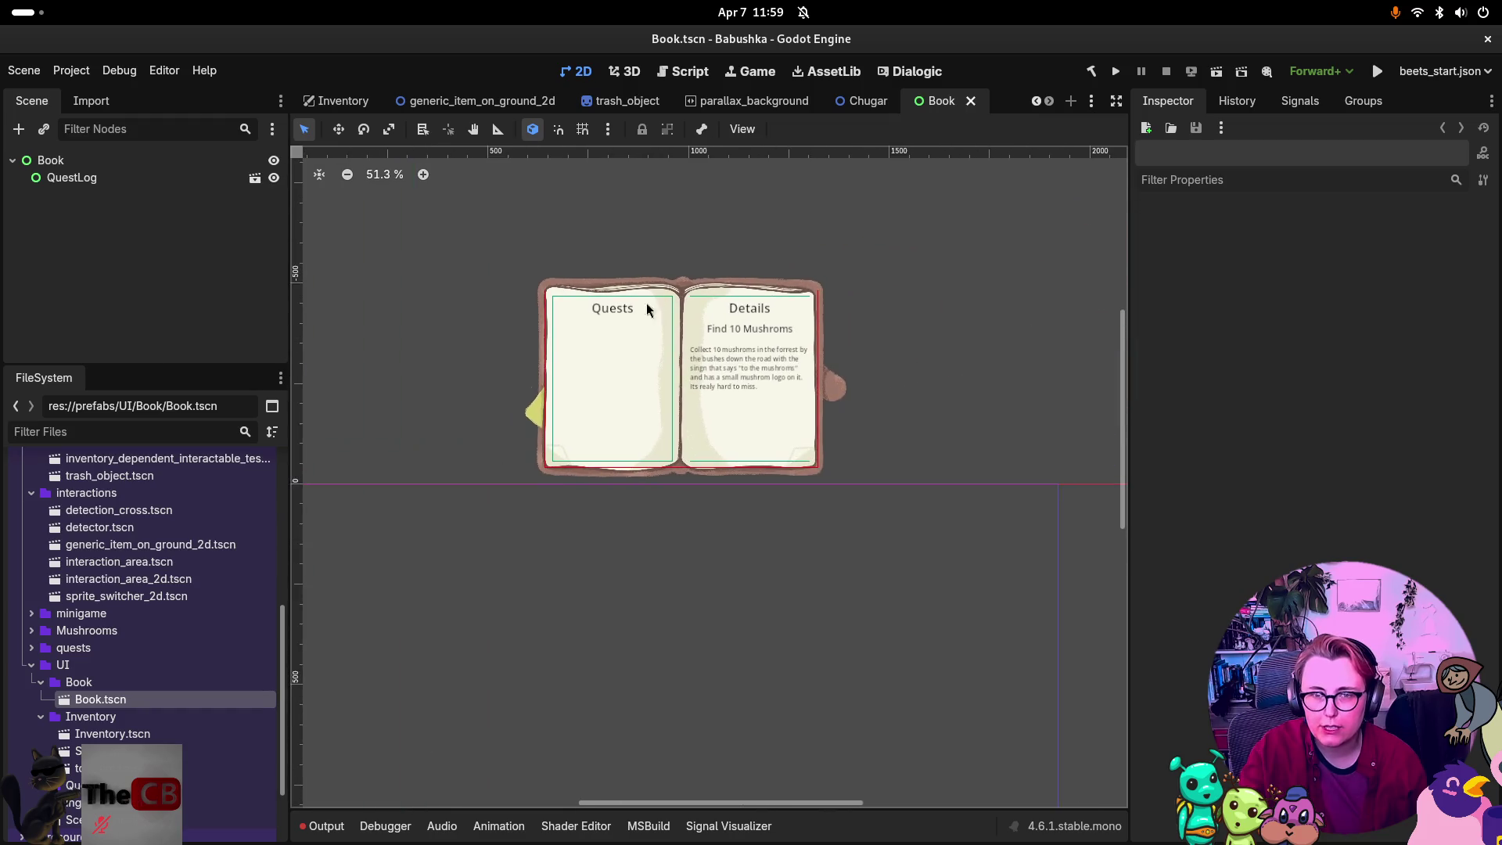
pyautogui.scroll(5, 646, 307)
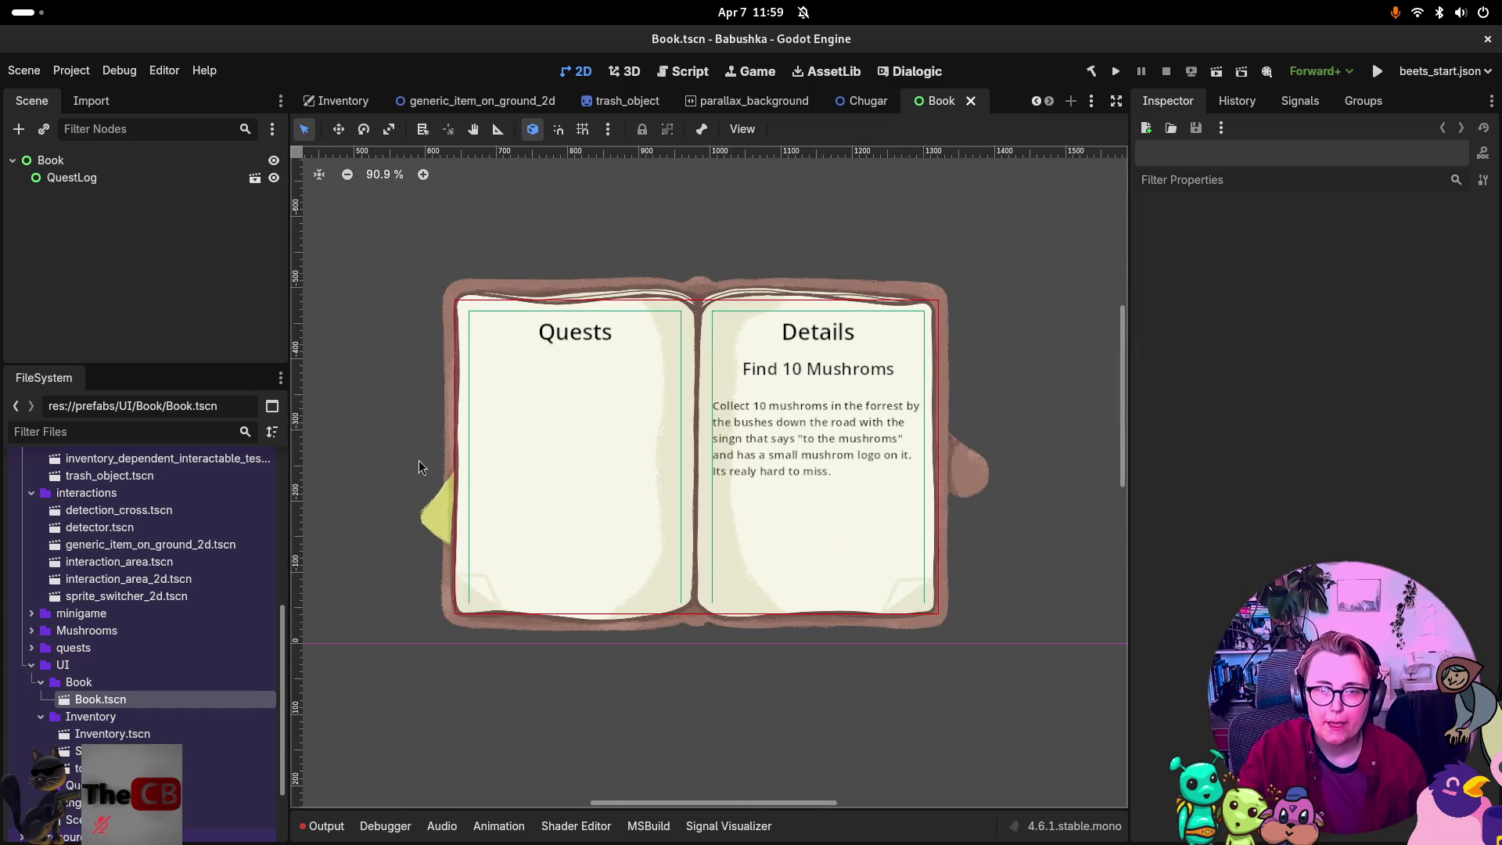
pyautogui.click(68, 163)
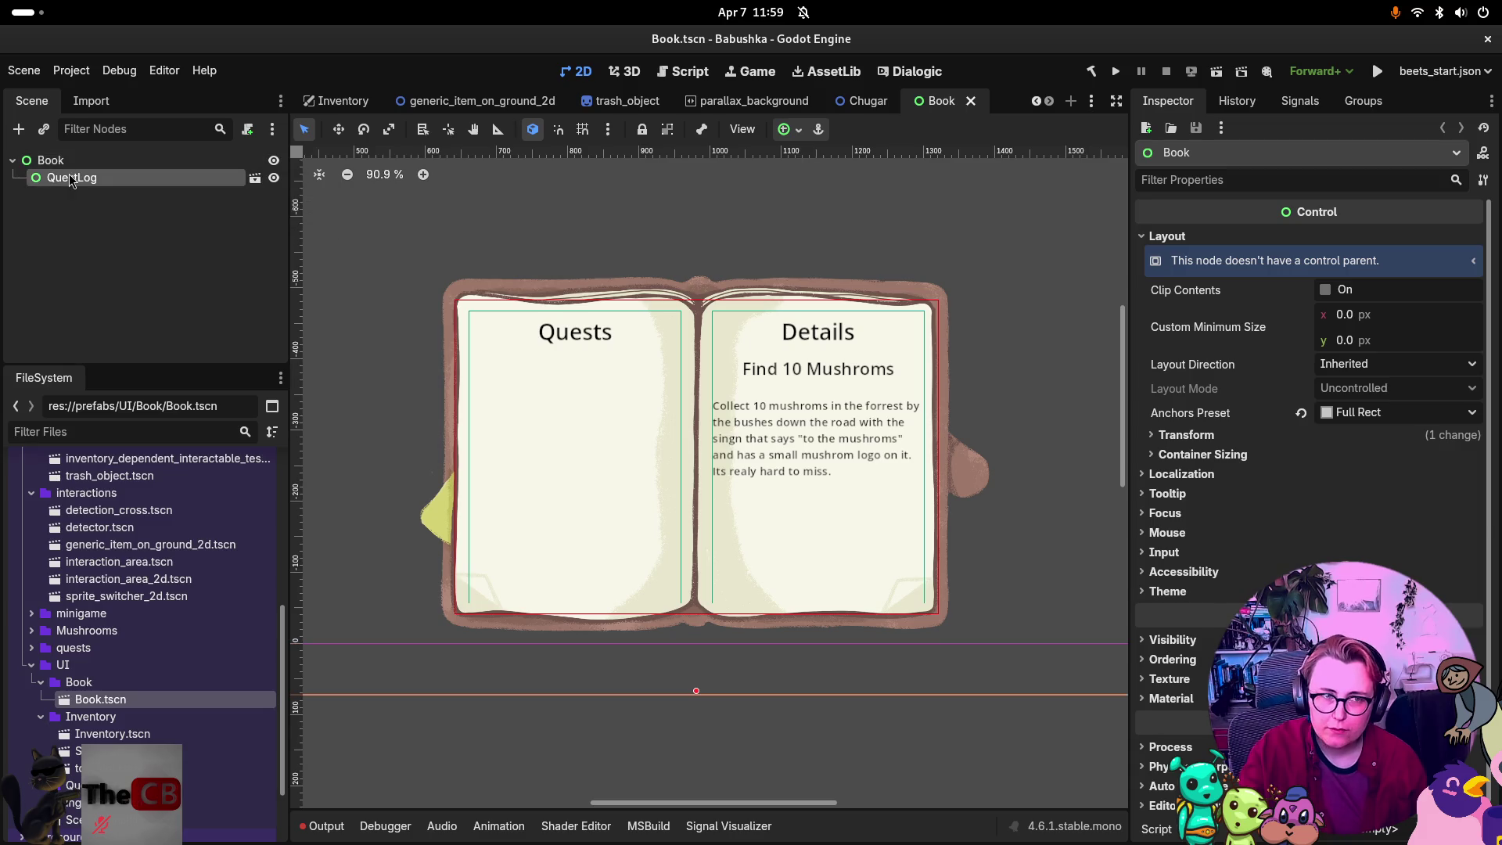
pyautogui.click(69, 176)
pyautogui.click(68, 160)
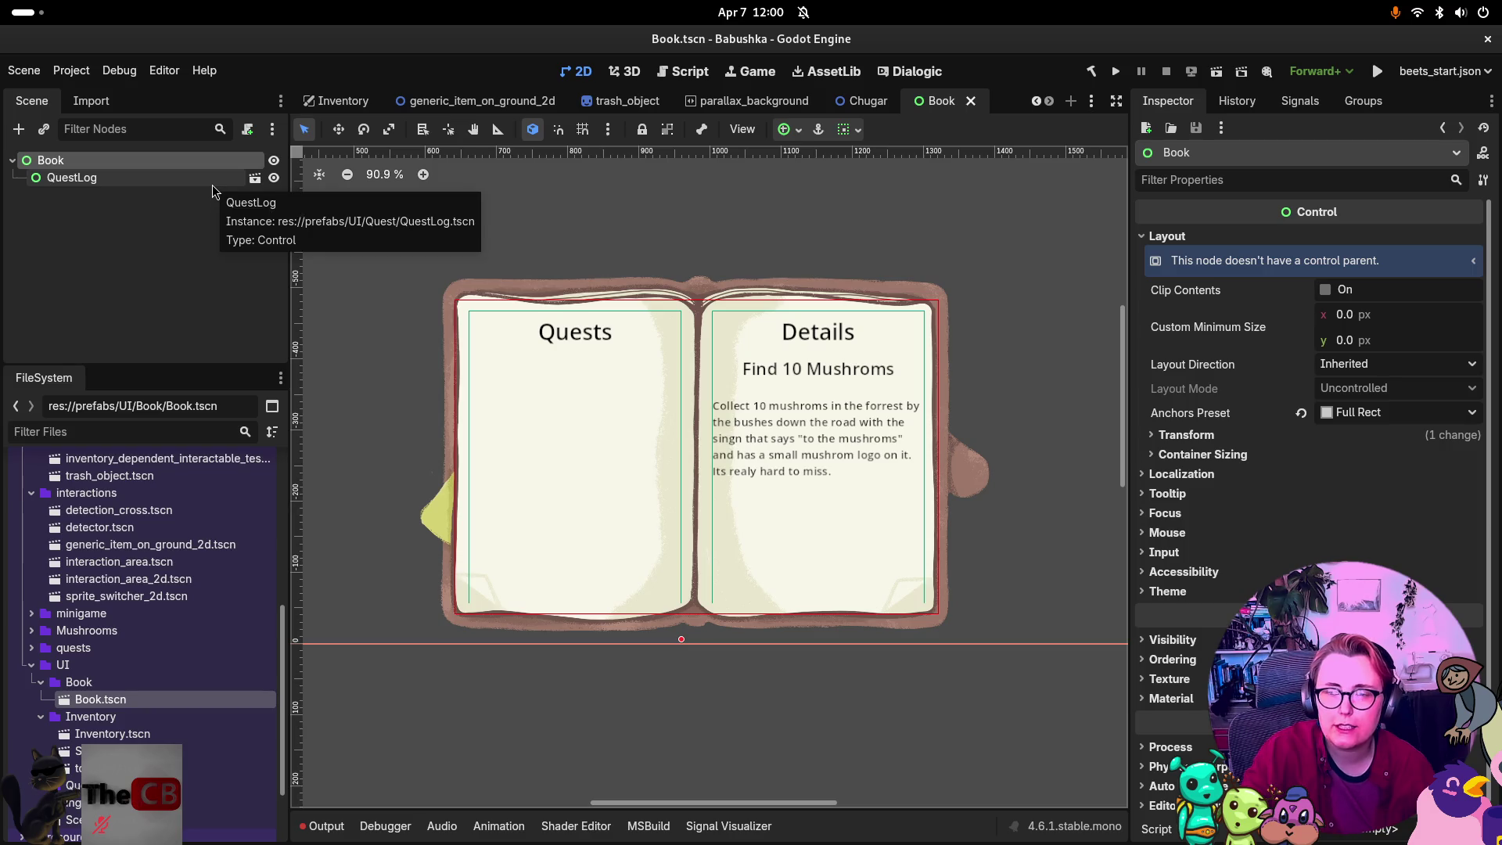
# Bring up the node actions menu for the Book node.
pyautogui.rightClick(104, 265)
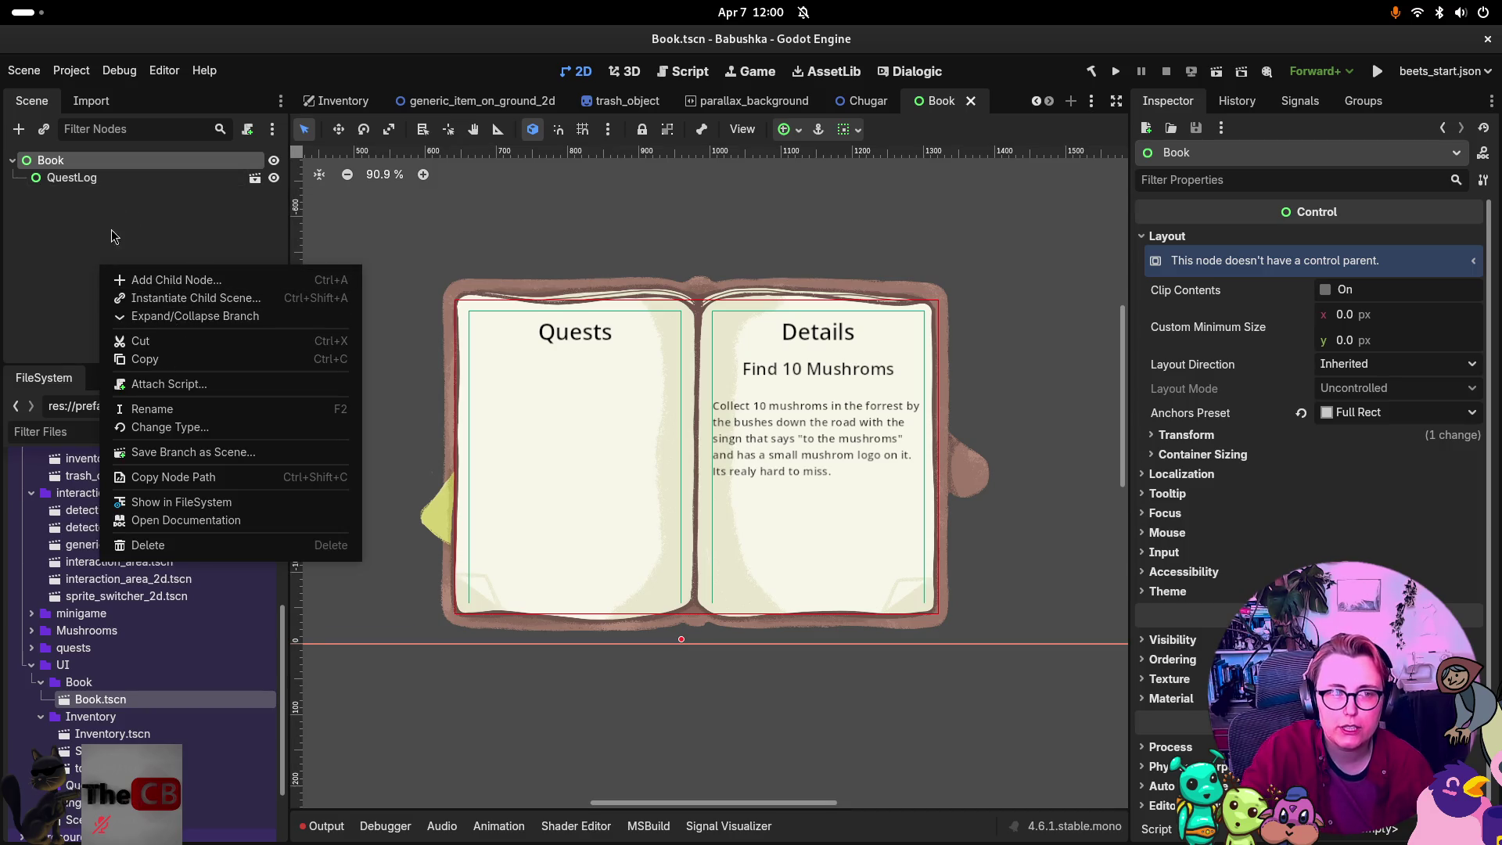
pyautogui.click(63, 252)
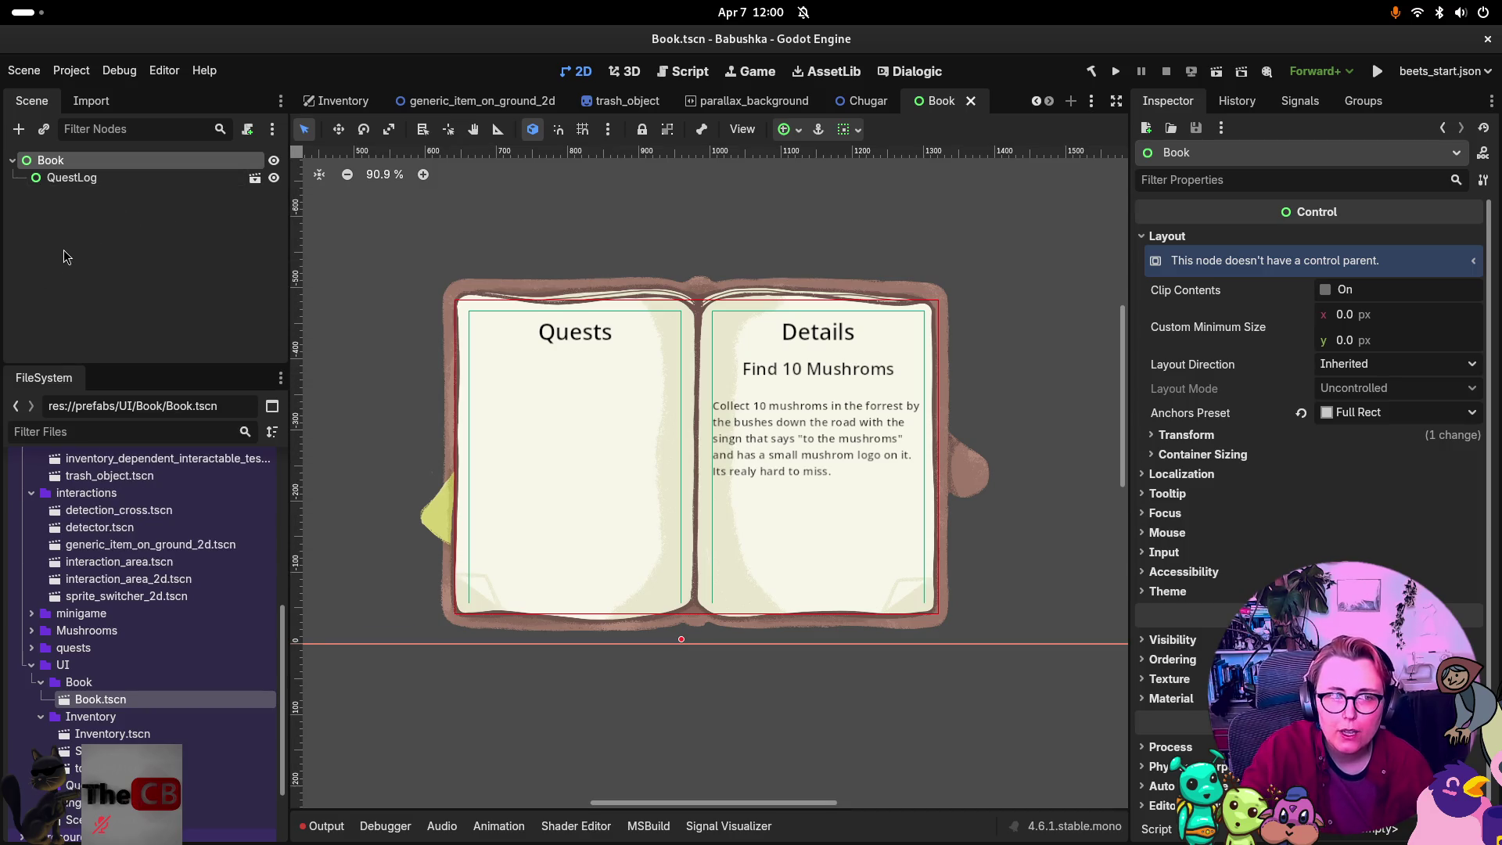
pyautogui.rightClick(34, 214)
pyautogui.click(142, 233)
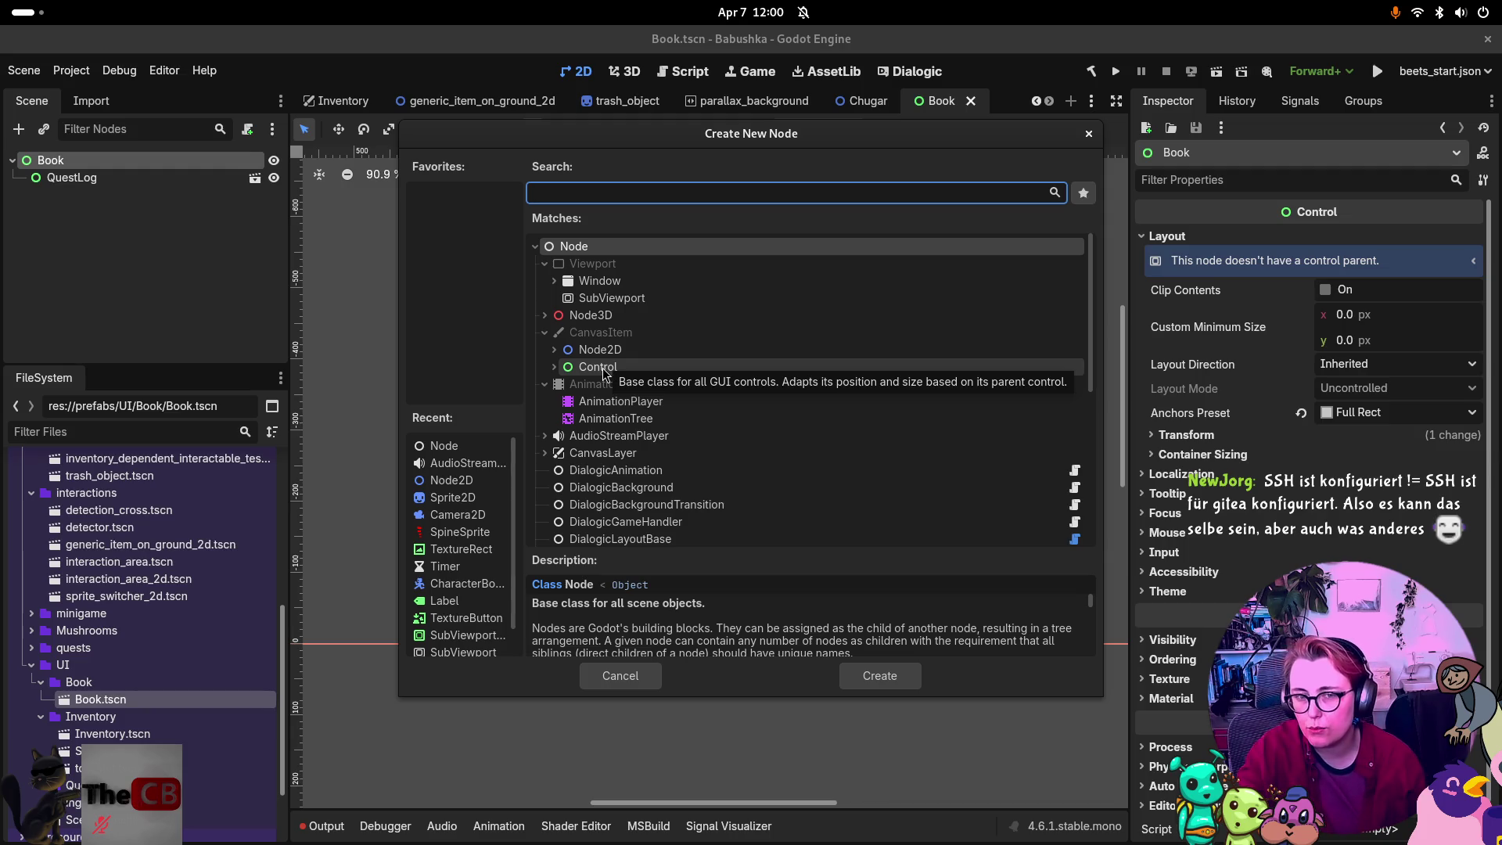
pyautogui.click(602, 368)
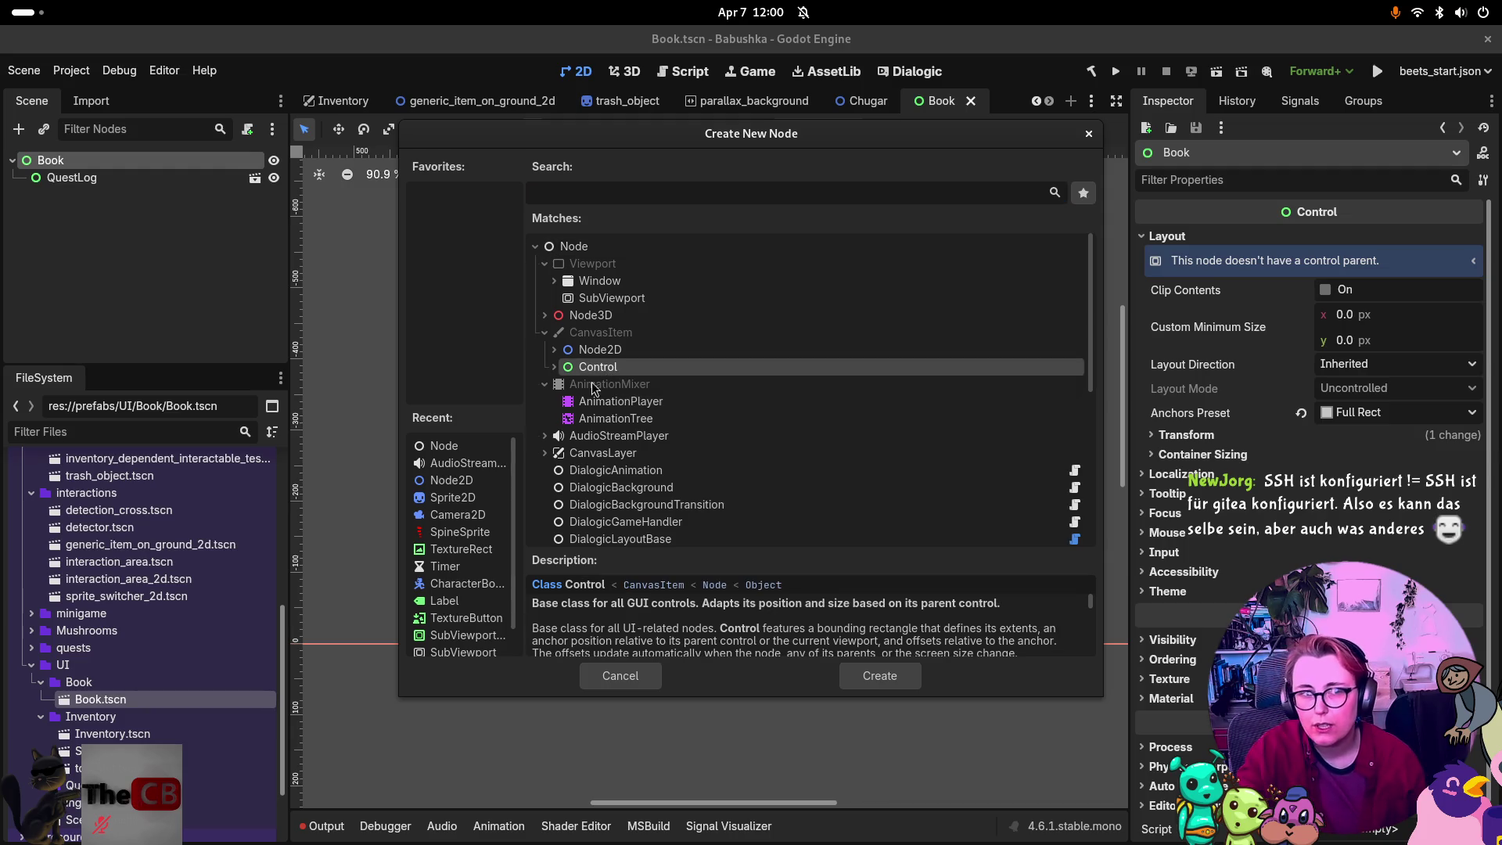
pyautogui.click(554, 368)
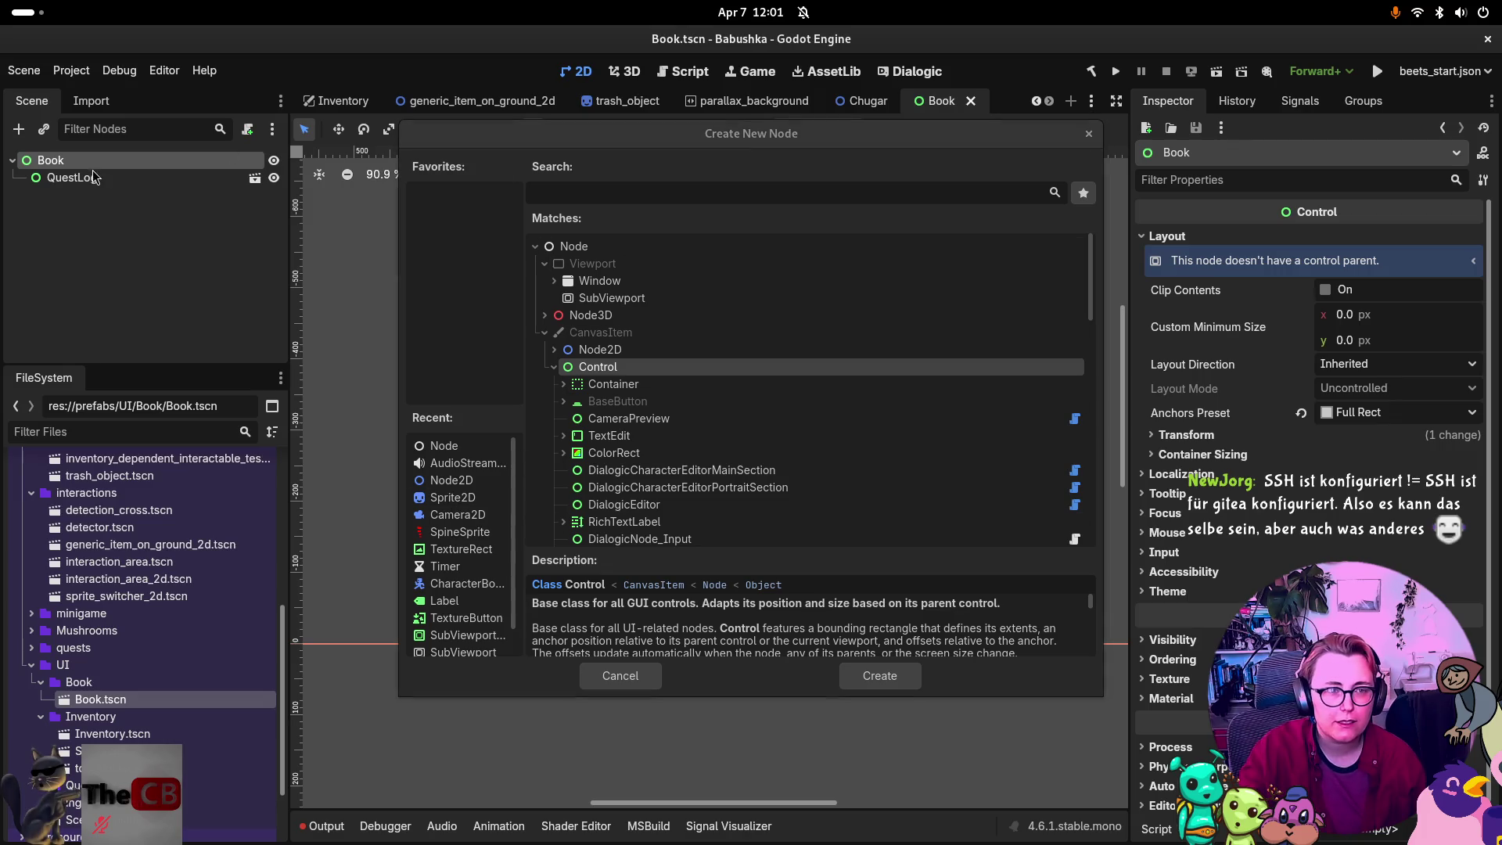
pyautogui.click(1088, 133)
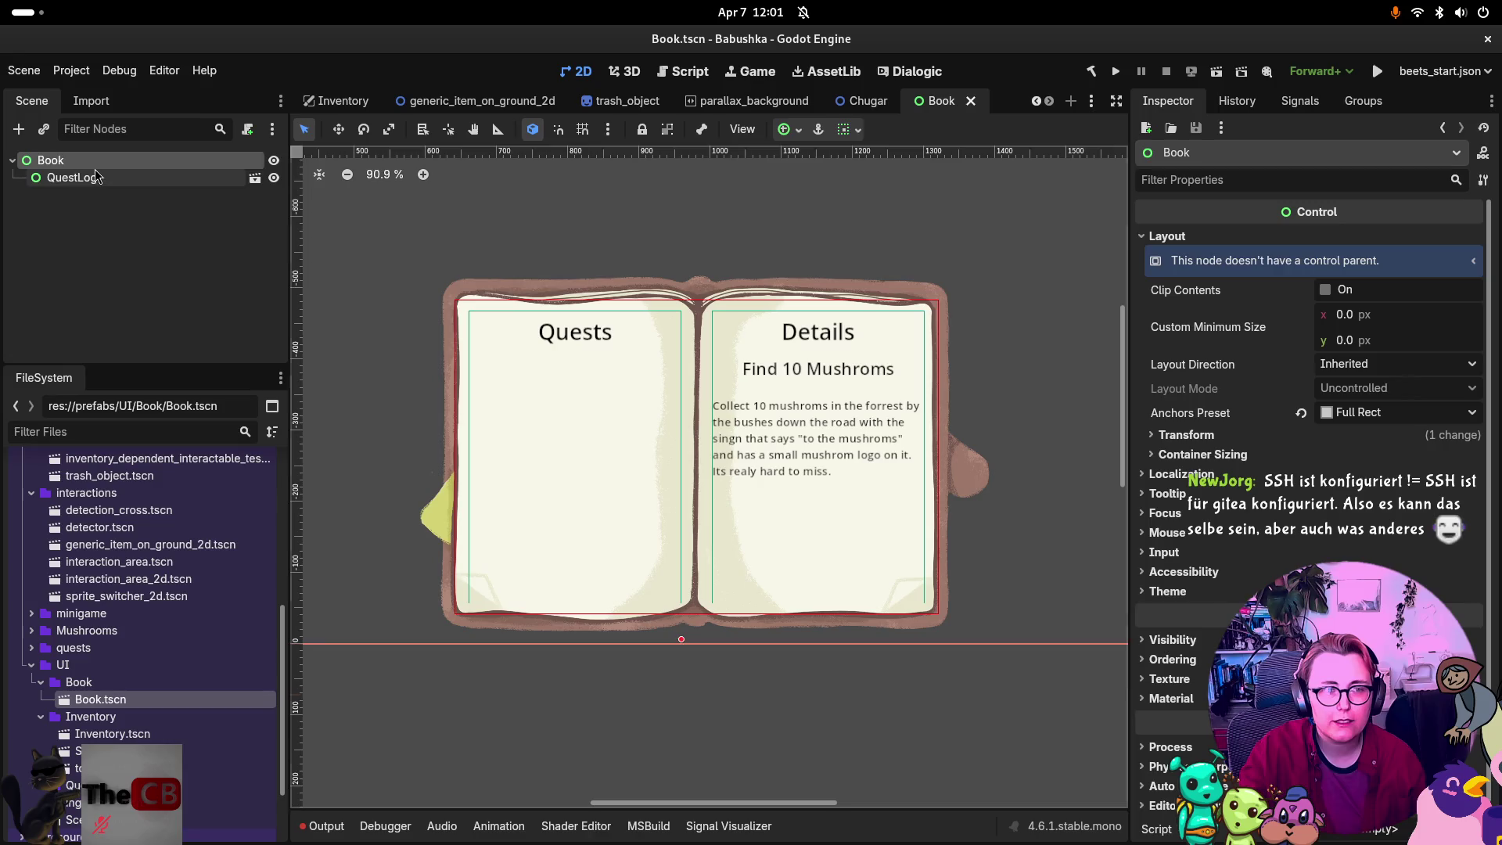
# Switch between the QuestLog and Book nodes, then open Book's context menu.
pyautogui.click(71, 178)
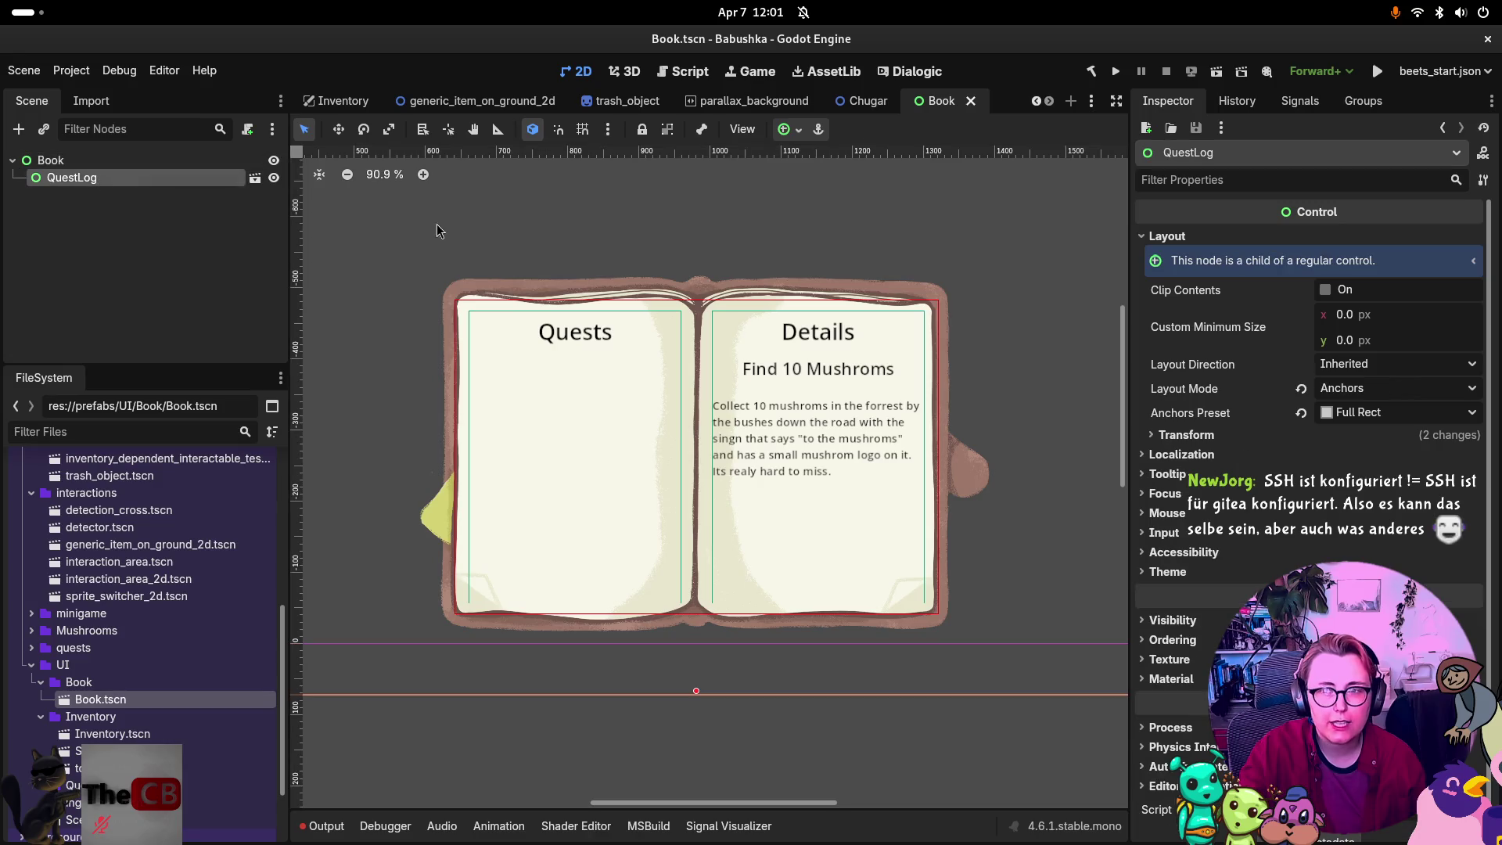
pyautogui.click(52, 161)
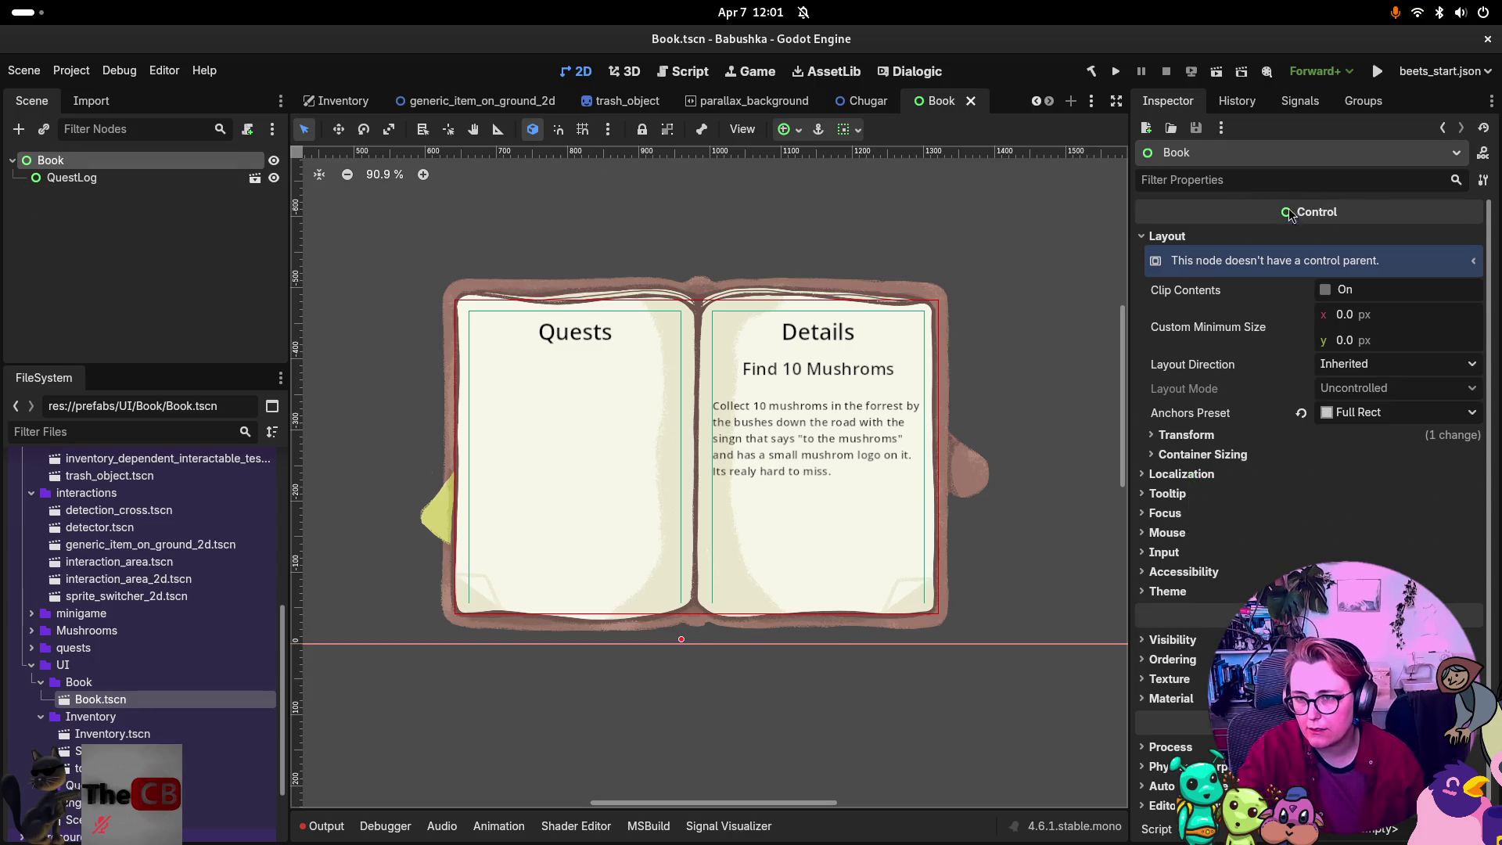
pyautogui.click(123, 184)
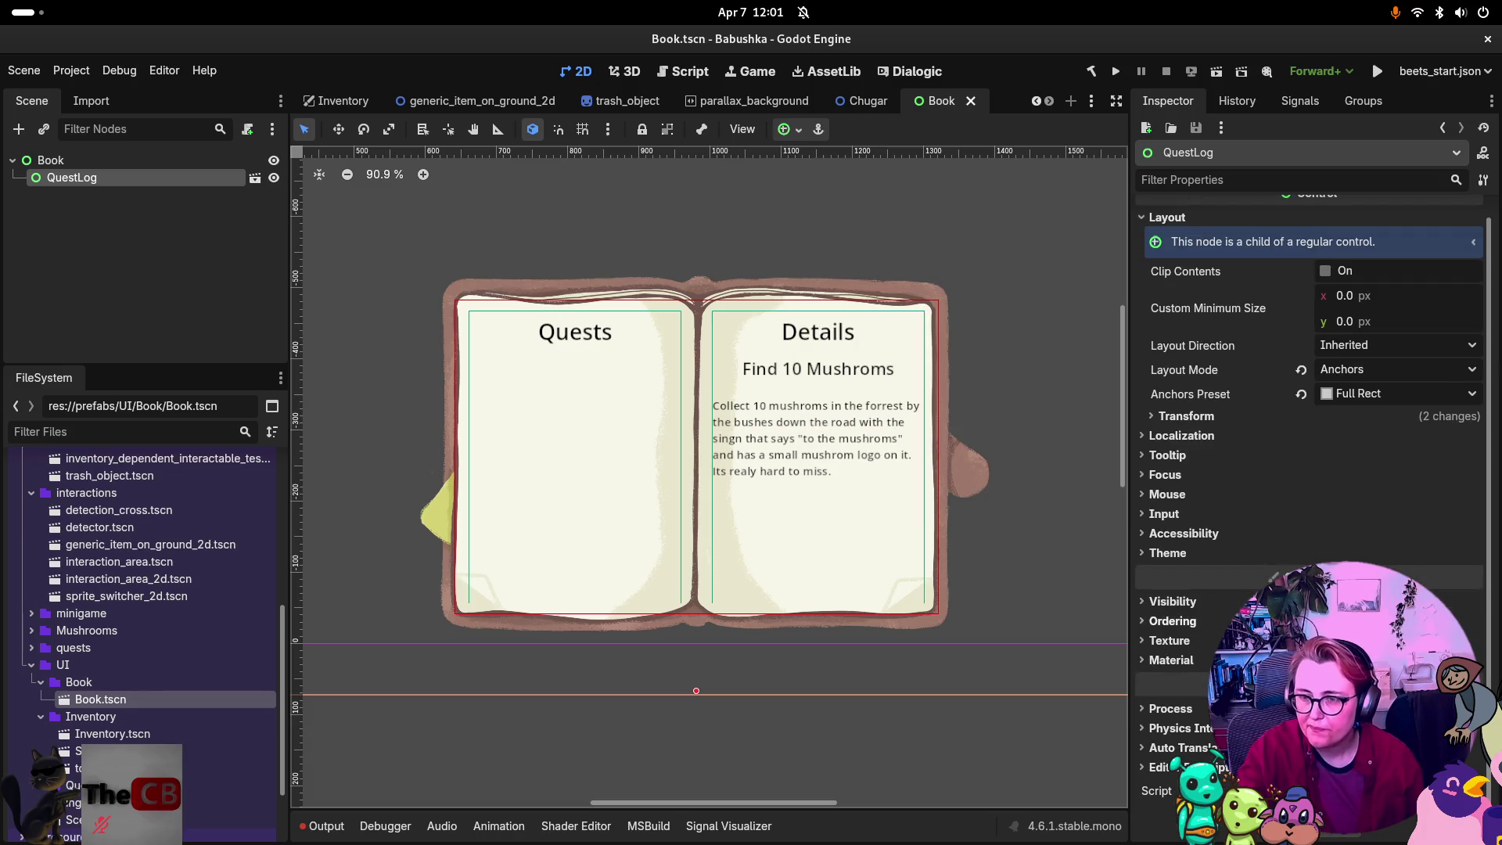
pyautogui.click(94, 160)
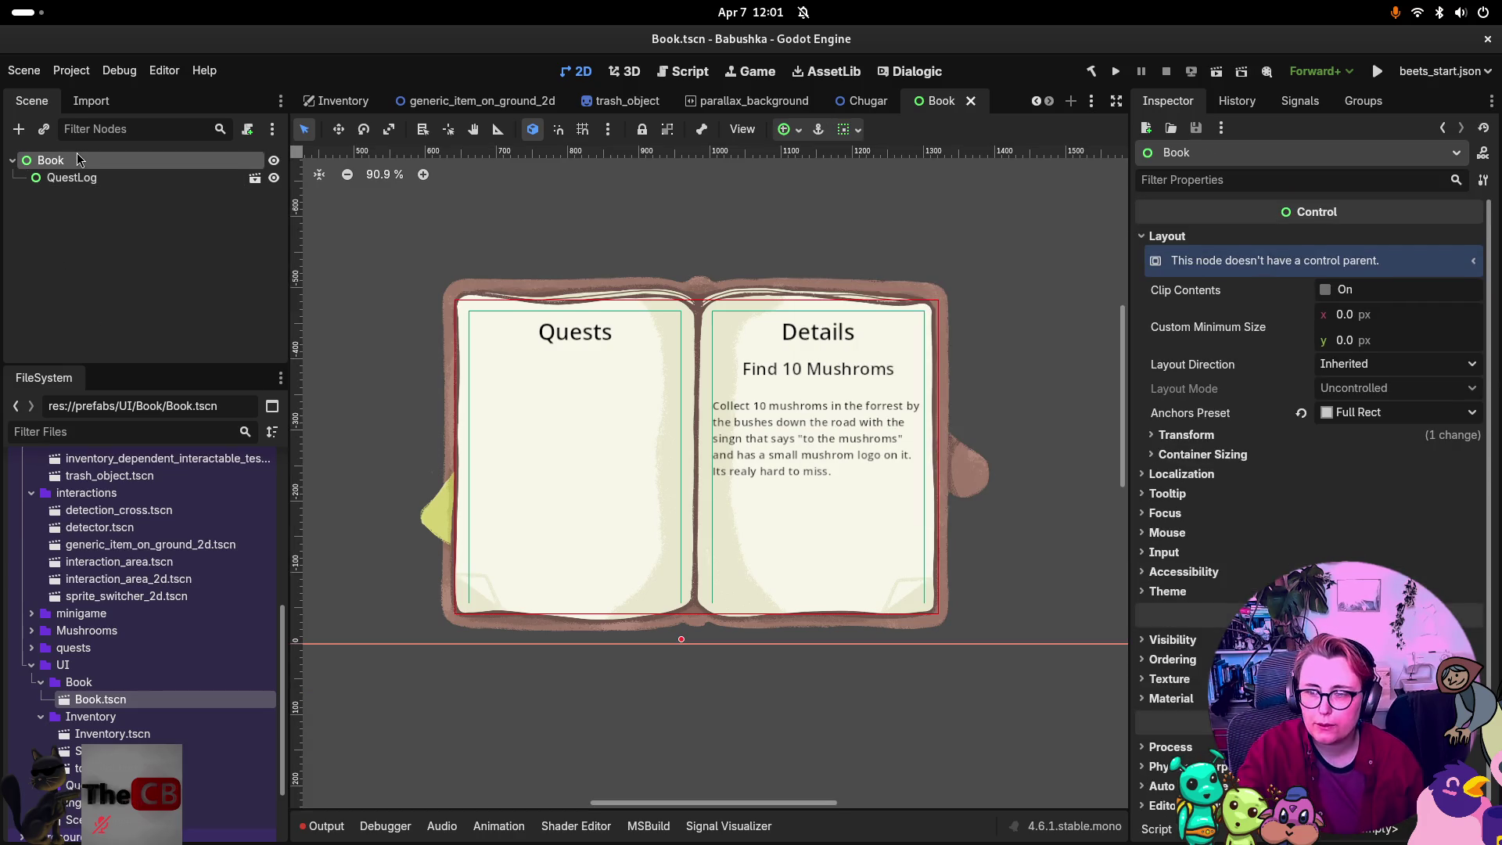
pyautogui.rightClick(63, 253)
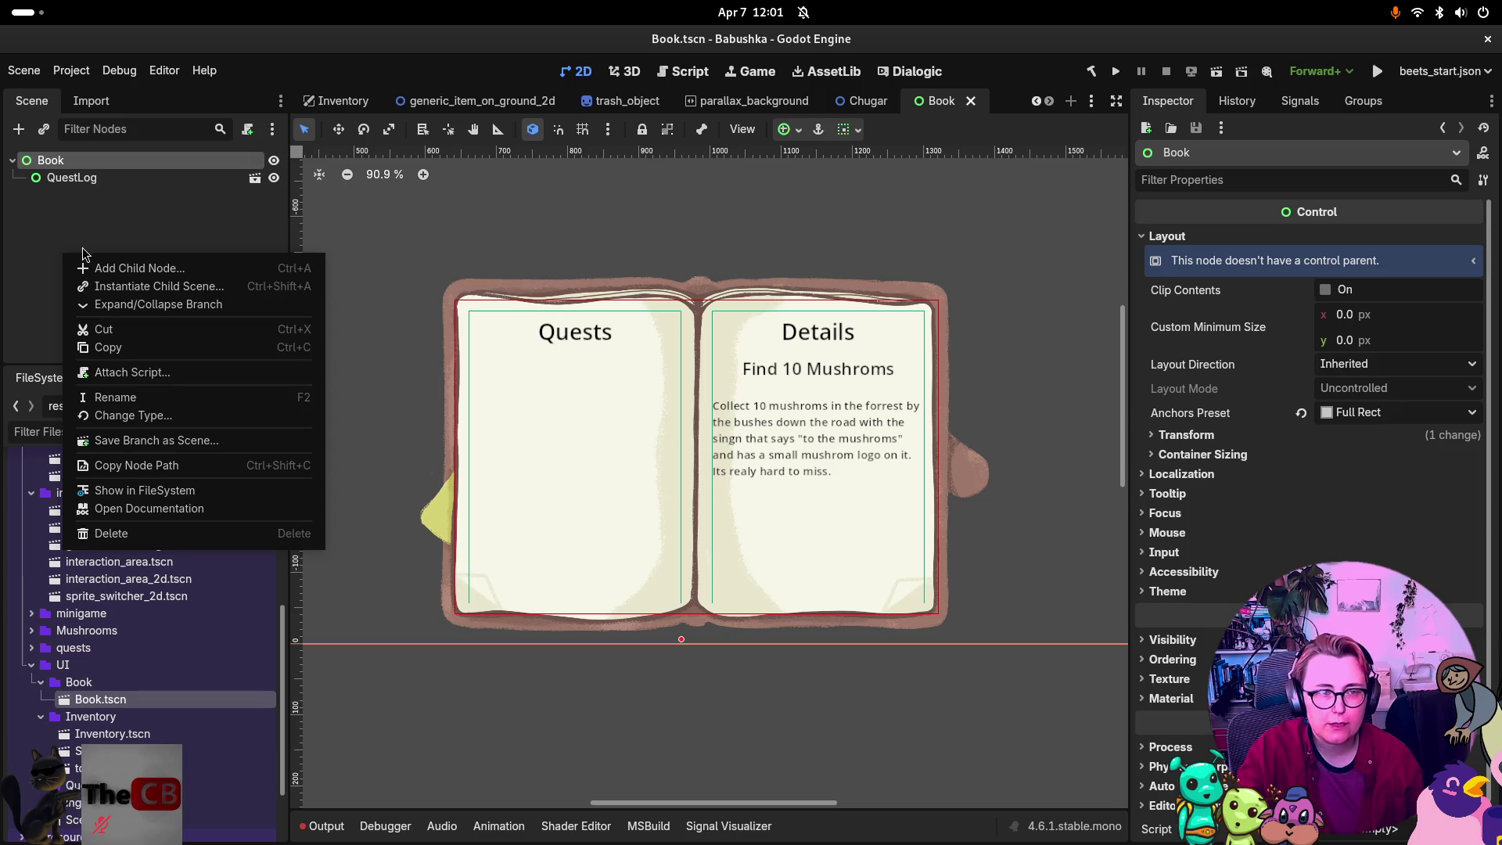
# Add a Button child under Book by searching 'button' in Create New Node.
pyautogui.click(180, 265)
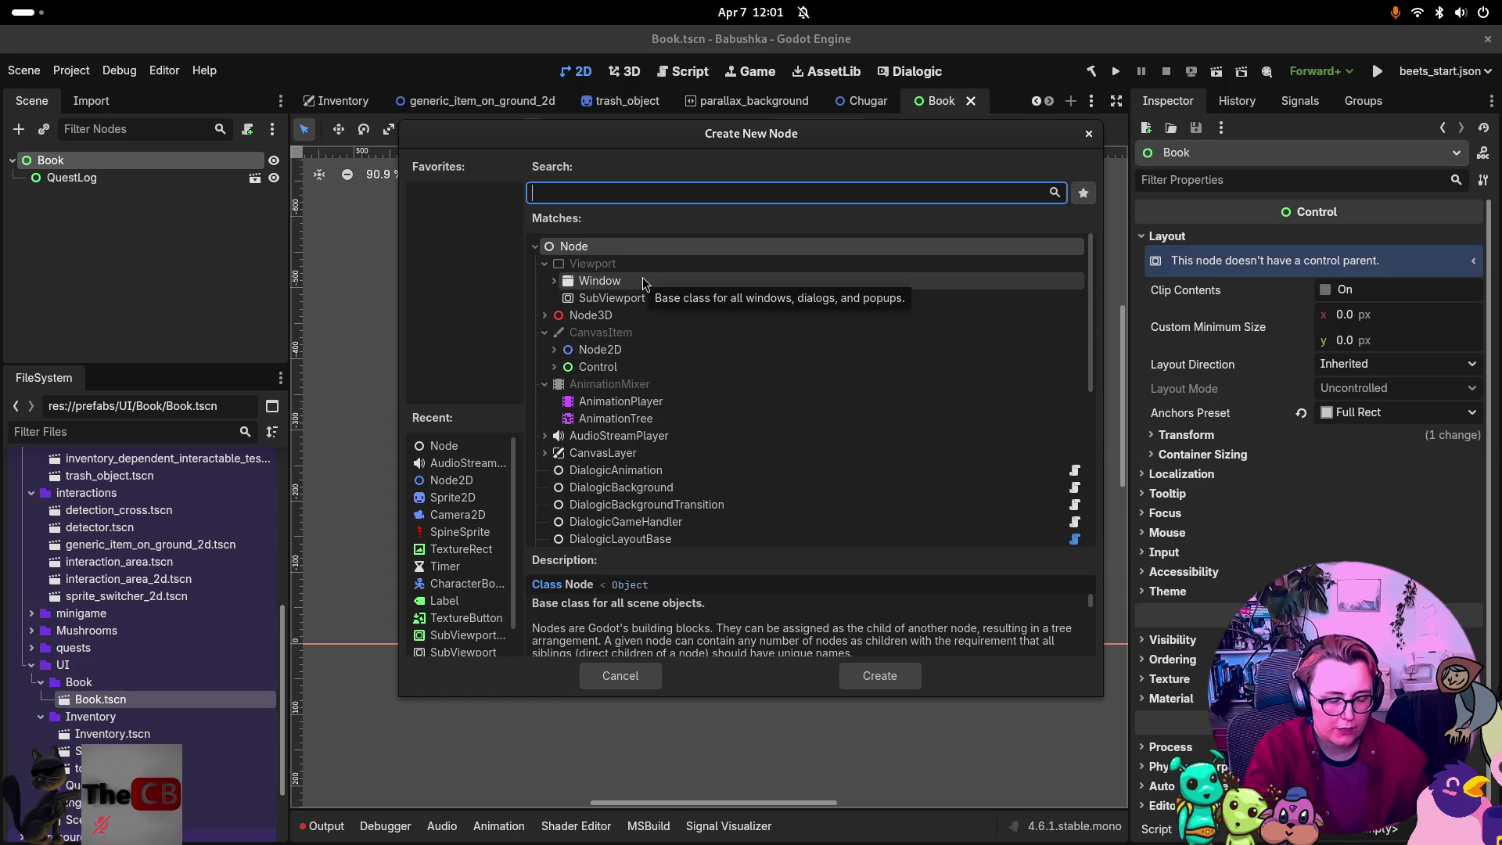
pyautogui.write('button')
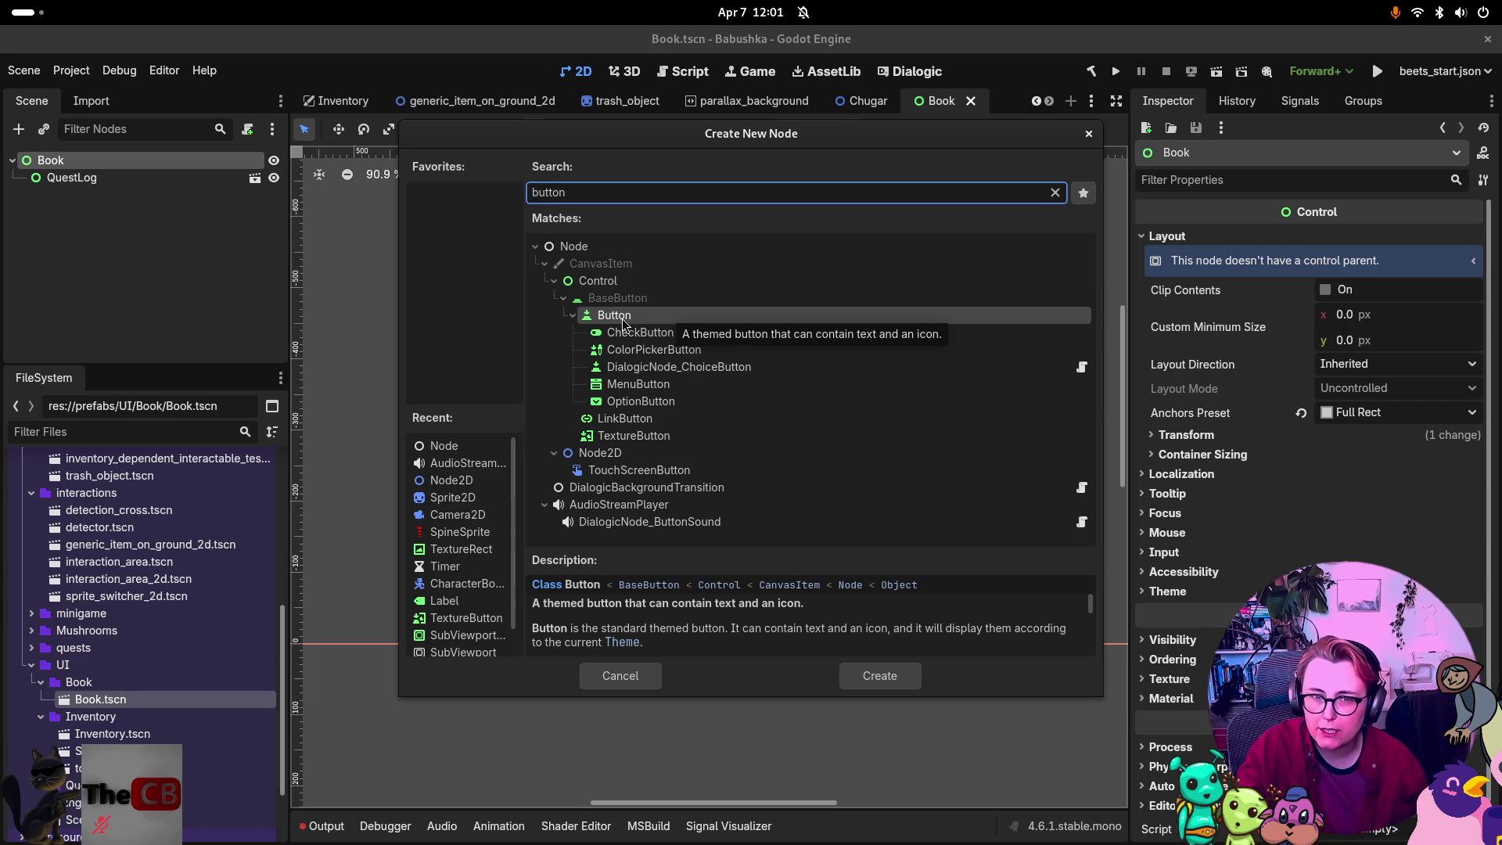
pyautogui.click(879, 675)
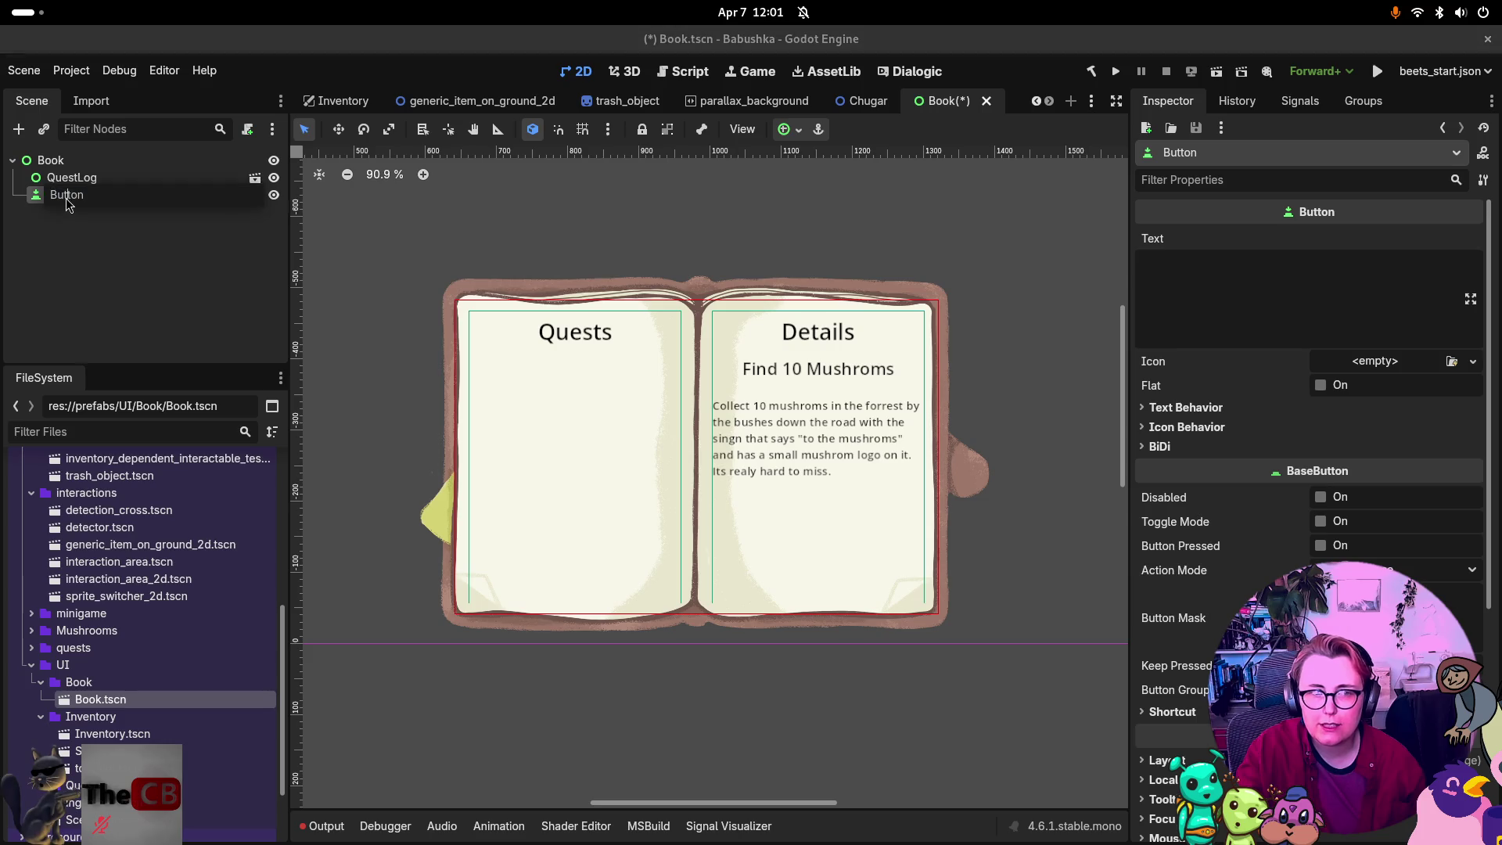
pyautogui.click(35, 205)
# Frame the new Button on the canvas and expand its Layout properties in the Inspector.
pyautogui.doubleClick(35, 204)
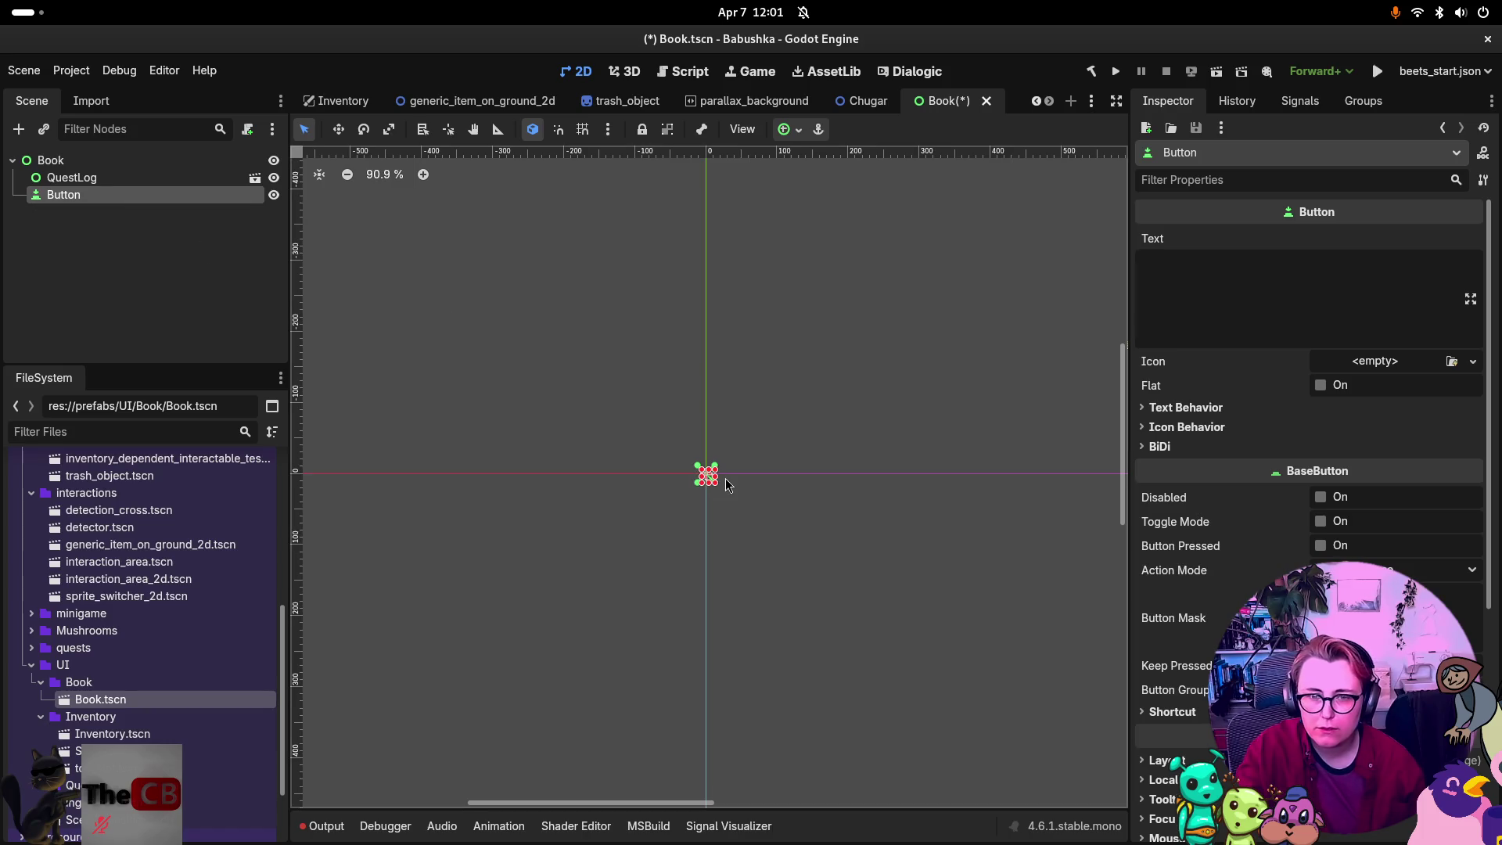
pyautogui.scroll(5, 660, 410)
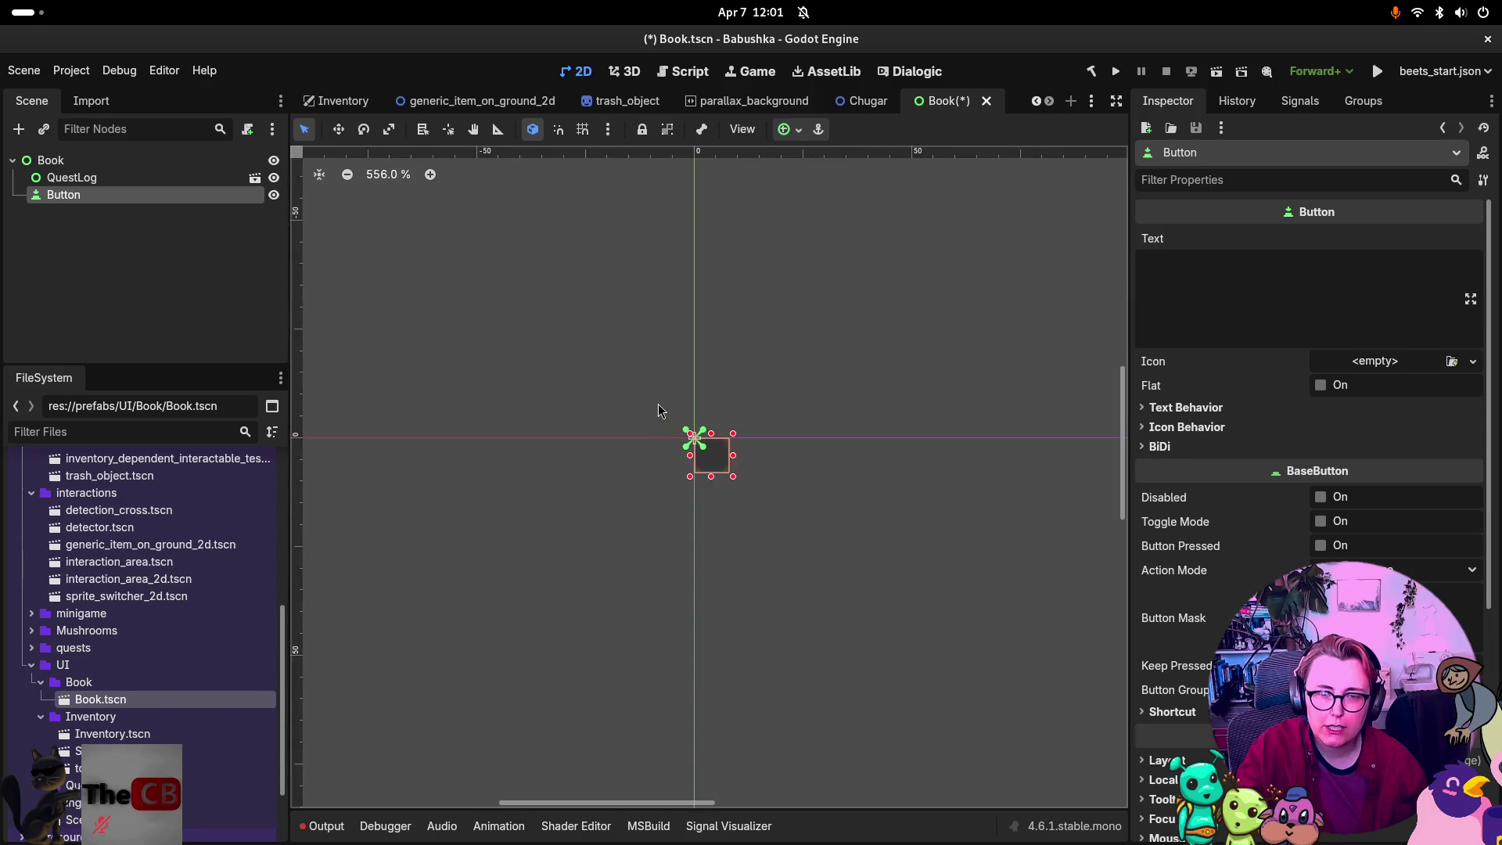
pyautogui.scroll(8, 659, 410)
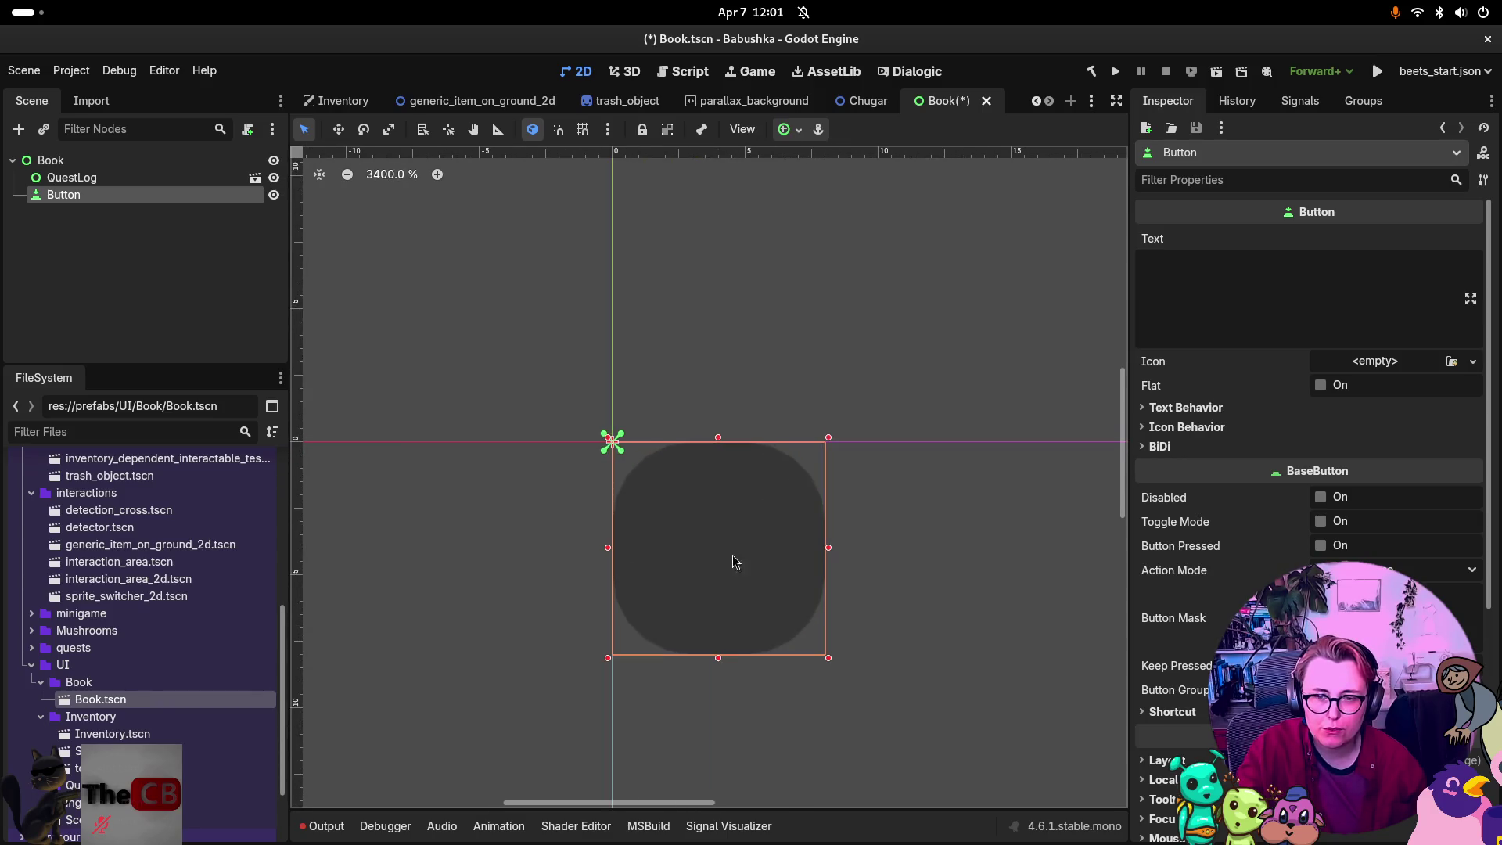
pyautogui.scroll(-13, 776, 610)
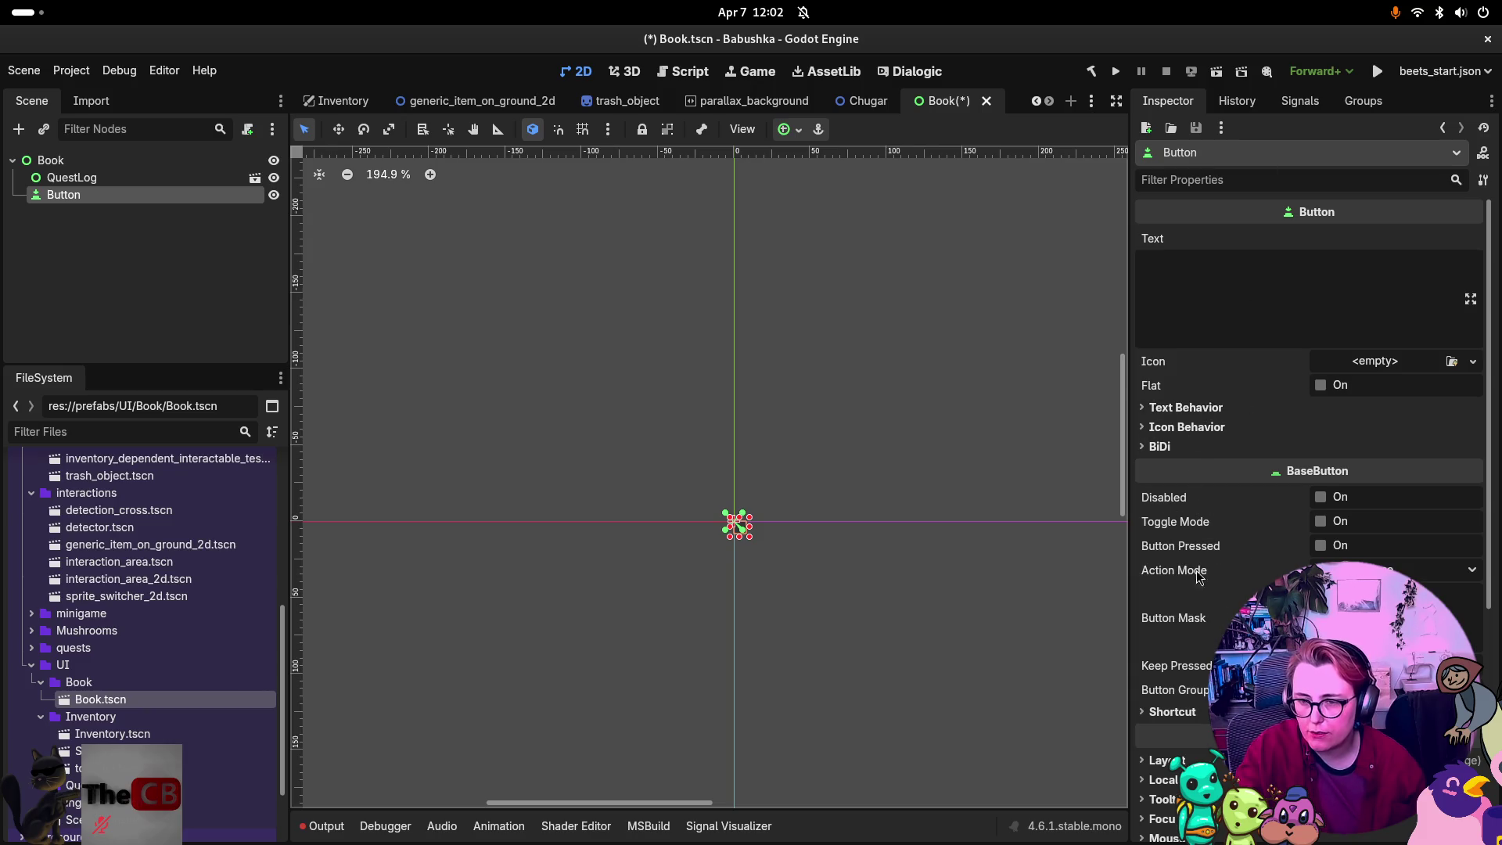
pyautogui.scroll(-2, 1200, 579)
pyautogui.click(1167, 602)
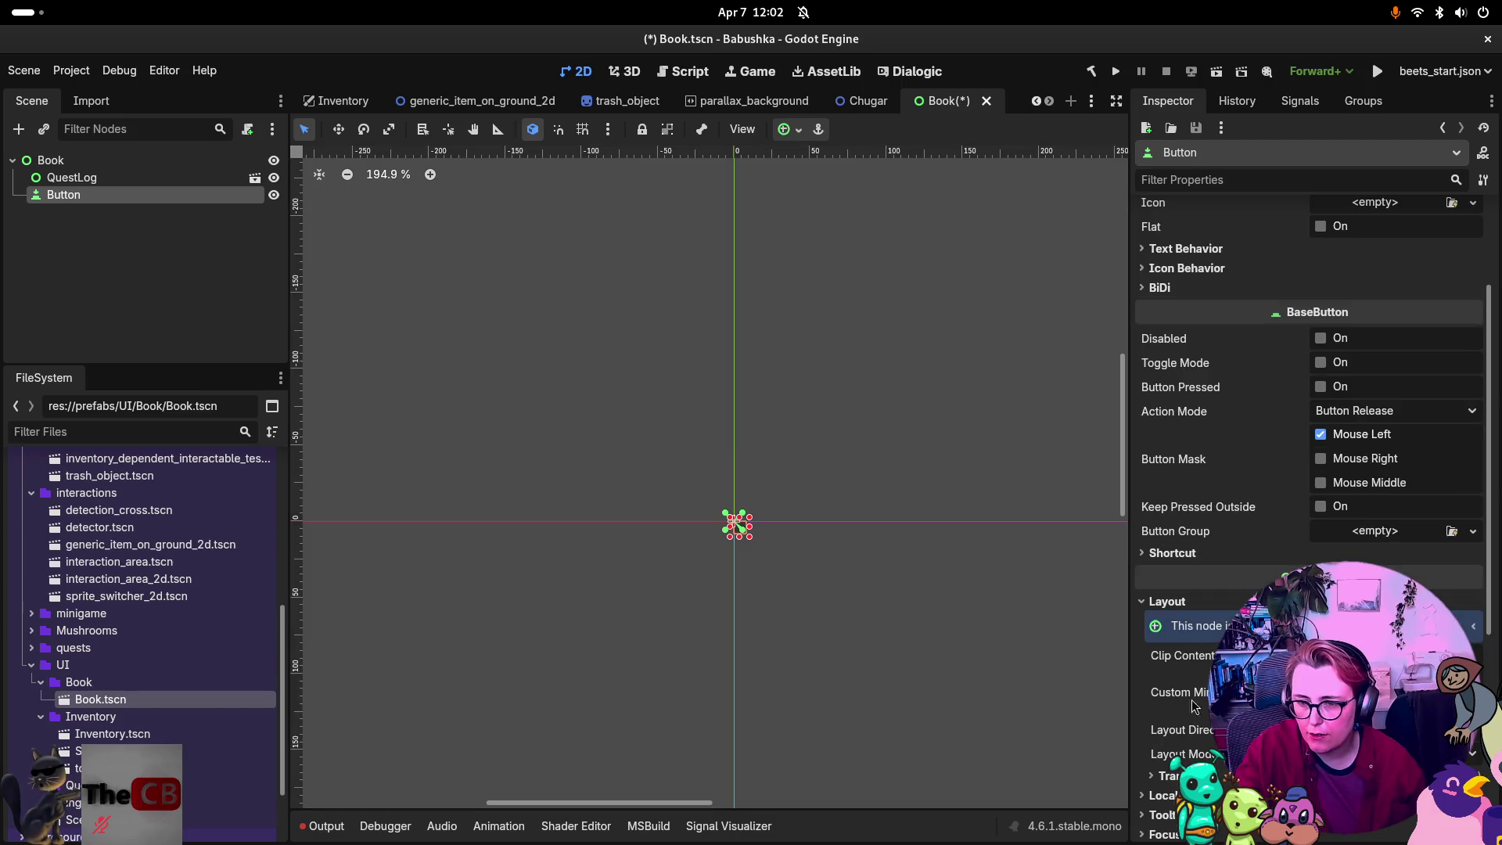
pyautogui.scroll(-2, 1169, 610)
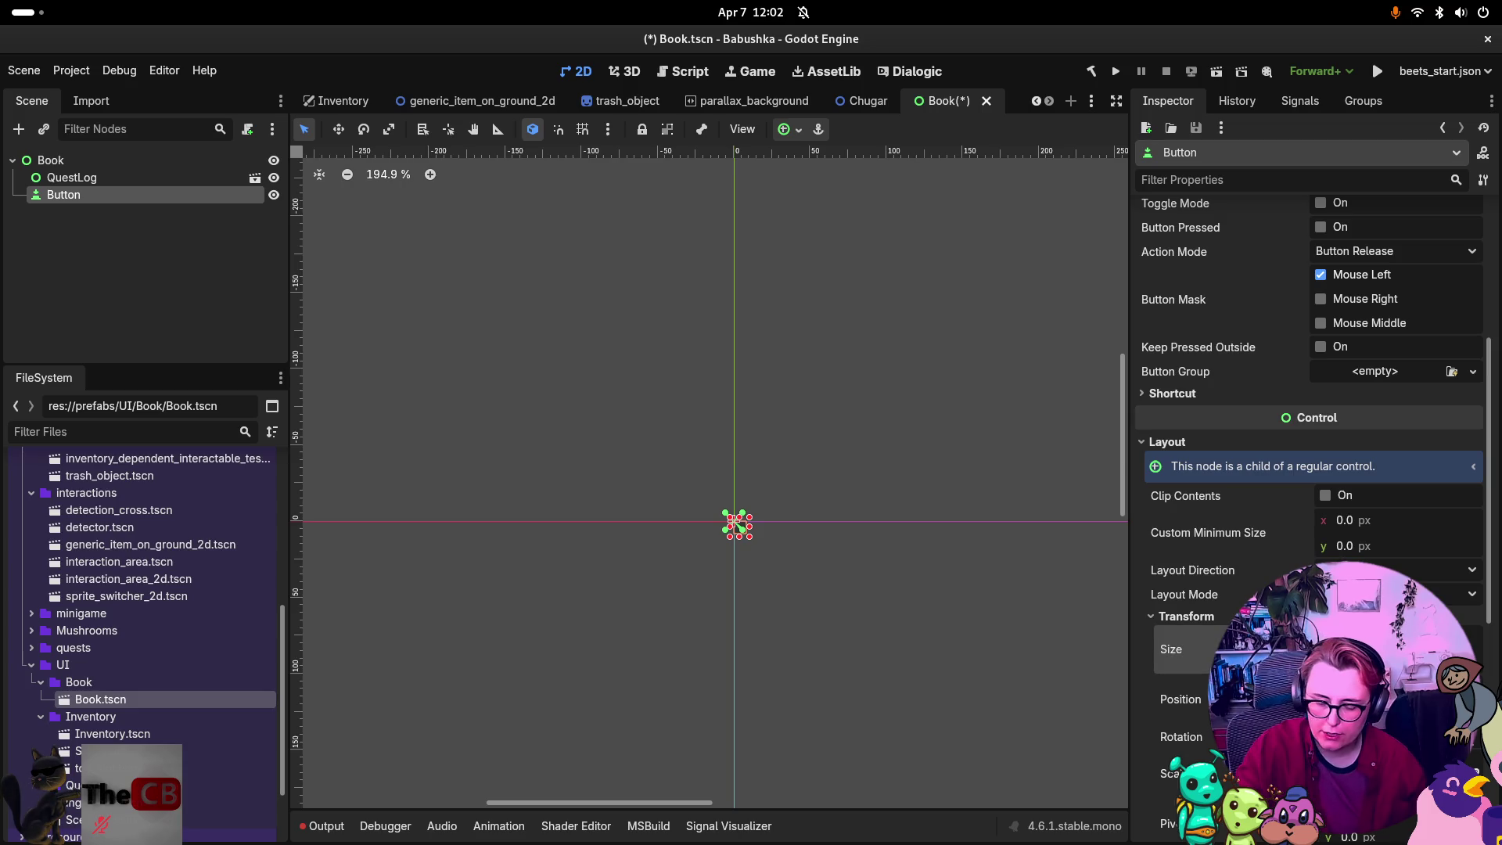
# Drag the Button's resize handles to enlarge it into a small square at the origin.
pyautogui.moveTo(1345, 649)
pyautogui.mouseDown()
pyautogui.moveTo(1400, 649)
pyautogui.moveTo(1400, 674)
pyautogui.mouseUp()
pyautogui.scroll(-5, 1049, 548)
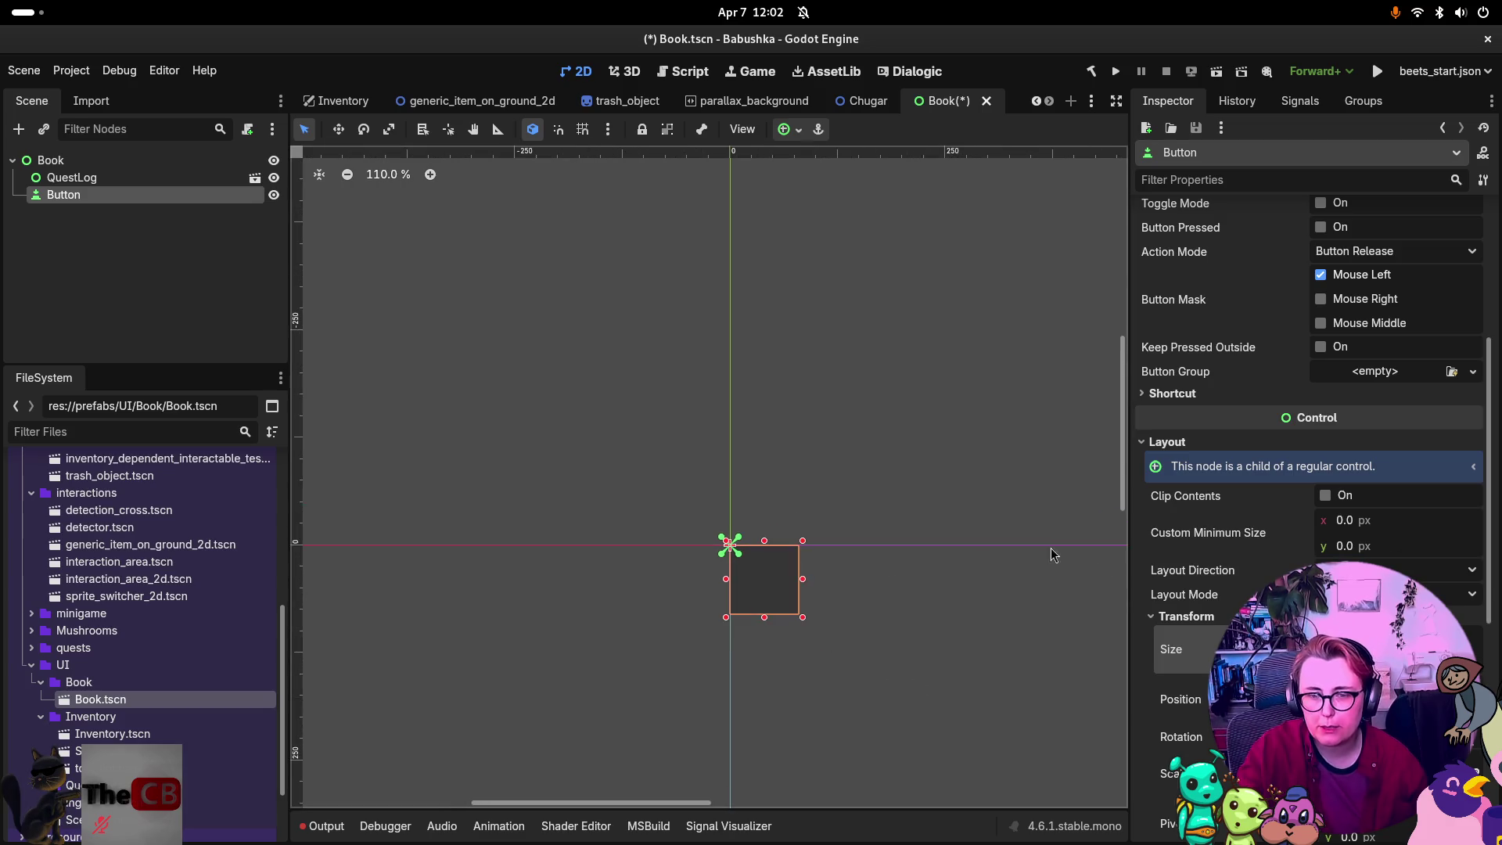
pyautogui.scroll(-3, 966, 650)
pyautogui.moveTo(945, 640)
pyautogui.mouseDown()
pyautogui.moveTo(688, 509)
pyautogui.moveTo(629, 556)
pyautogui.mouseUp()
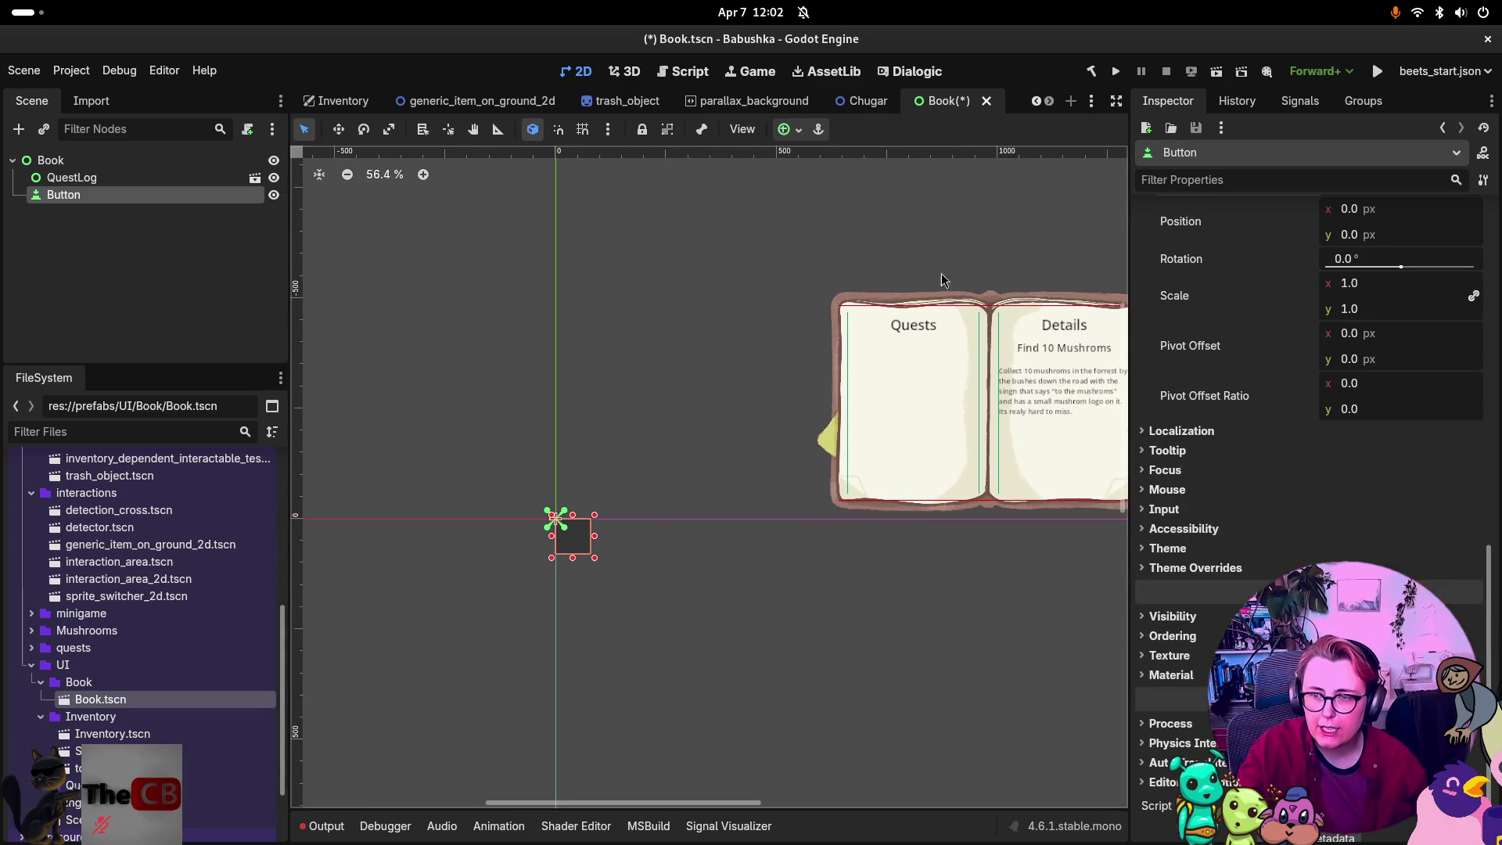
pyautogui.scroll(10, 1275, 381)
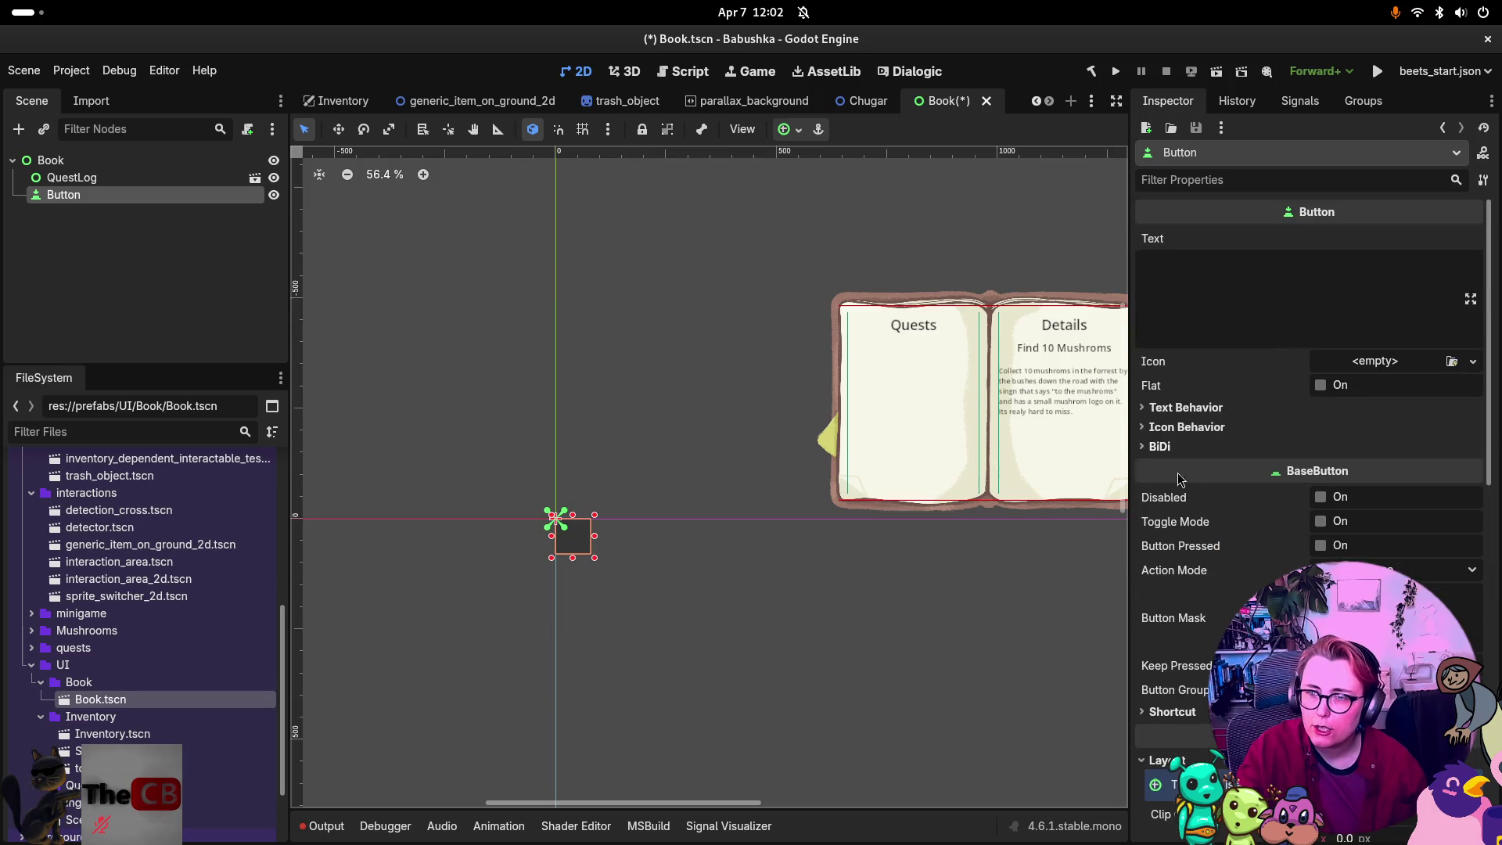
pyautogui.click(59, 160)
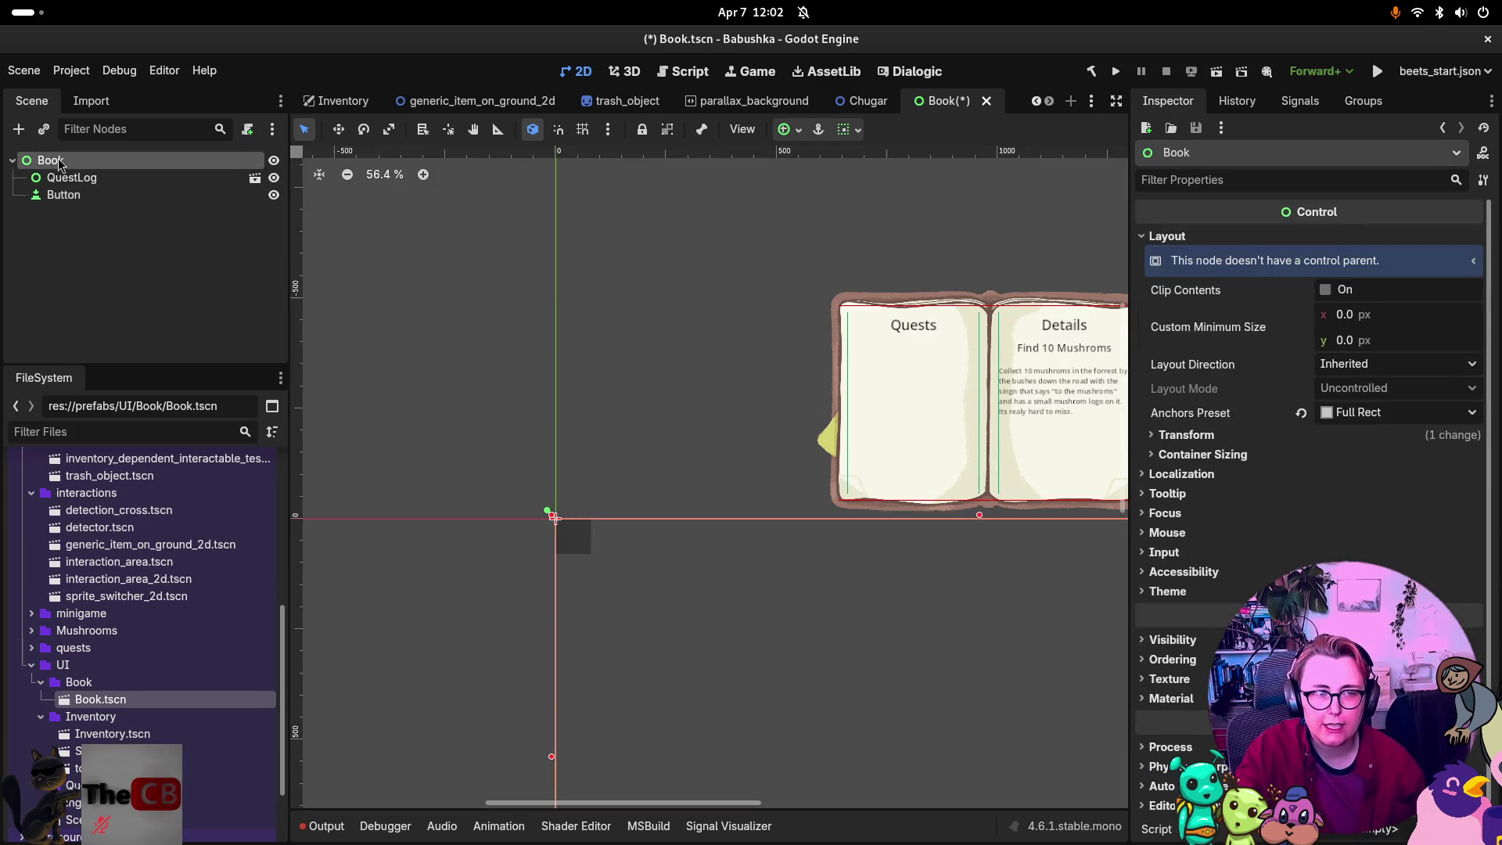
pyautogui.scroll(-5, 682, 635)
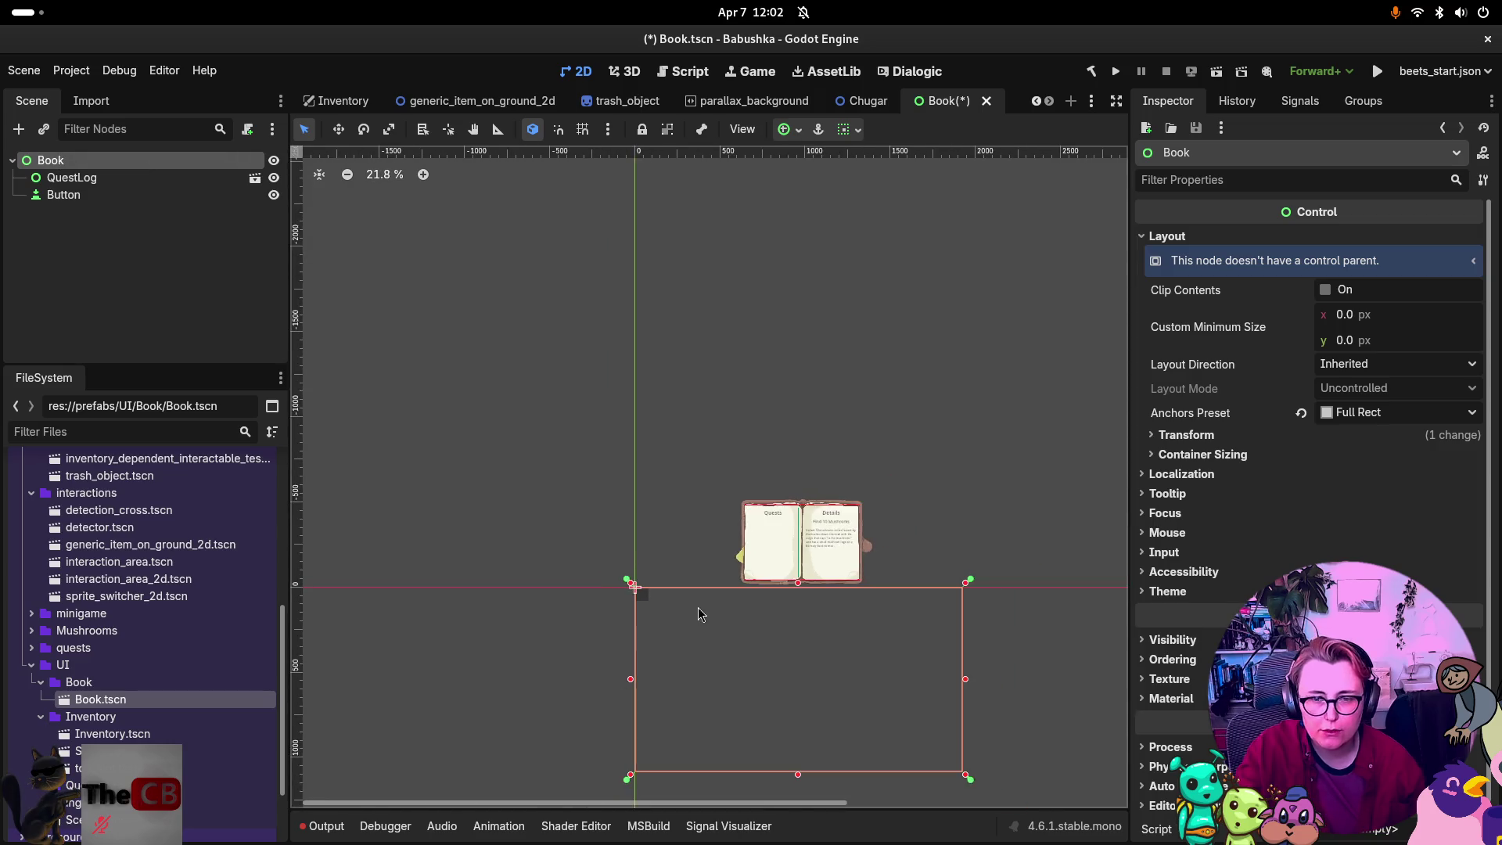
pyautogui.moveTo(697, 607); pyautogui.dragTo(625, 520)
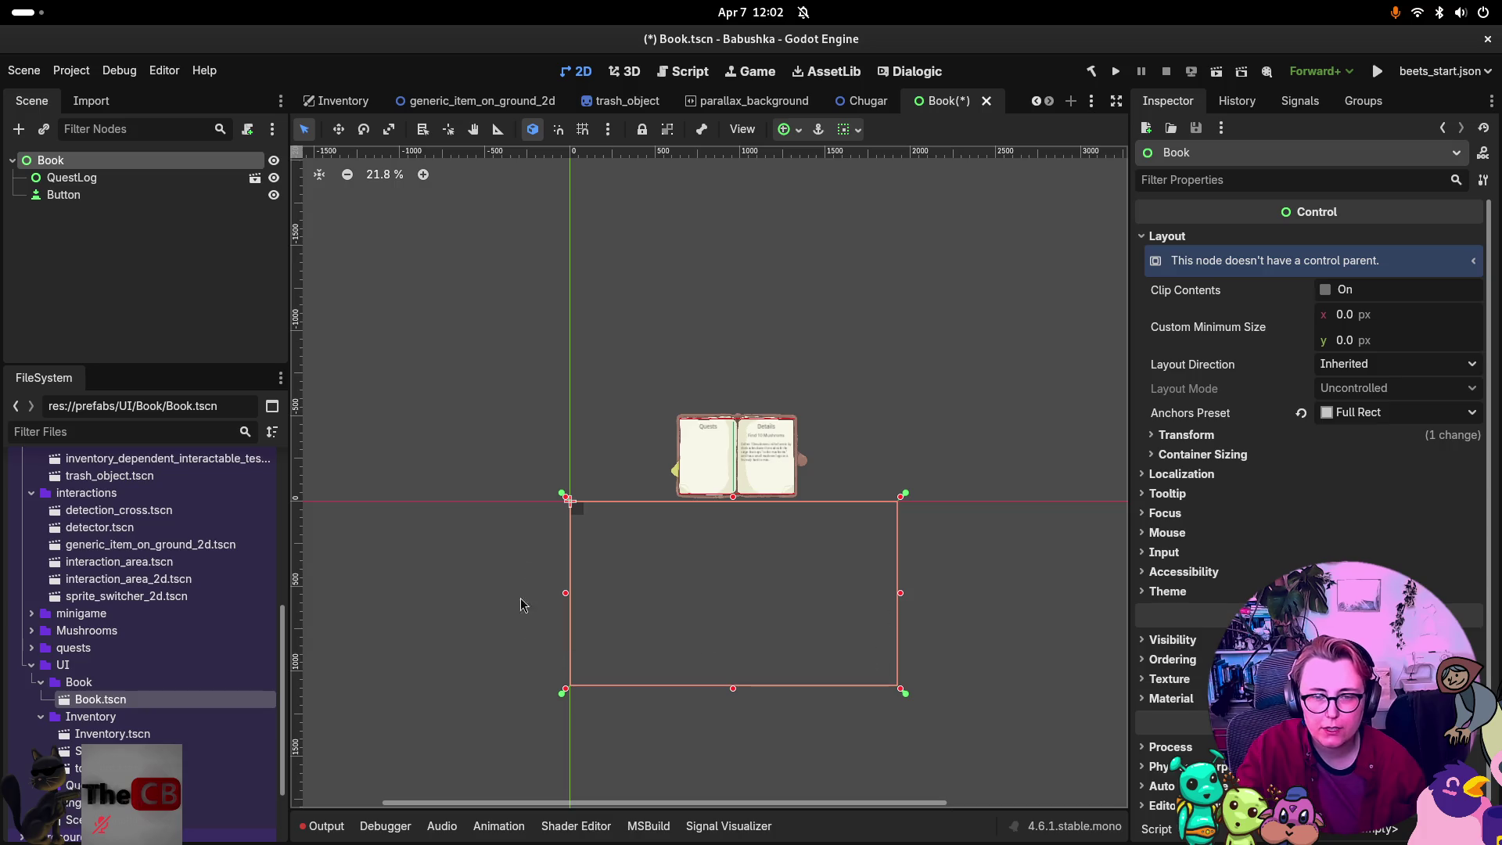
pyautogui.click(150, 179)
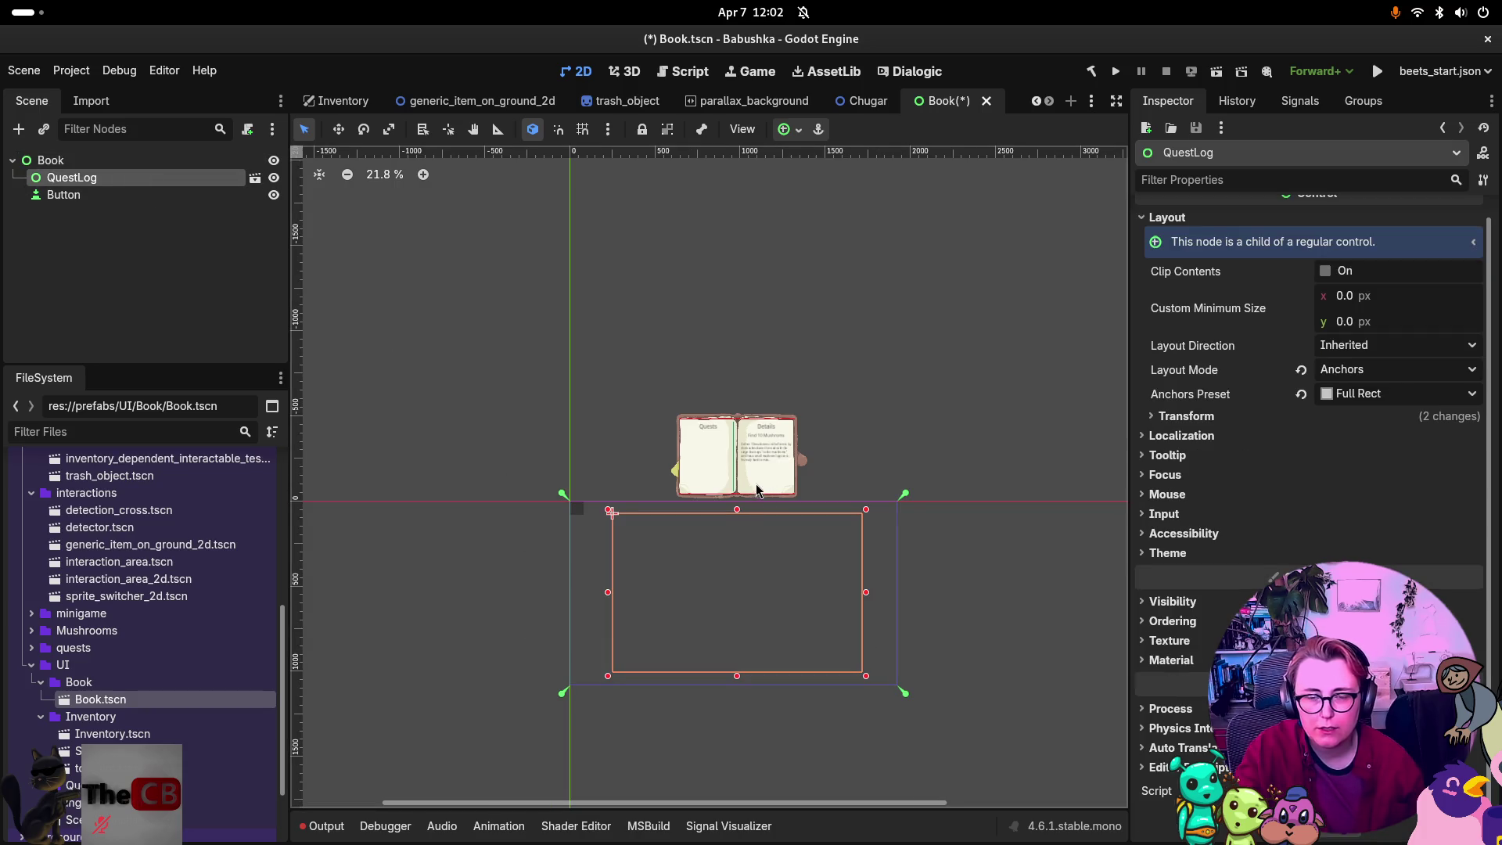
pyautogui.scroll(4, 756, 490)
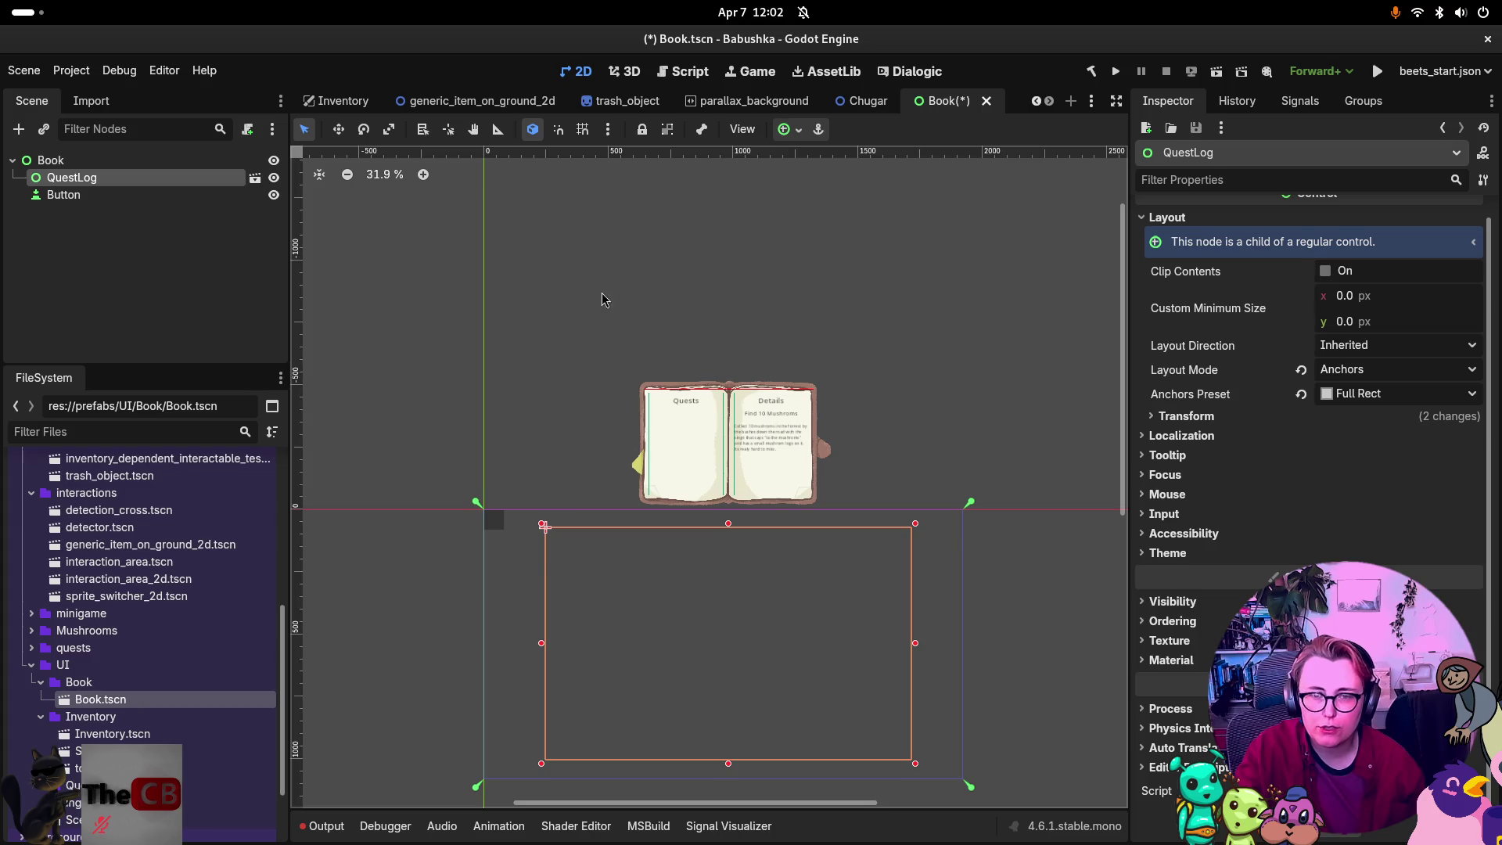
pyautogui.click(61, 196)
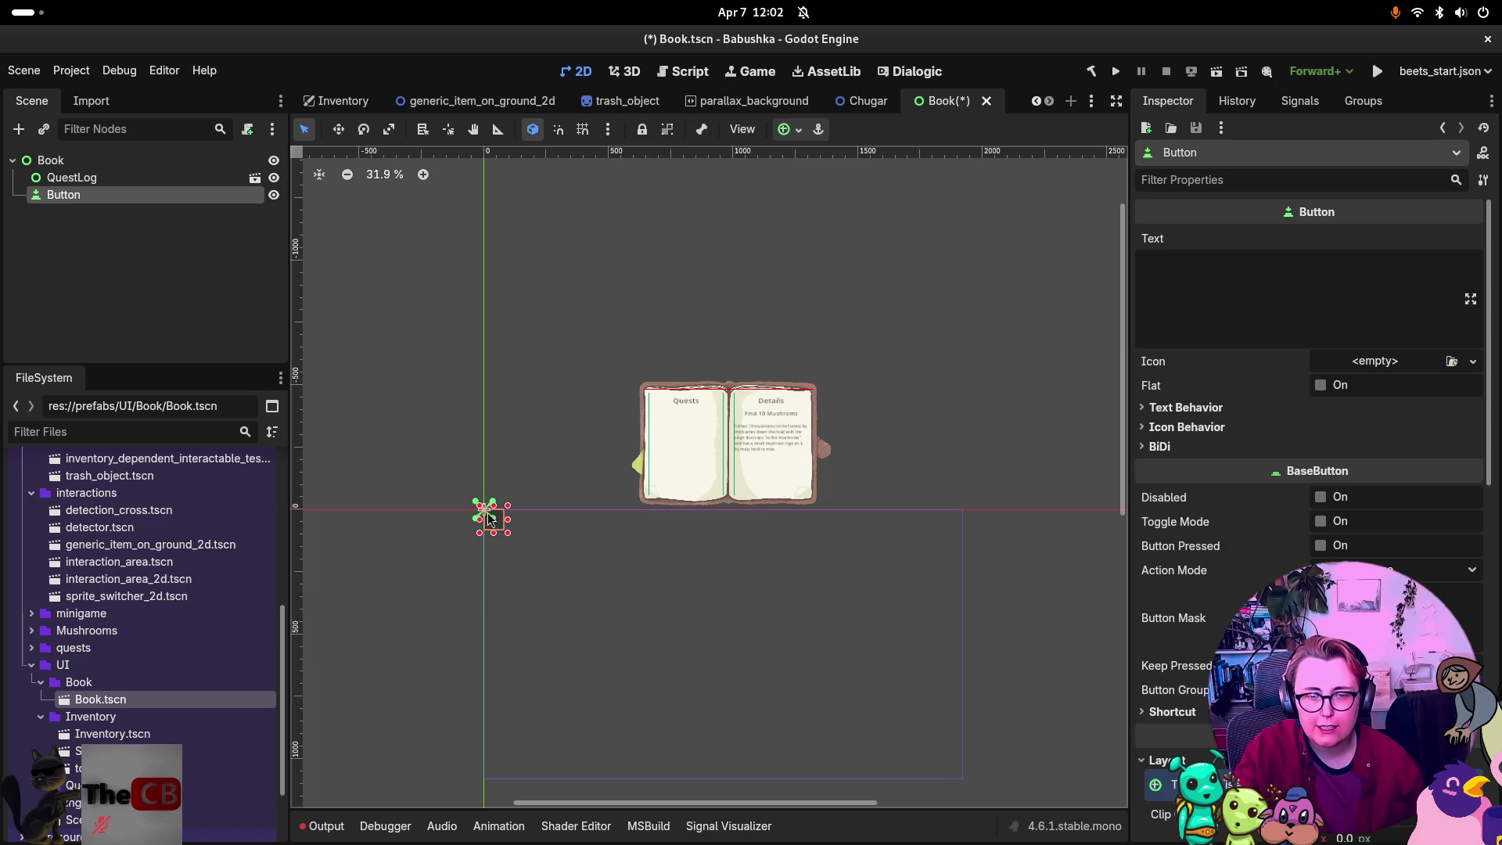
pyautogui.click(120, 162)
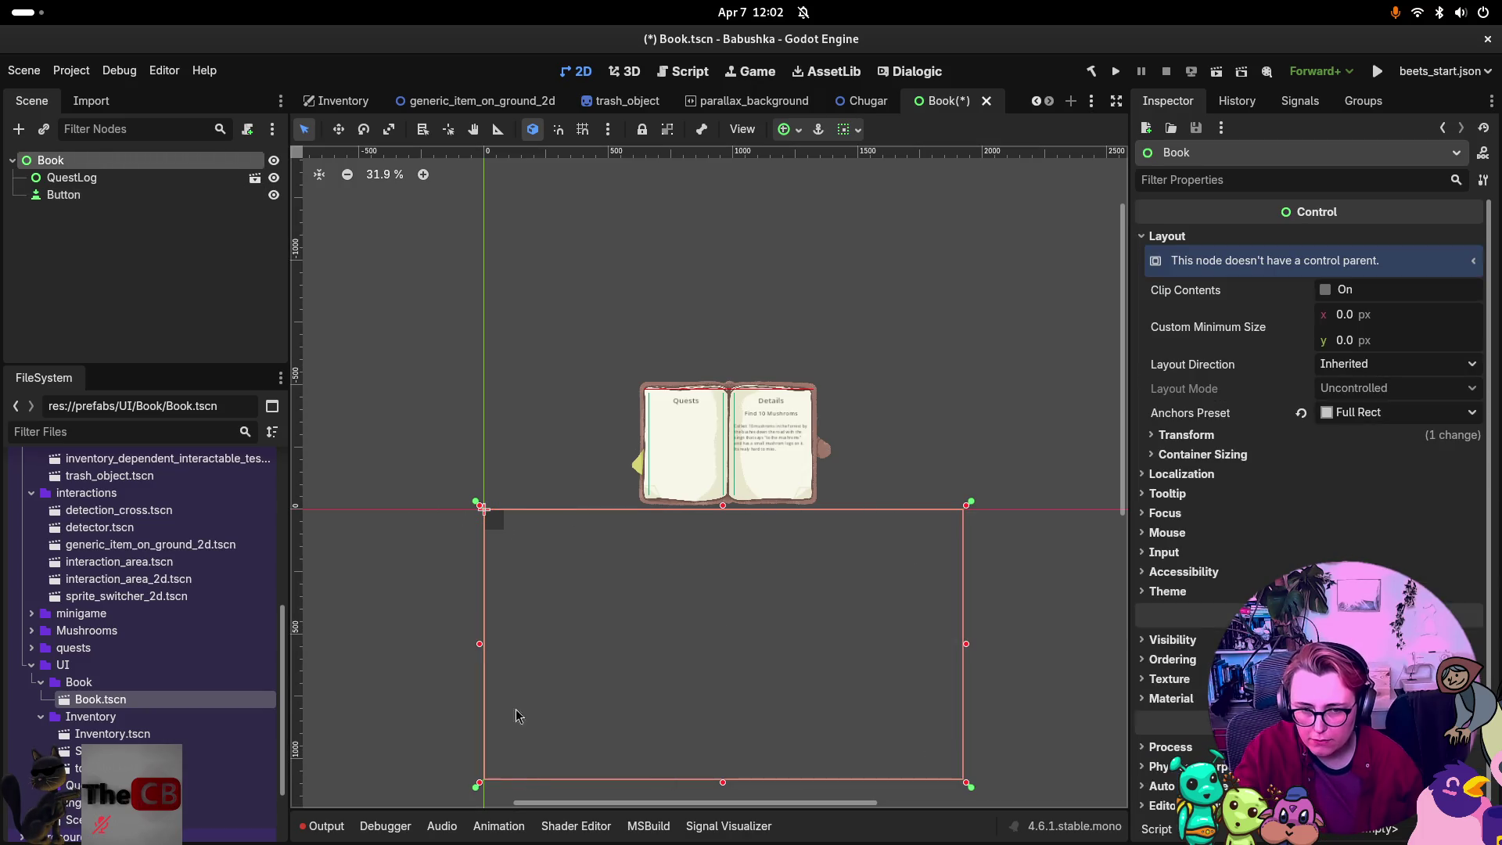
pyautogui.click(220, 194)
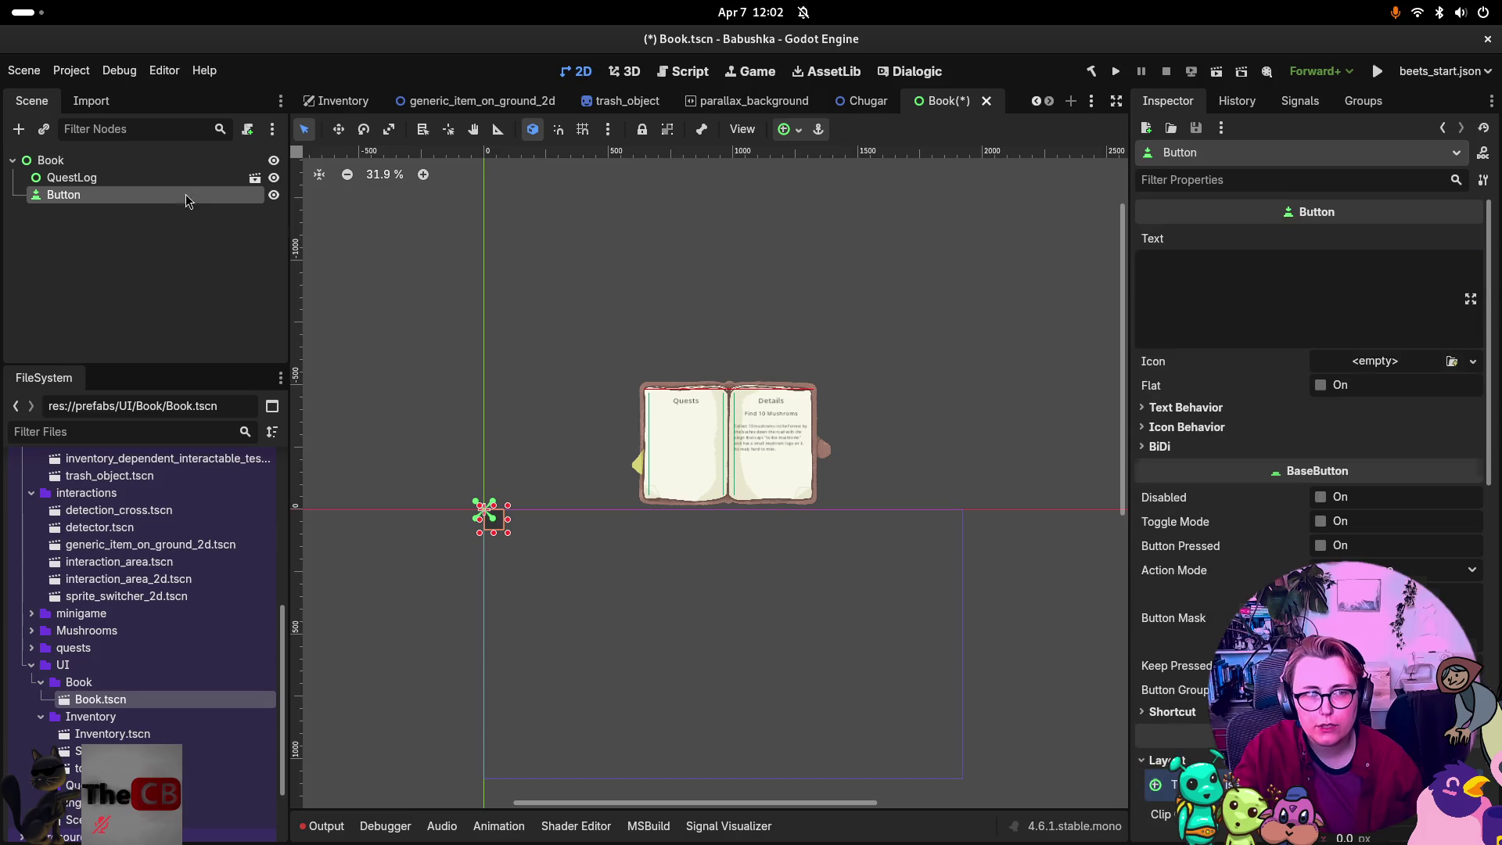
# Apply the Center anchor preset to the Button, after briefly trying Bottom Right.
pyautogui.click(799, 131)
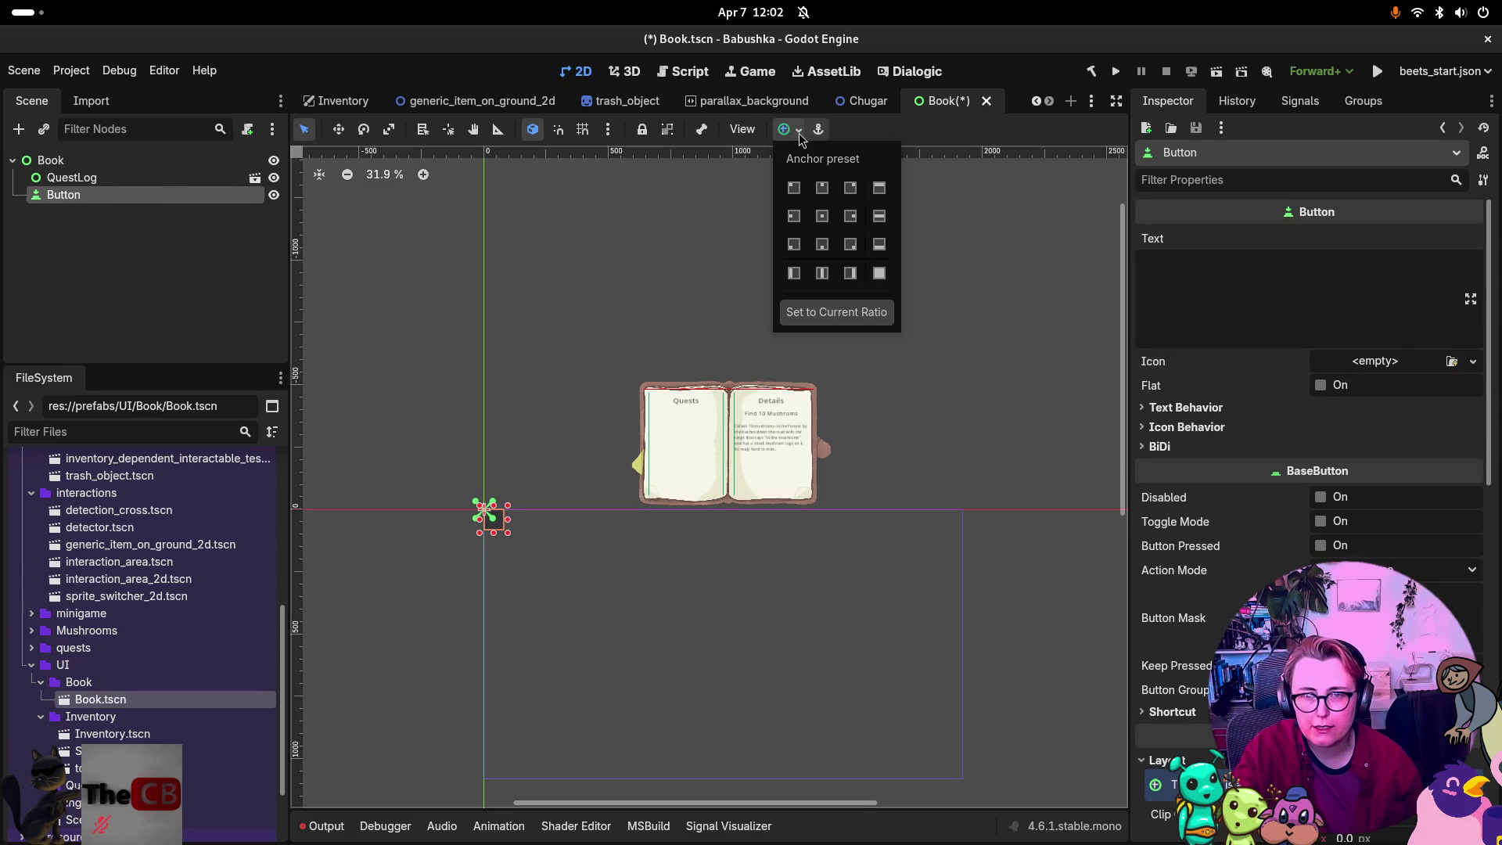
pyautogui.click(826, 217)
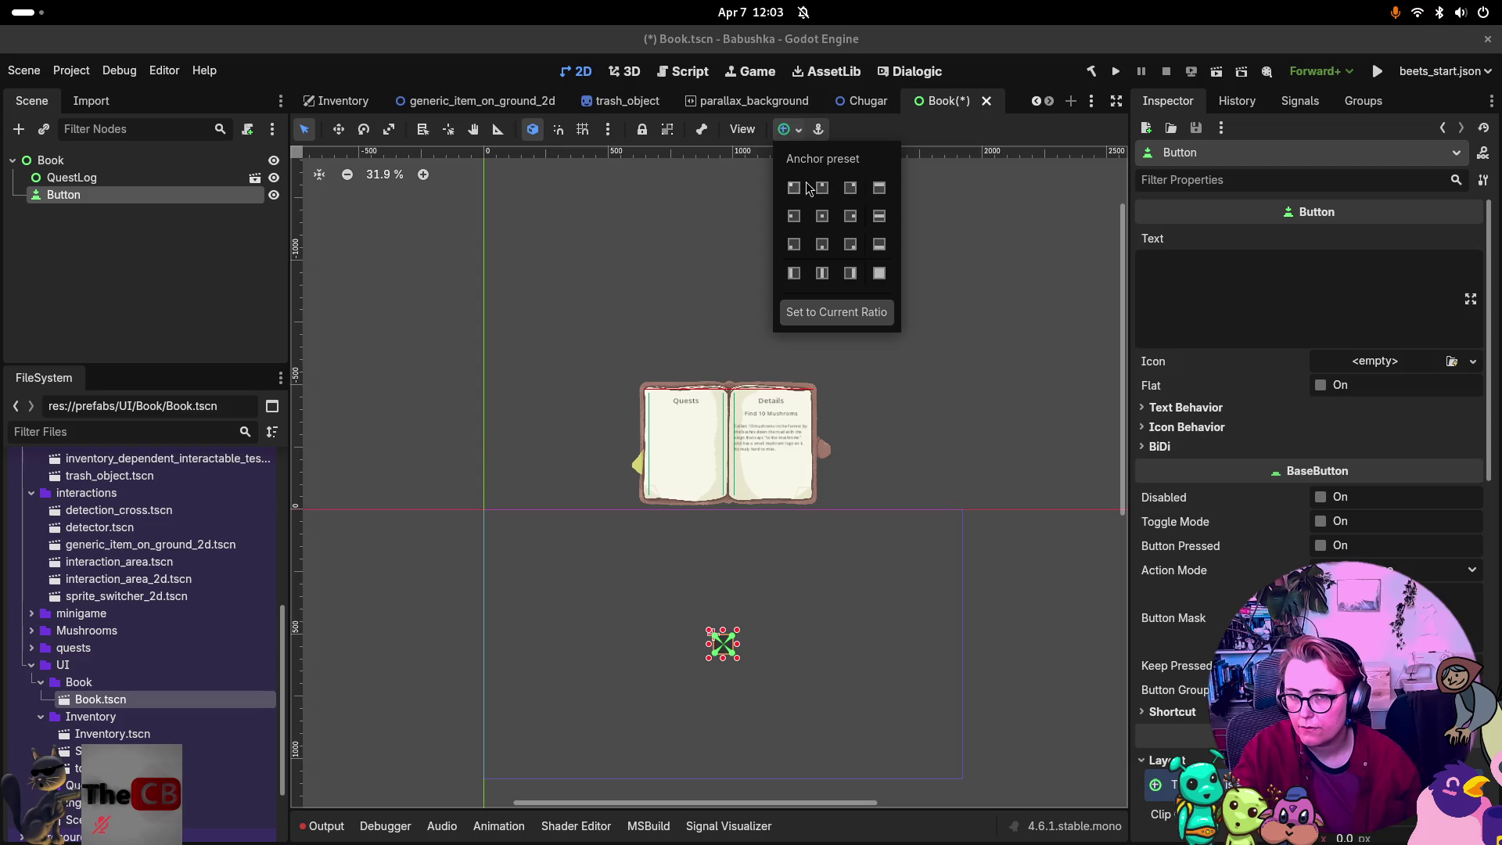
pyautogui.click(851, 244)
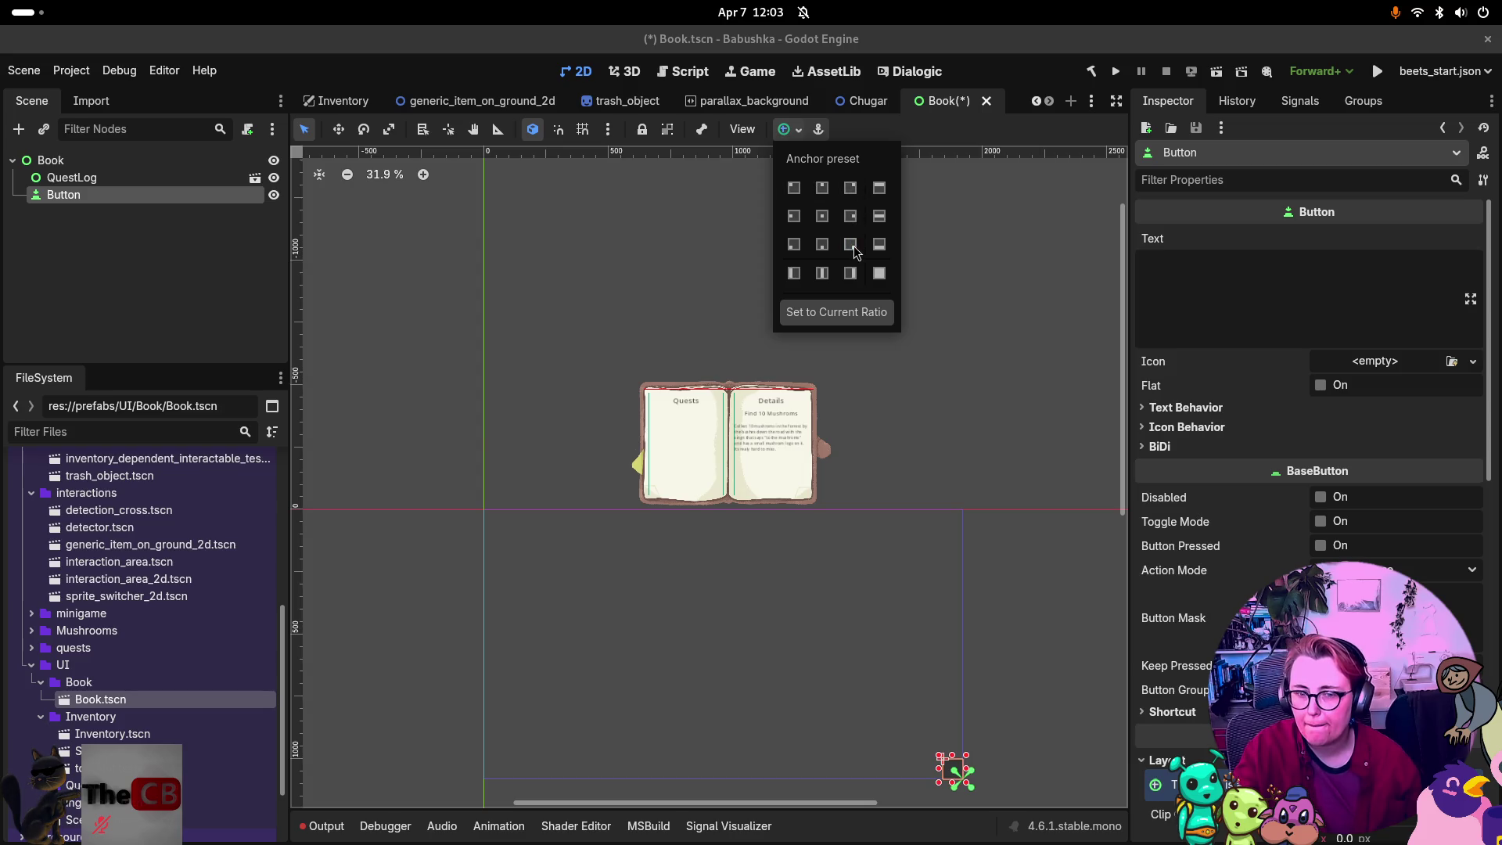
pyautogui.click(822, 221)
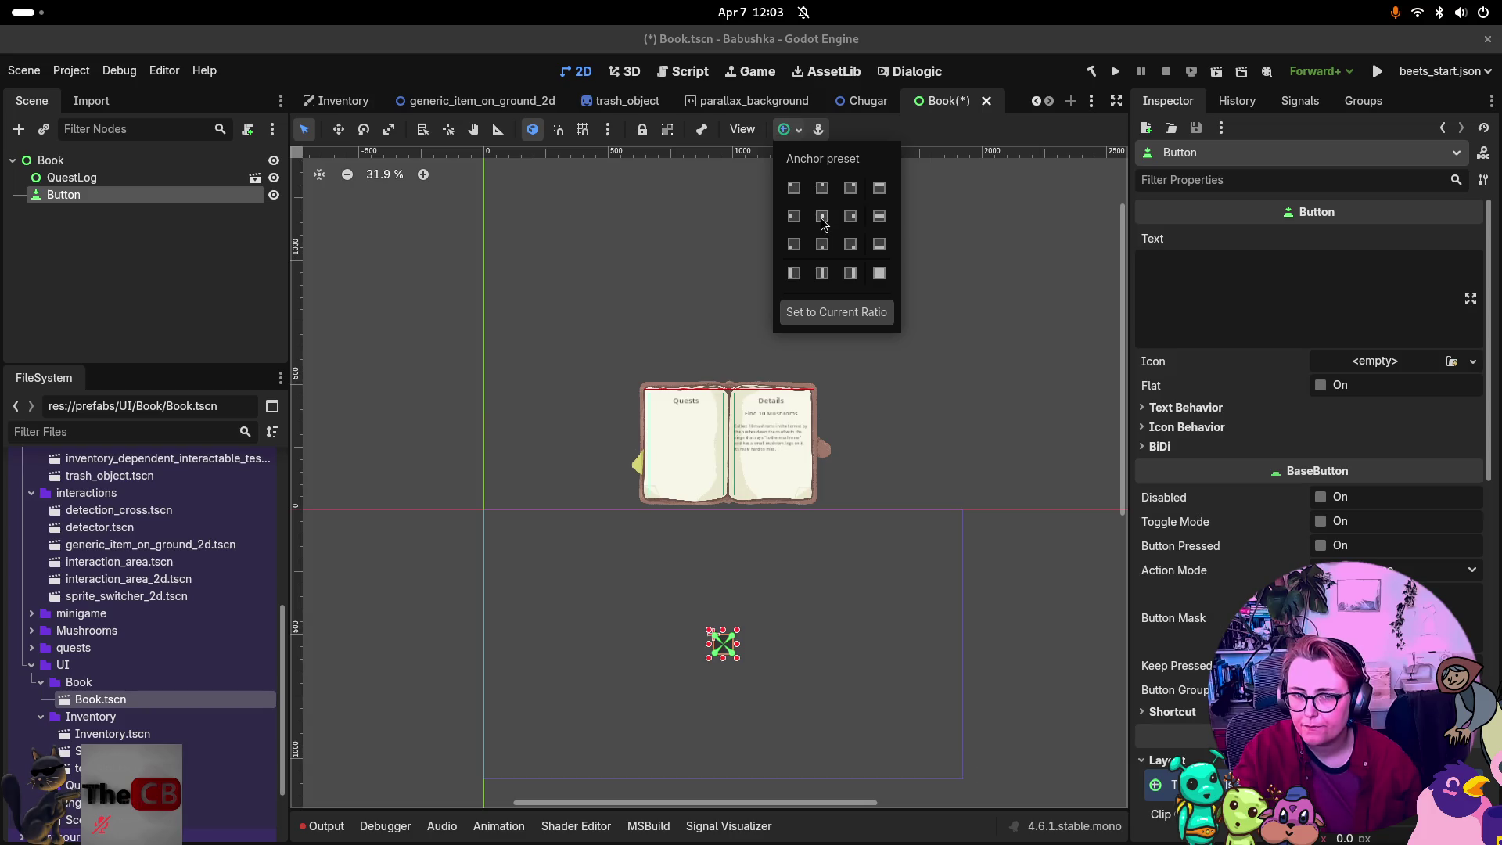
pyautogui.click(94, 179)
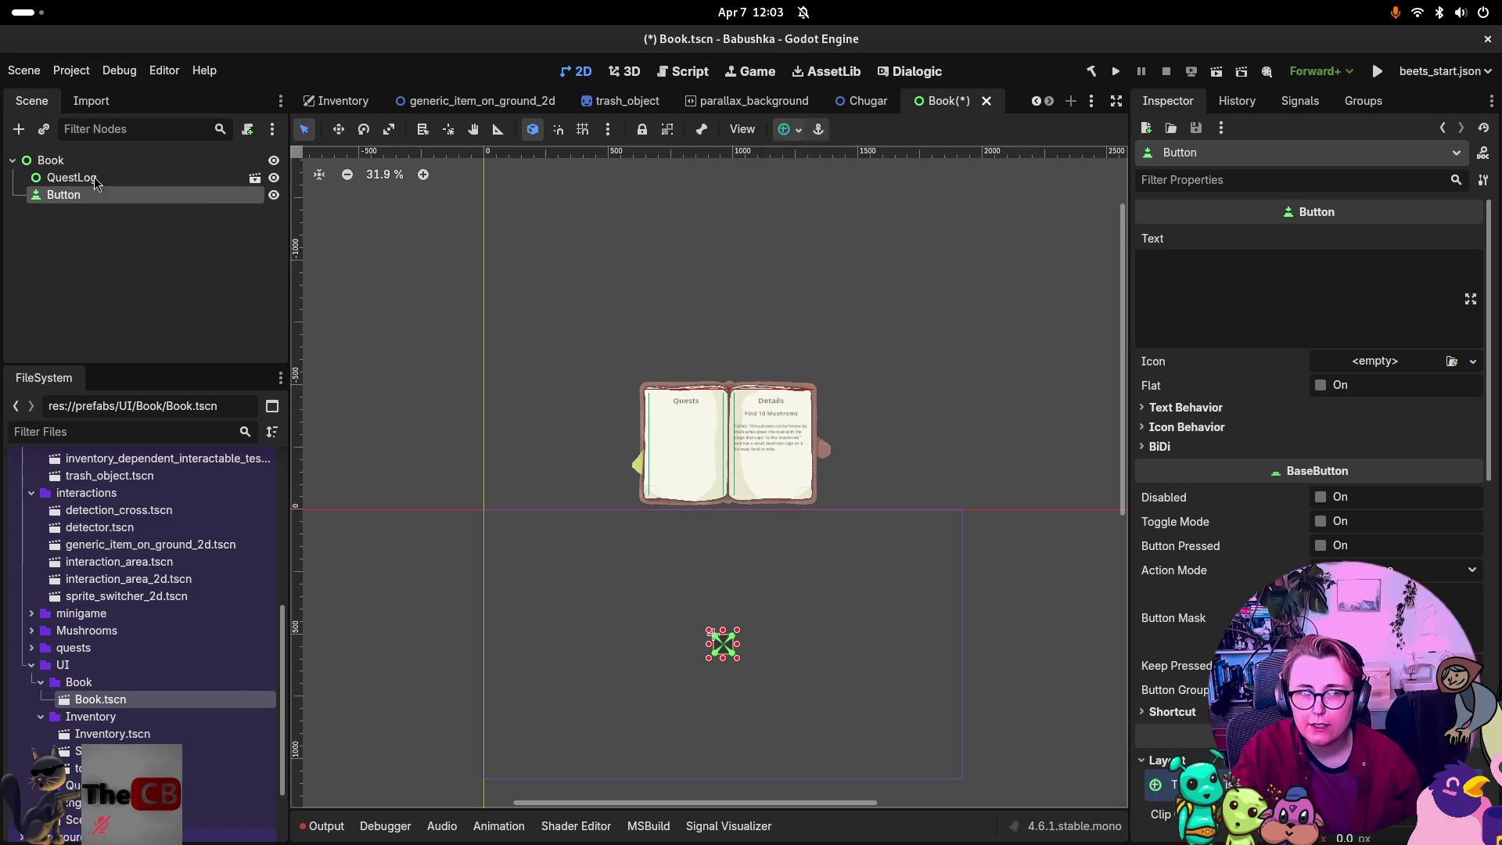
pyautogui.click(94, 177)
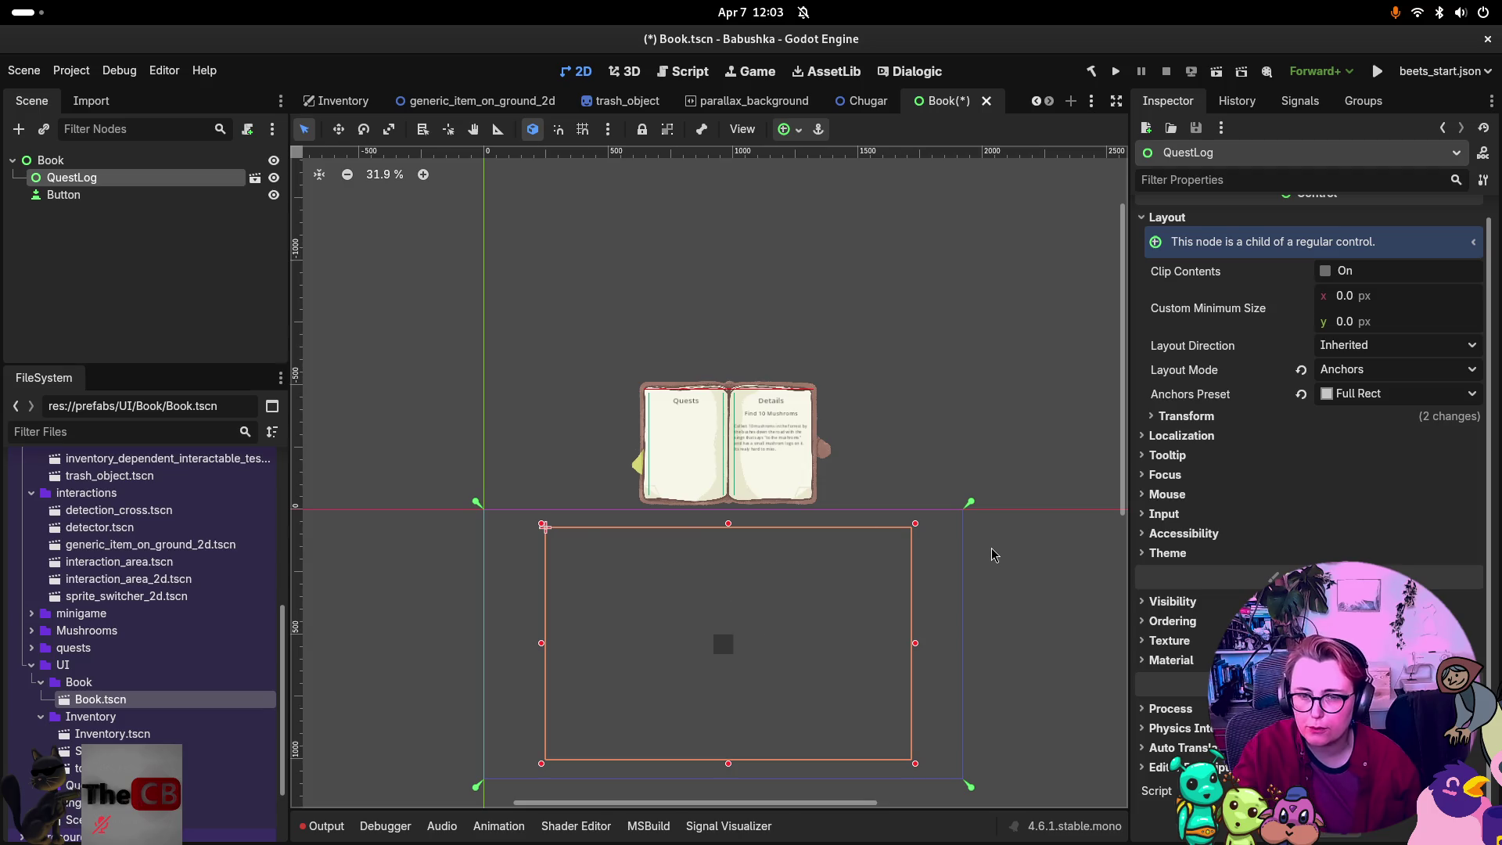
pyautogui.scroll(-3, 775, 205)
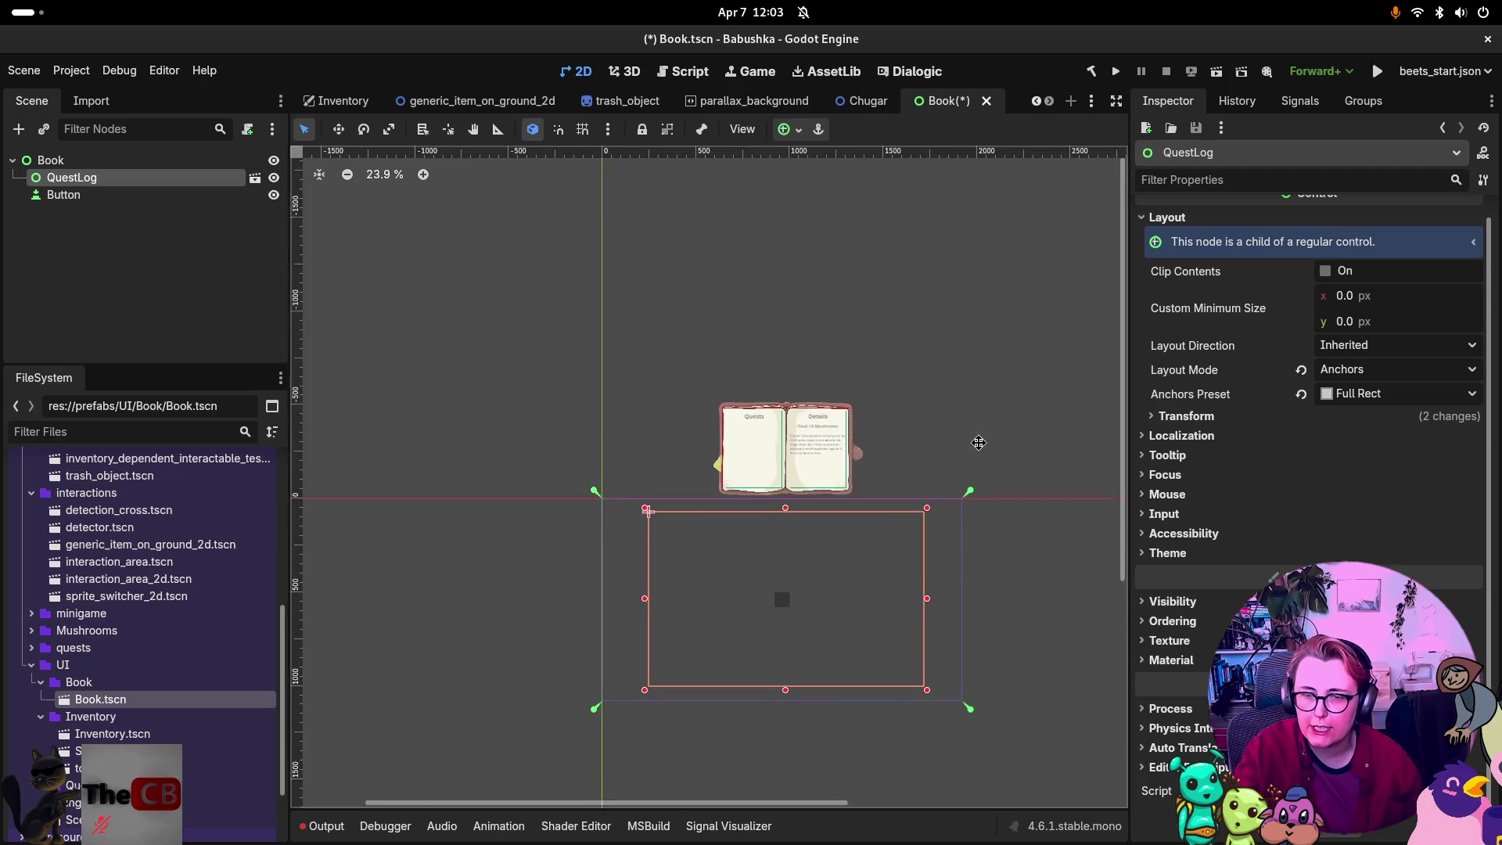
pyautogui.click(150, 161)
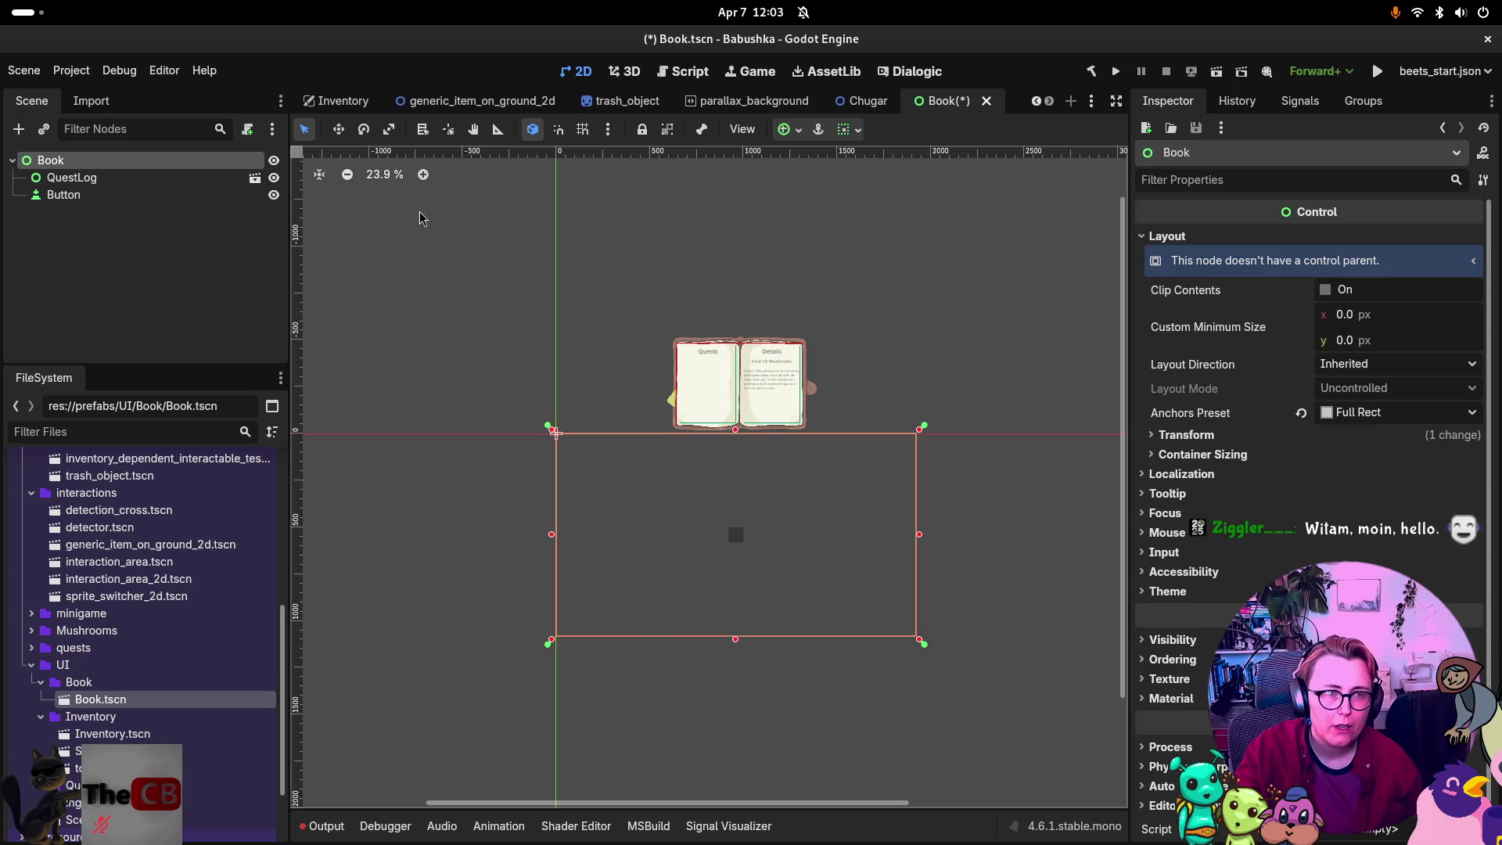
pyautogui.scroll(4, 763, 297)
pyautogui.scroll(4, 743, 376)
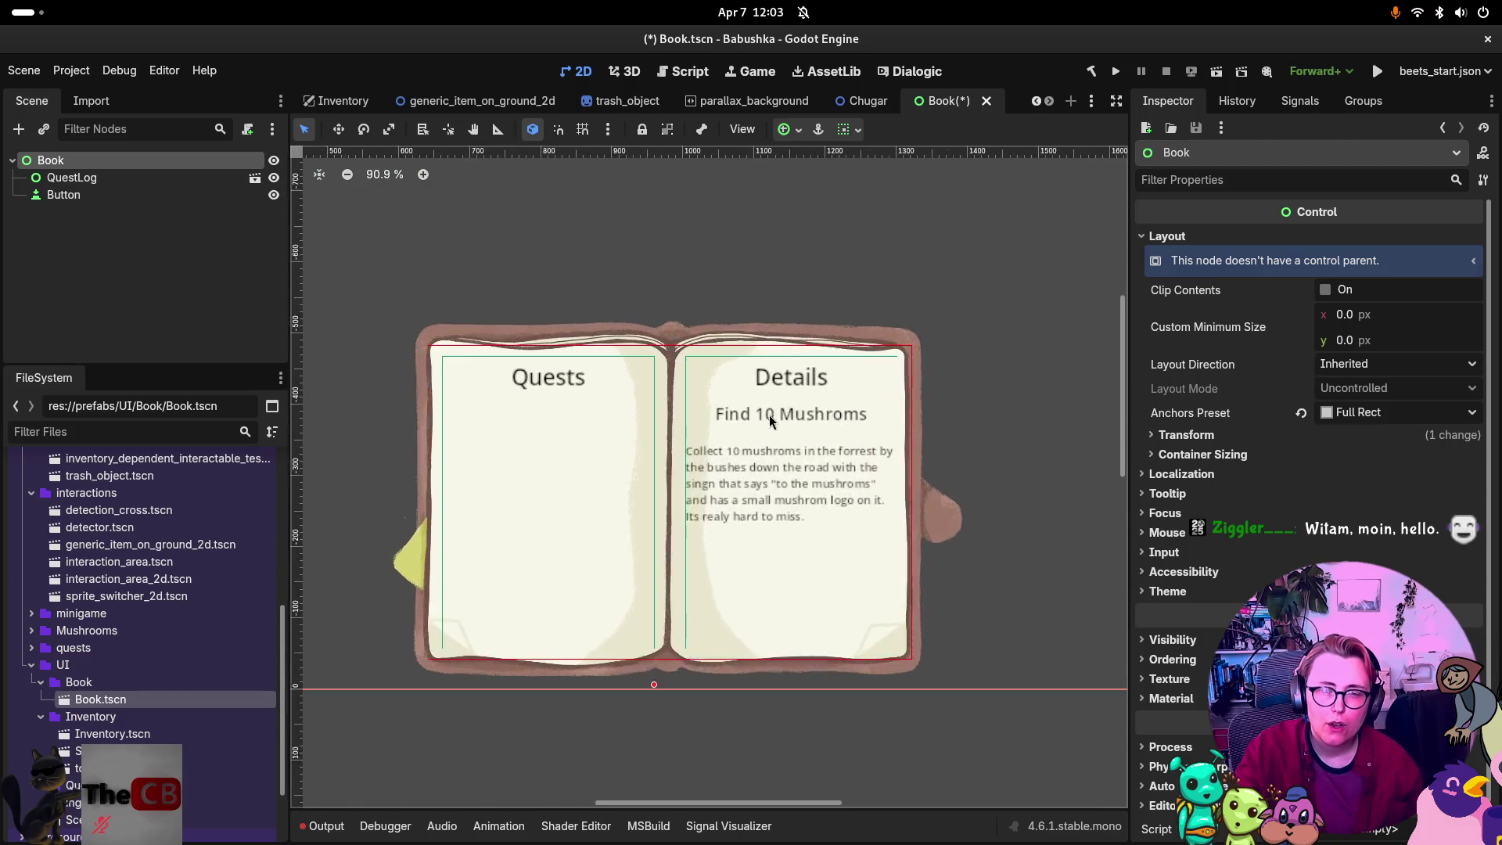
pyautogui.scroll(-2, 755, 347)
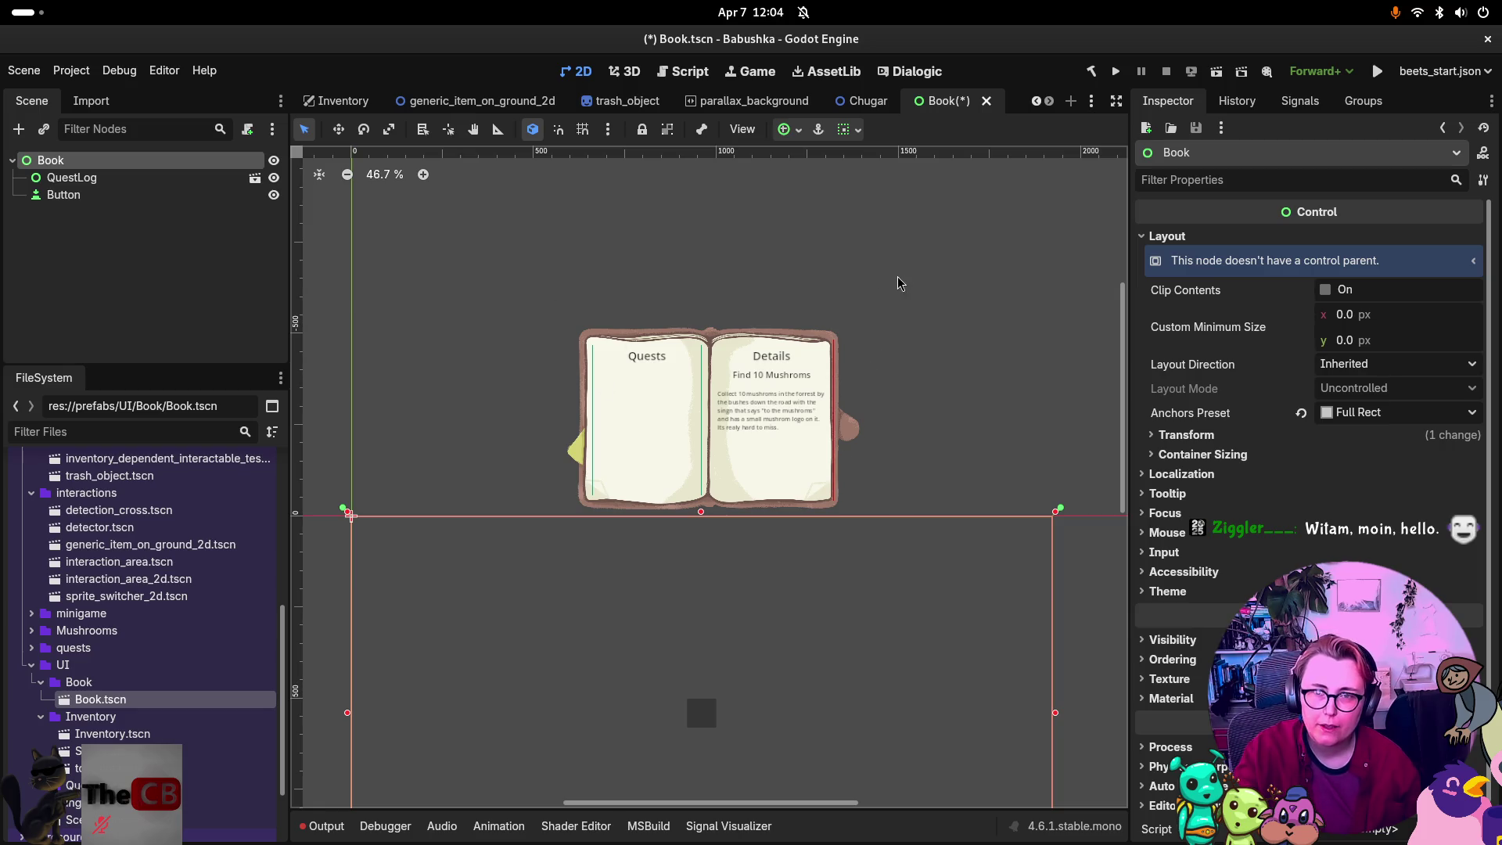
# Try Center Top and Center anchor presets on Book, then undo the change.
pyautogui.click(799, 137)
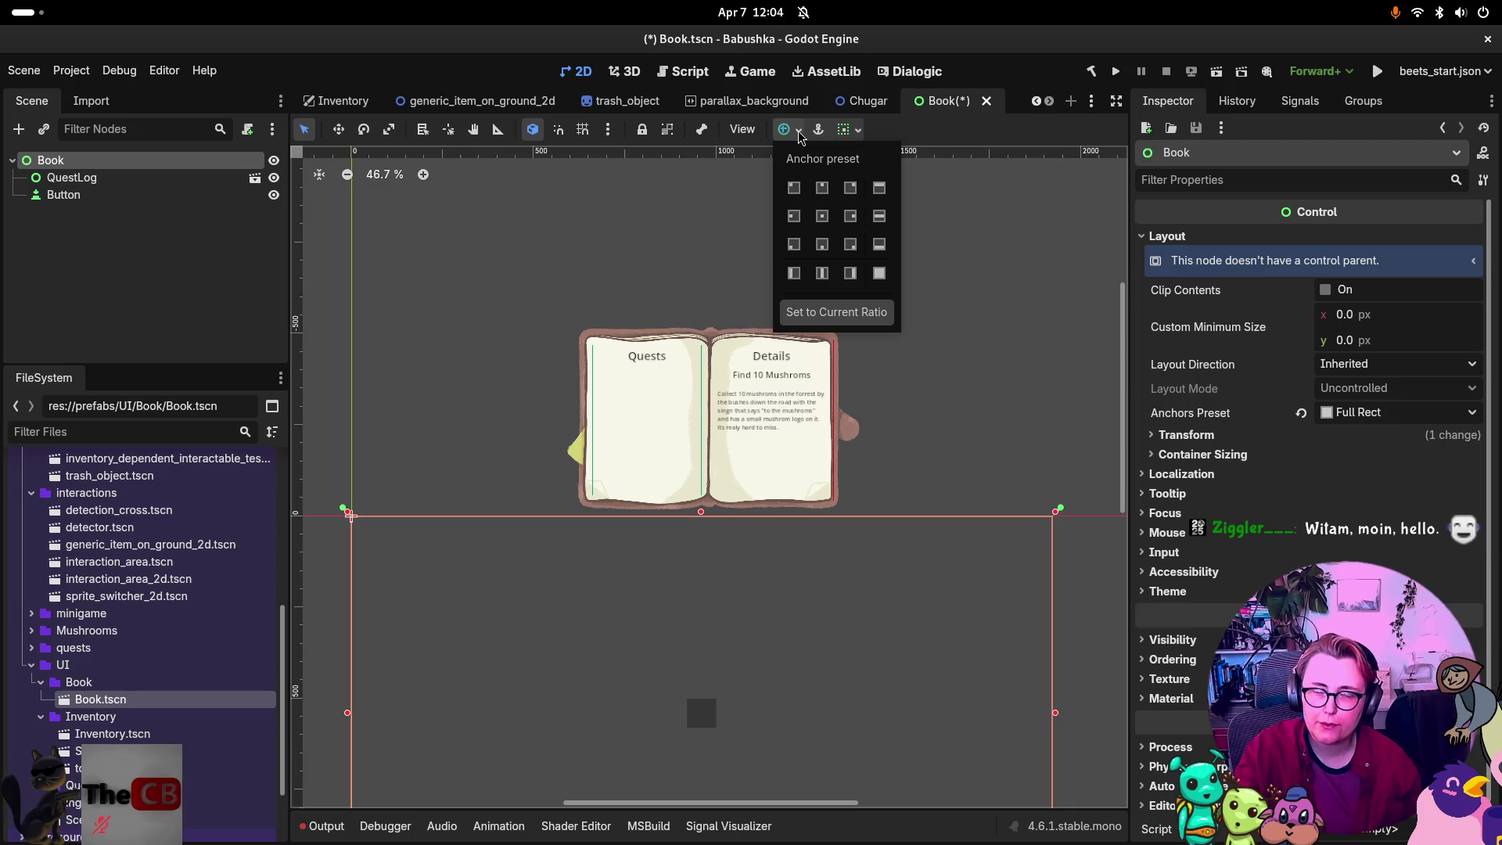
pyautogui.click(822, 189)
pyautogui.click(823, 215)
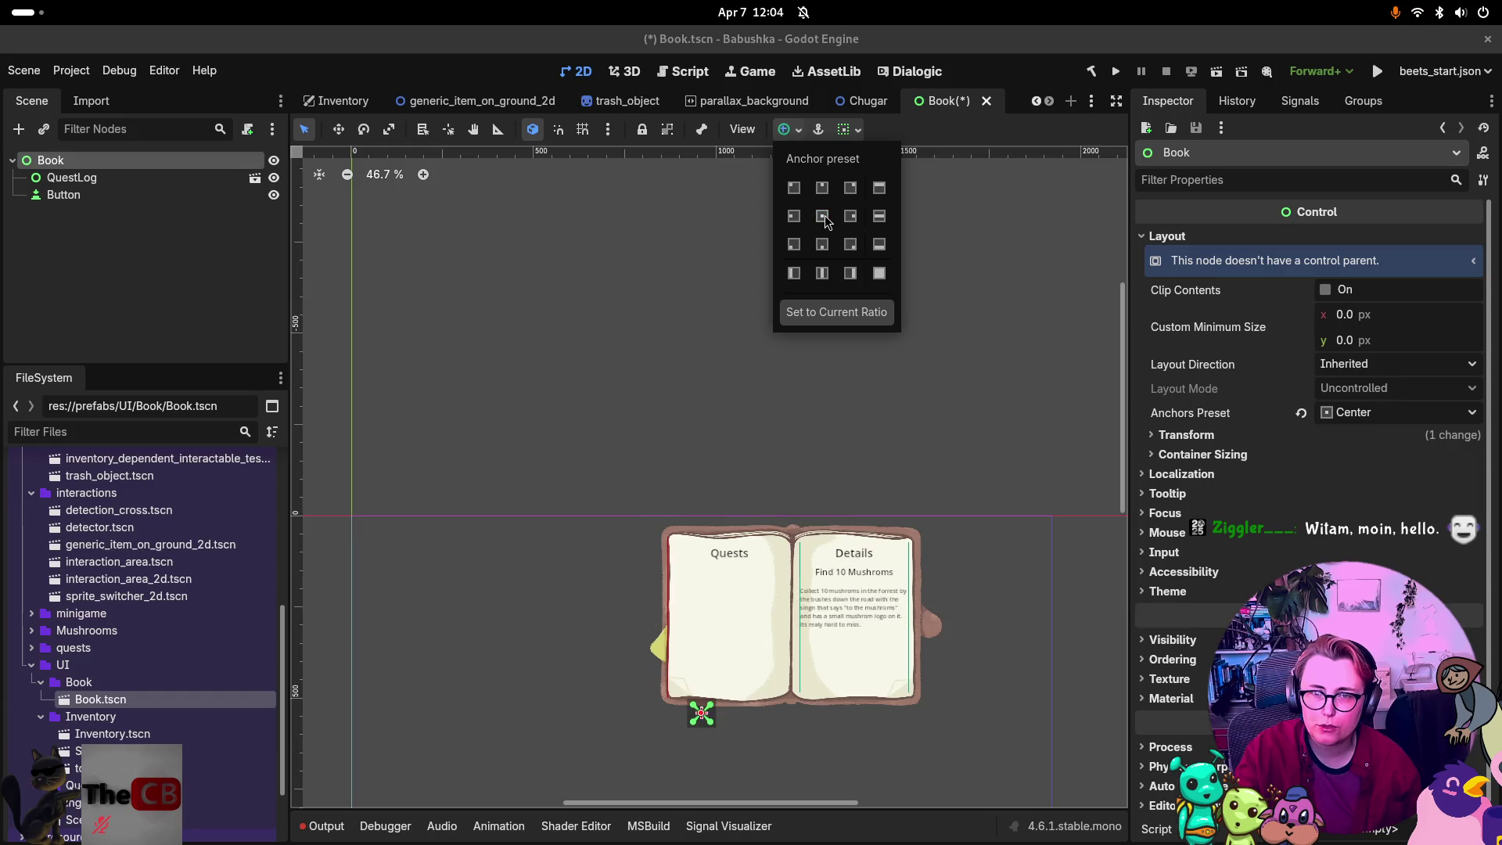
pyautogui.click(1023, 369)
pyautogui.hotkey('ctrl', 'z')
pyautogui.hotkey('ctrl', 'z')
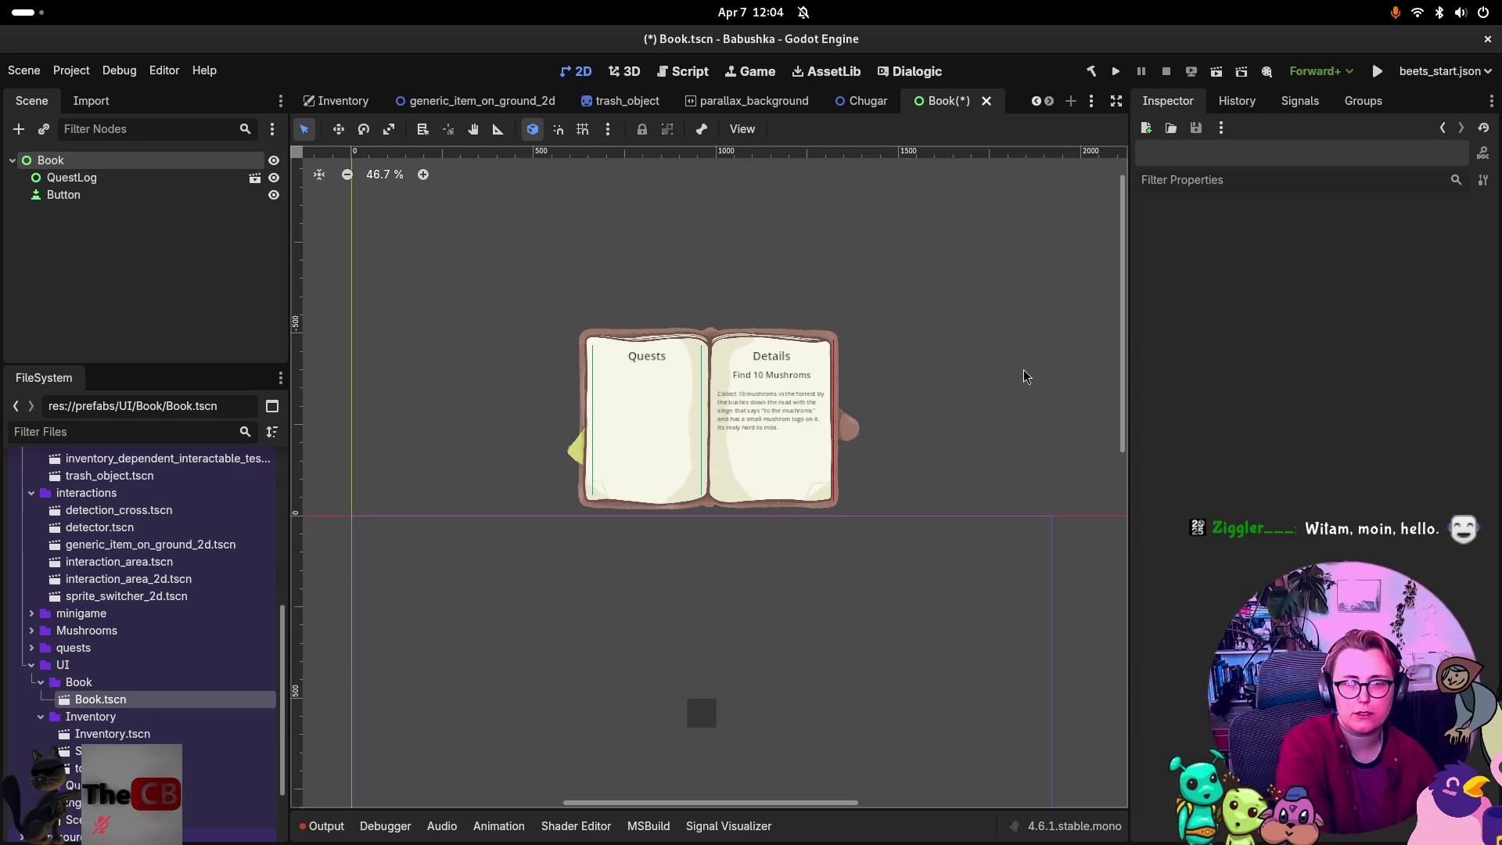
# Drag the Button onto QuestLog in the Scene dock to reparent it.
pyautogui.click(88, 207)
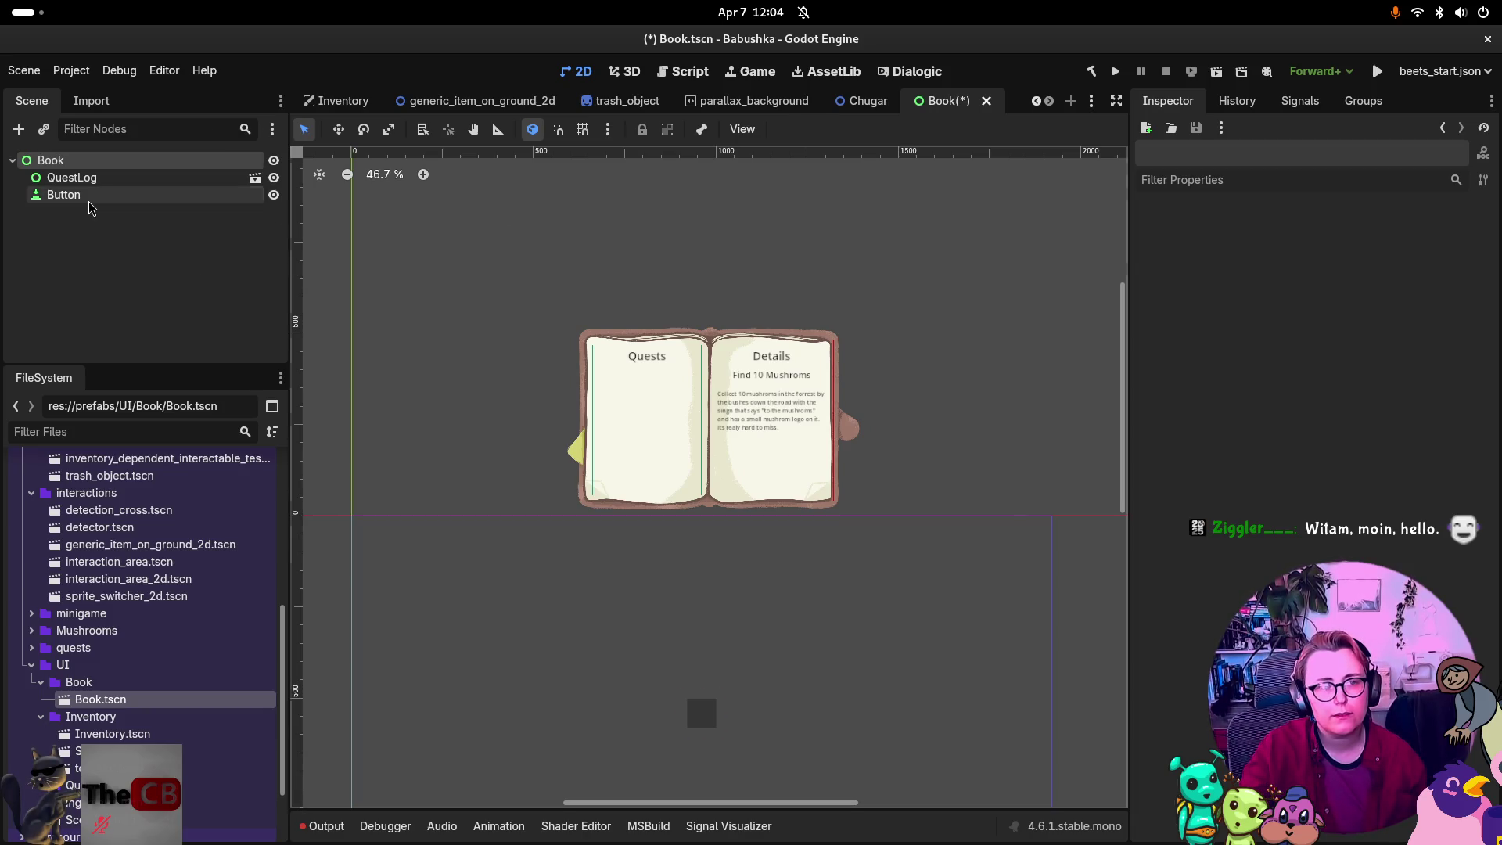
pyautogui.scroll(-1, 841, 497)
pyautogui.rightClick(851, 492)
pyautogui.press('Escape')
pyautogui.click(968, 671)
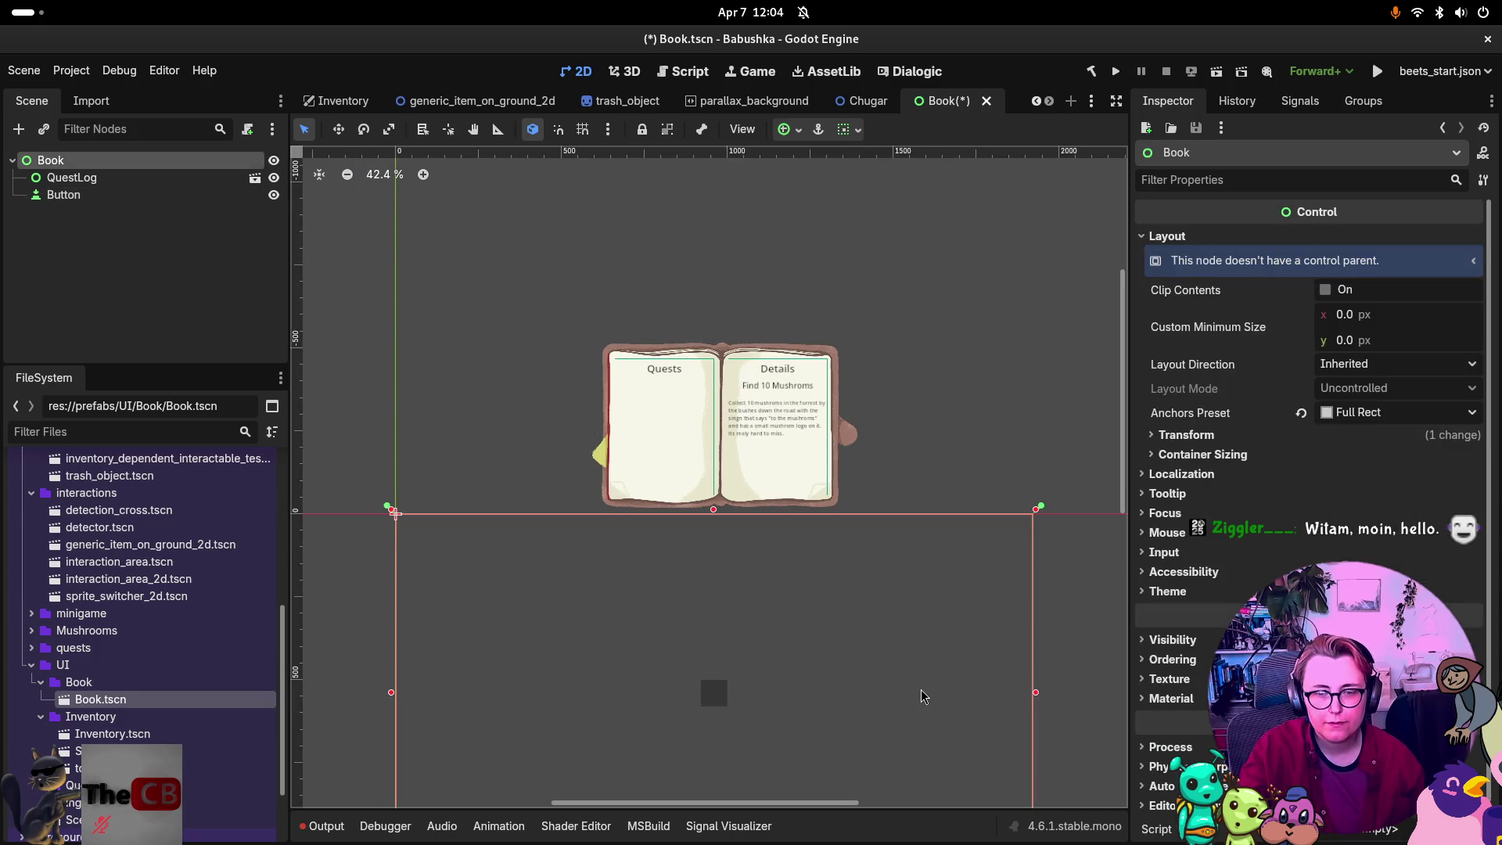
pyautogui.rightClick(923, 688)
pyautogui.press('Escape')
pyautogui.scroll(-3, 937, 655)
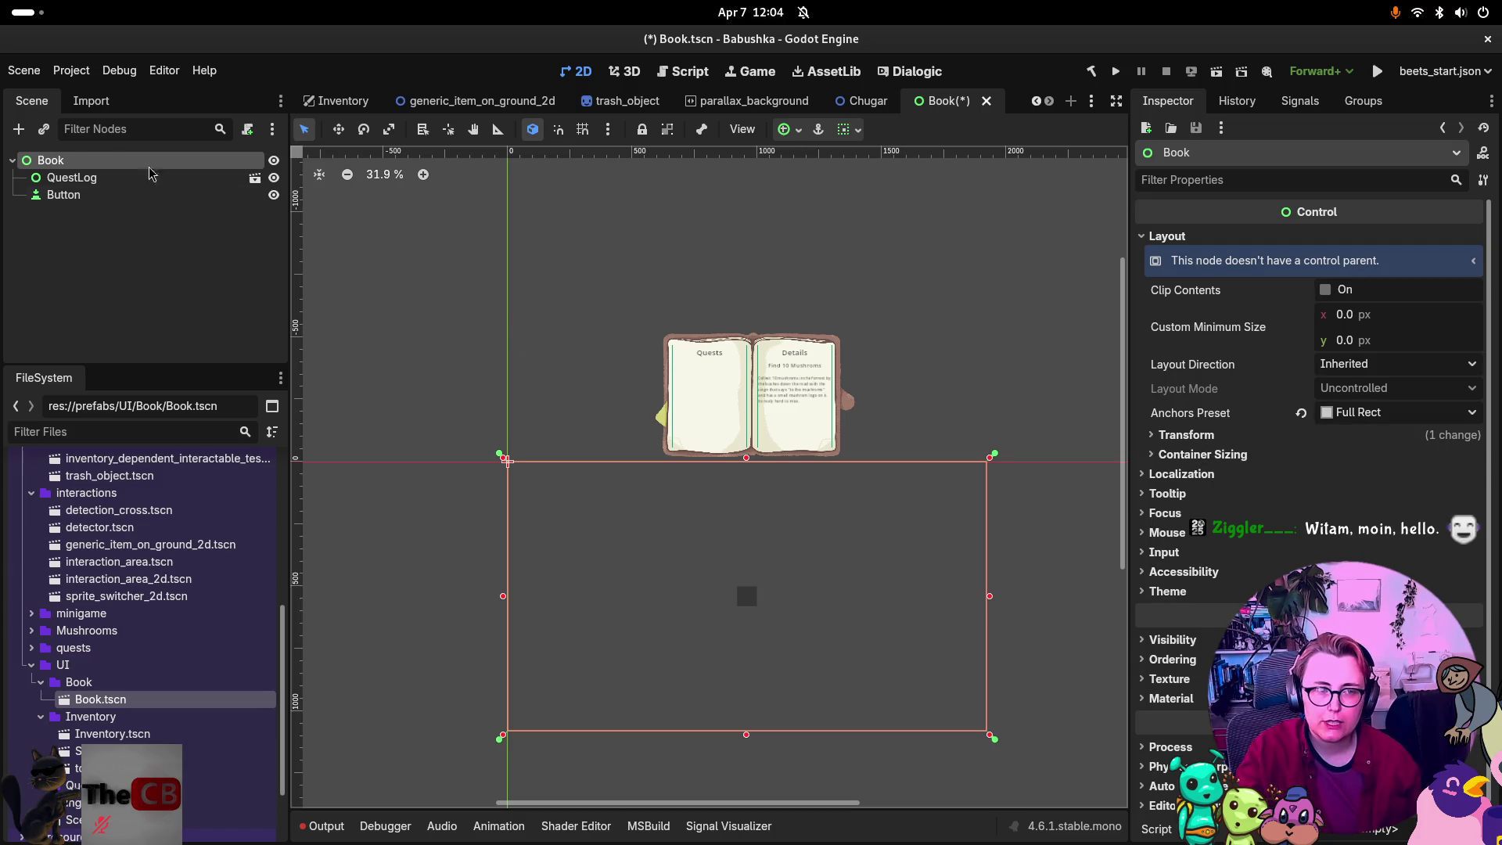
pyautogui.moveTo(55, 201); pyautogui.dragTo(64, 180)
pyautogui.click(37, 180)
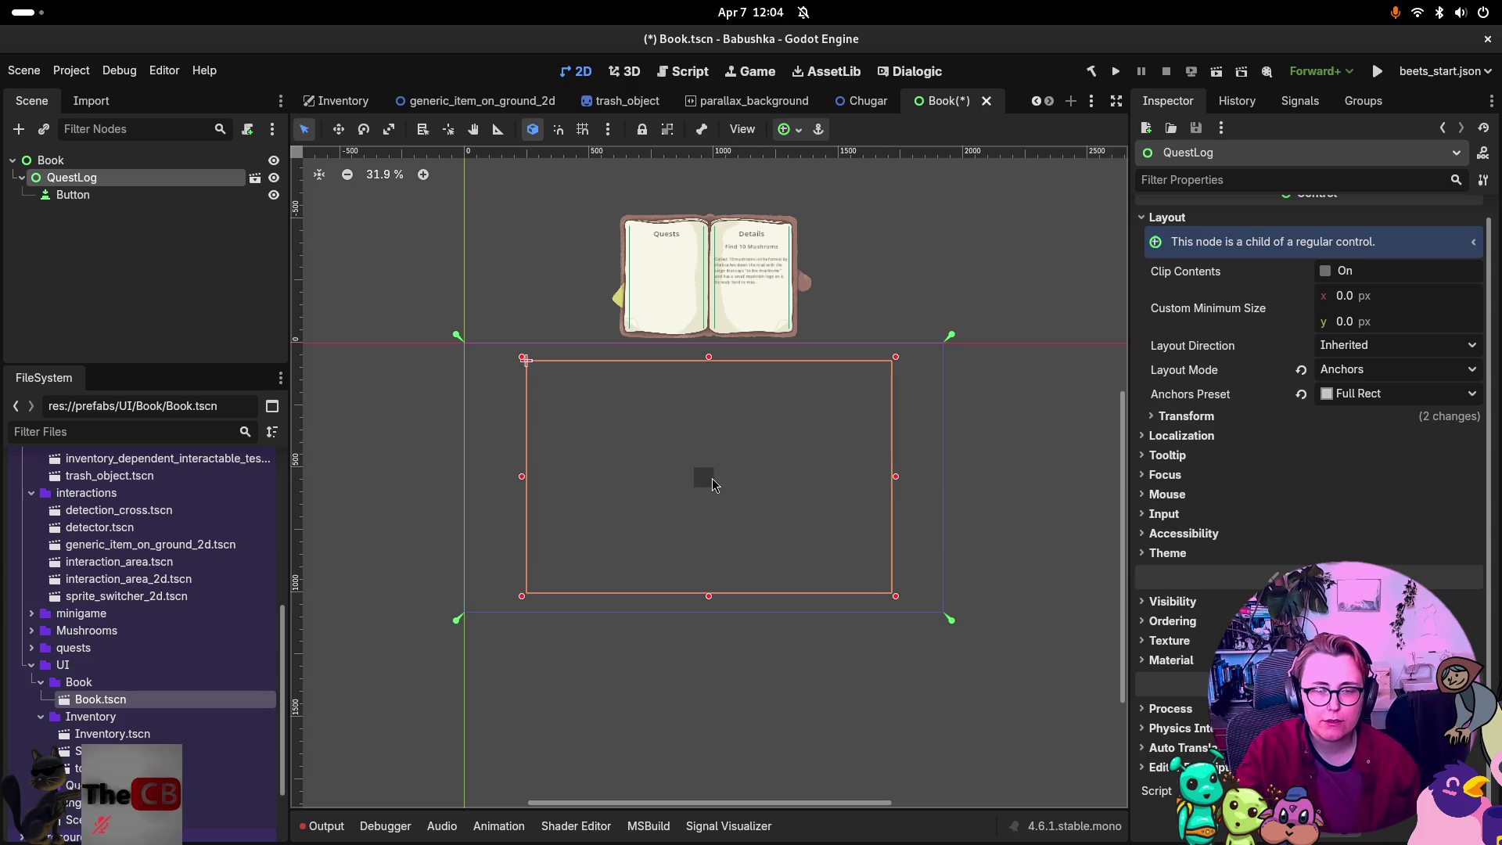
# Apply the Center Left anchor preset to QuestLog and reselect the Button.
pyautogui.click(792, 133)
pyautogui.click(794, 217)
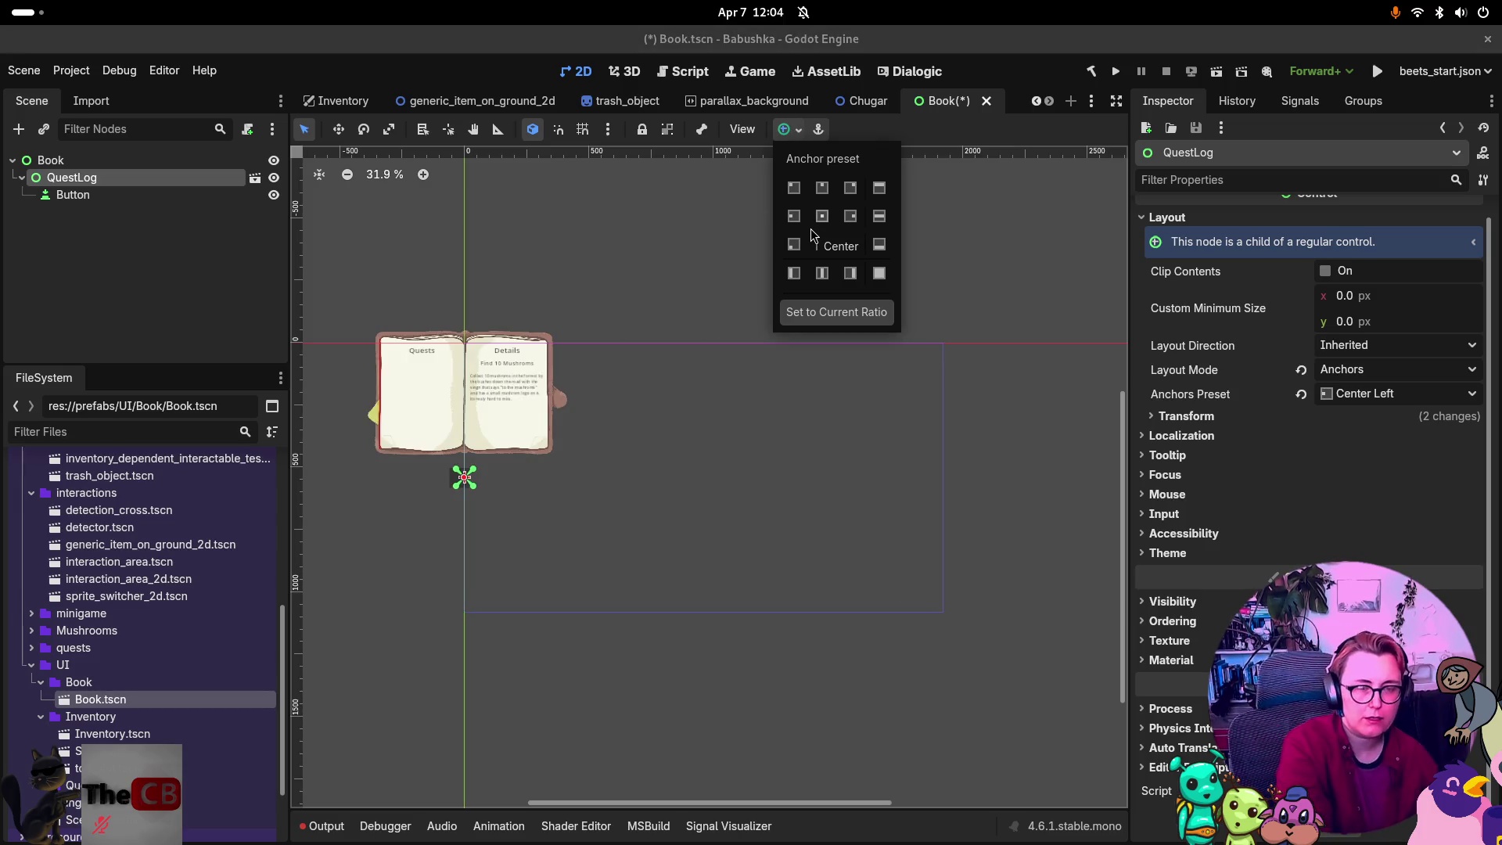
pyautogui.click(828, 560)
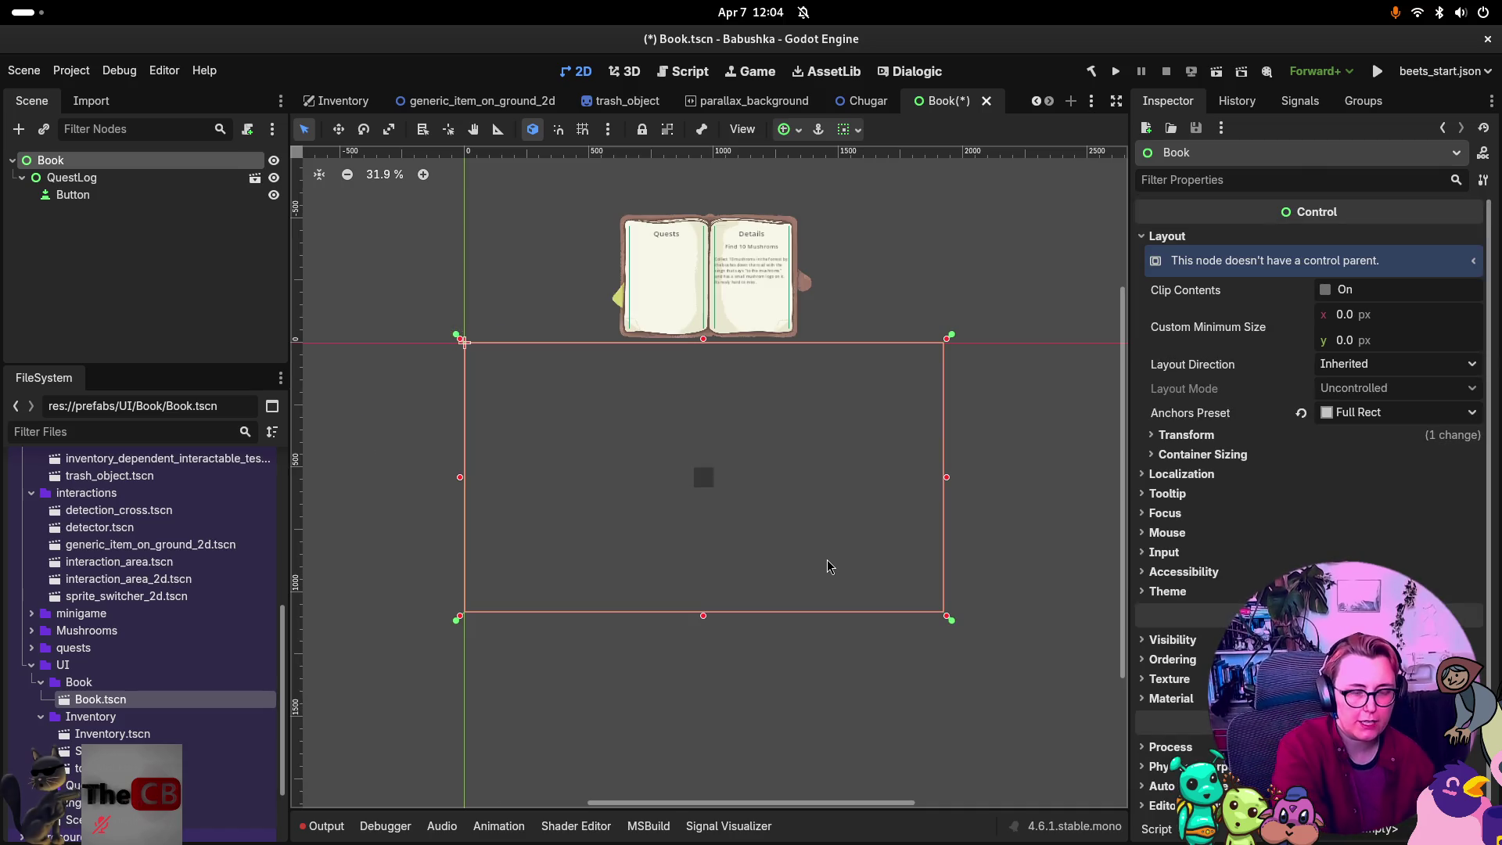
pyautogui.click(72, 194)
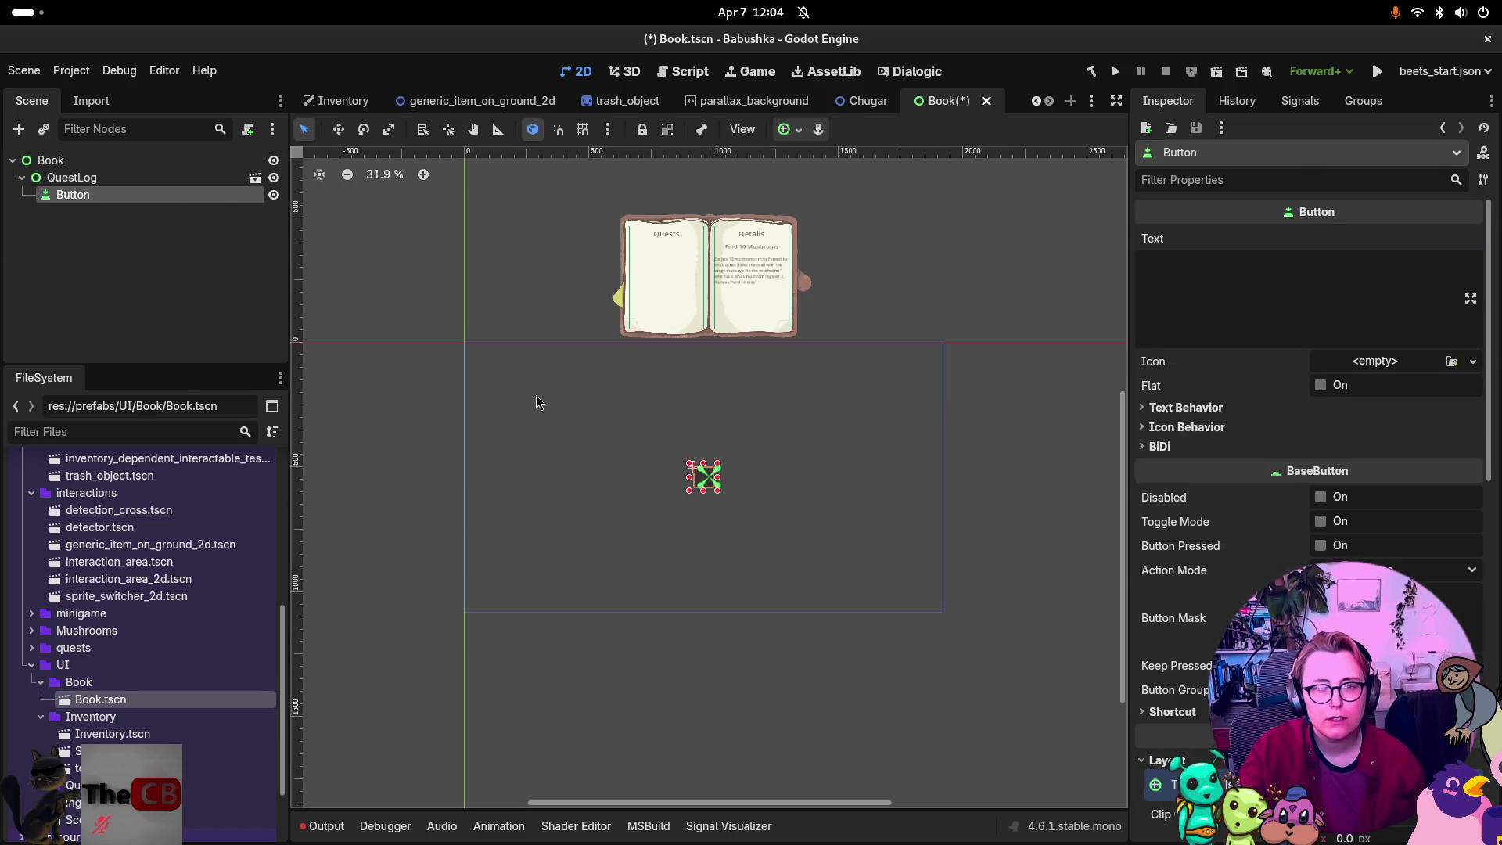
# Apply the Center Left anchor preset to the Button under QuestLog.
pyautogui.click(785, 130)
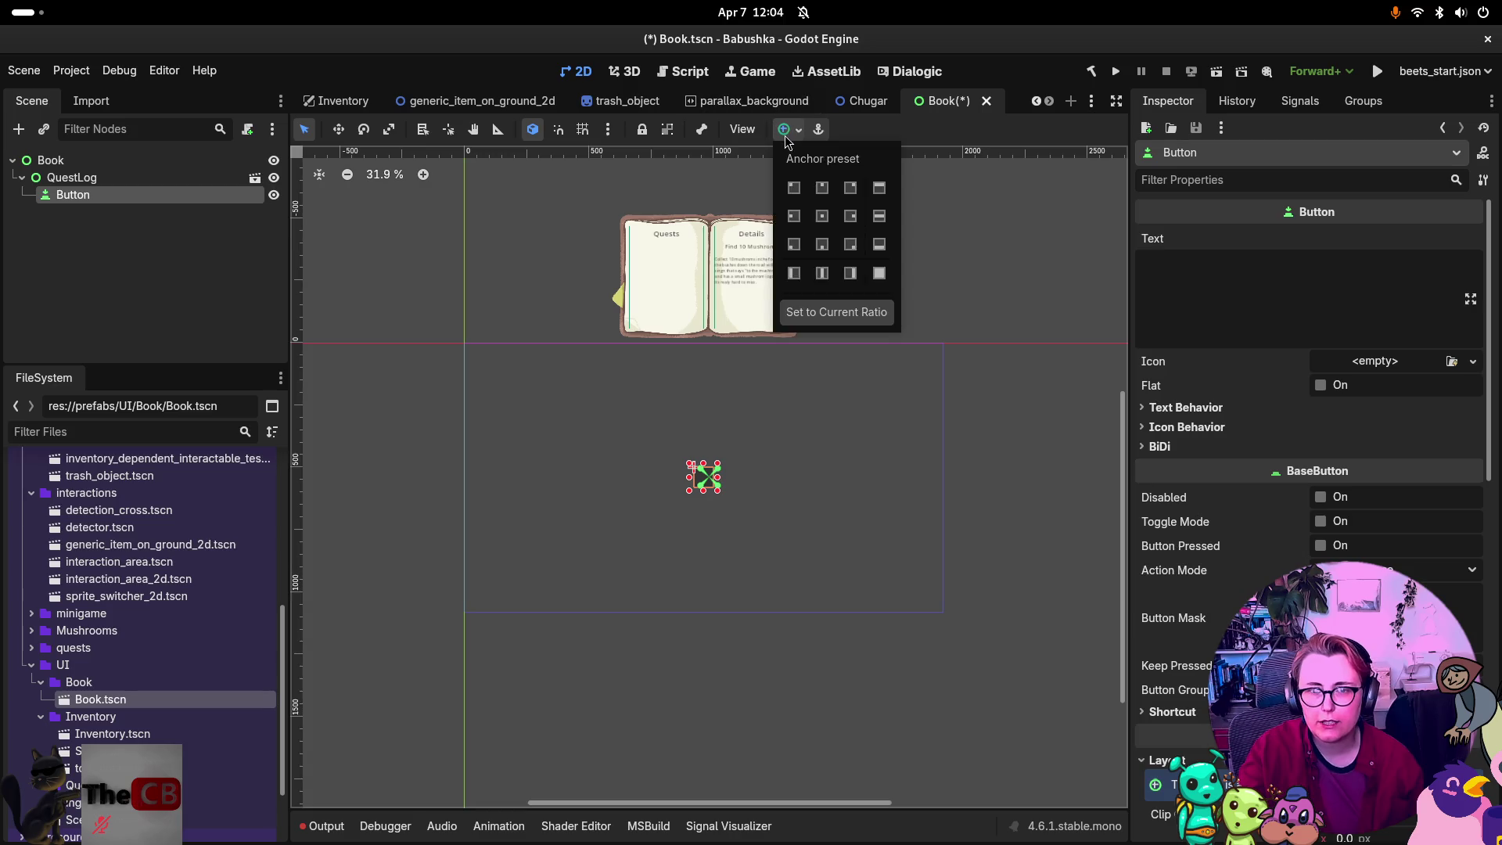
pyautogui.click(786, 135)
pyautogui.click(787, 130)
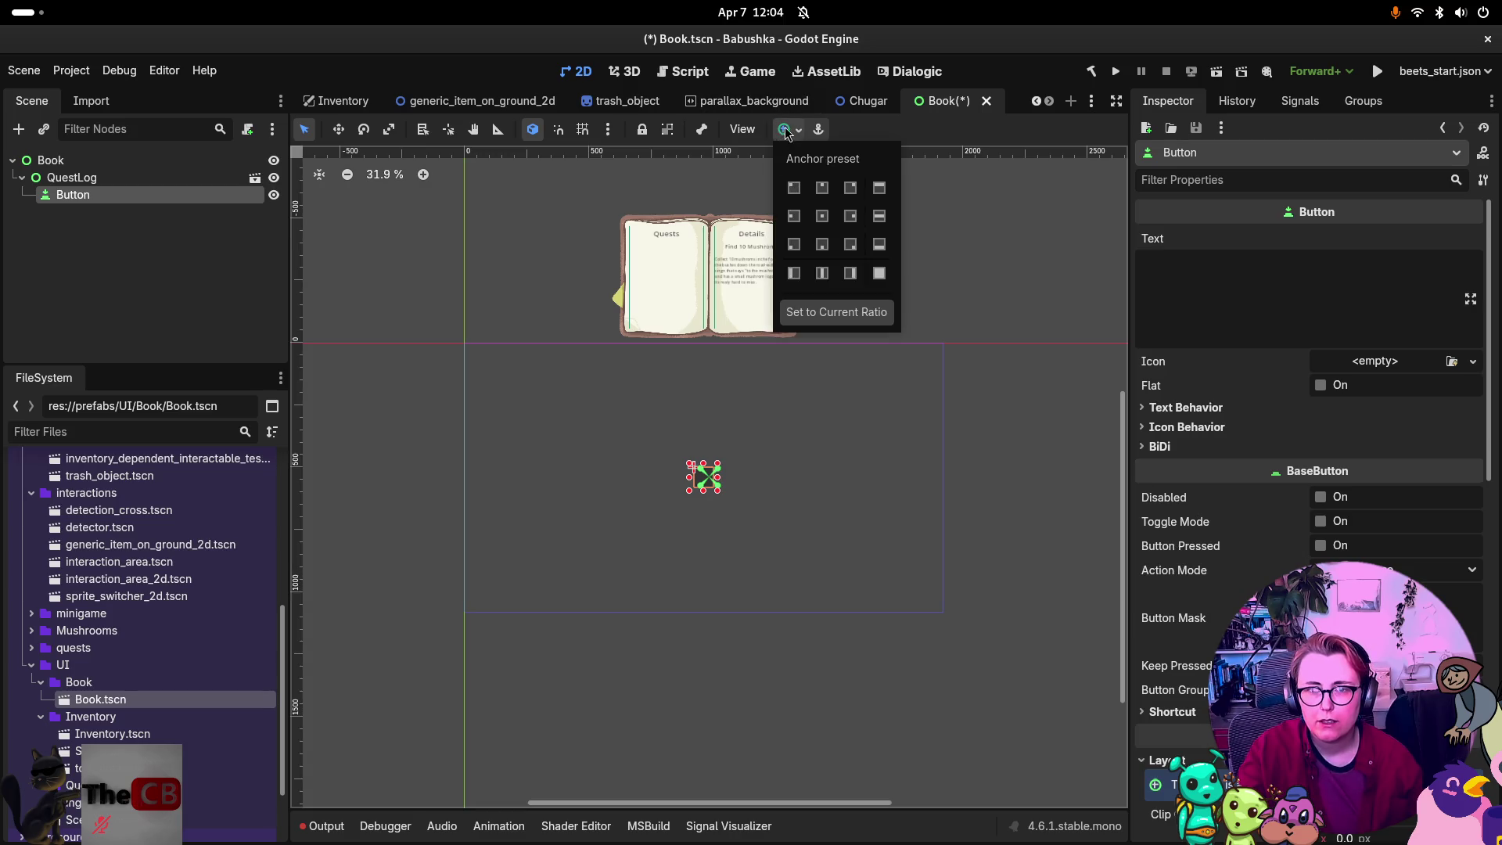
pyautogui.click(794, 215)
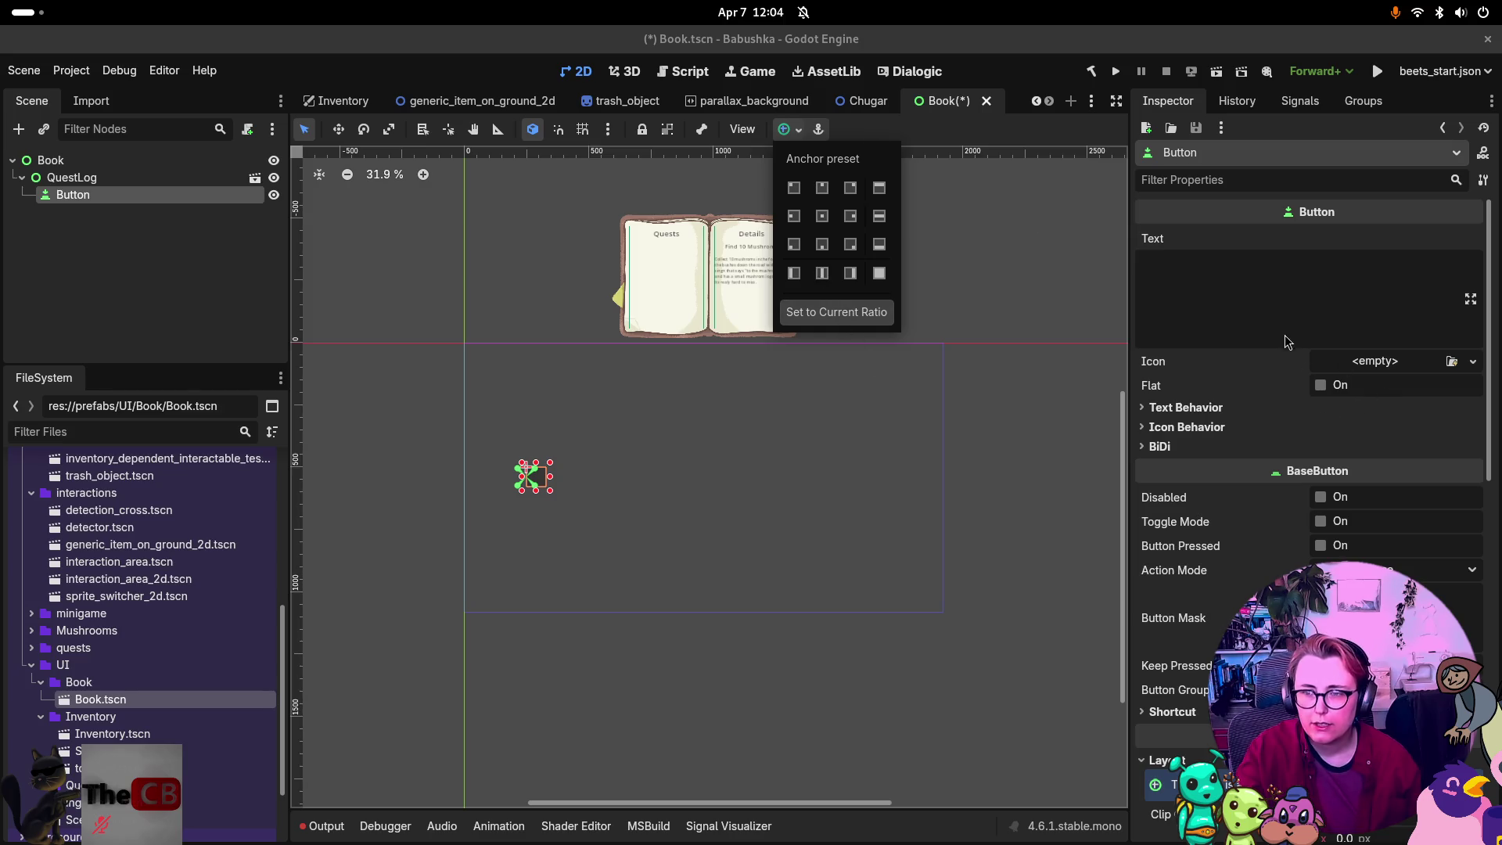
pyautogui.scroll(-5, 1309, 511)
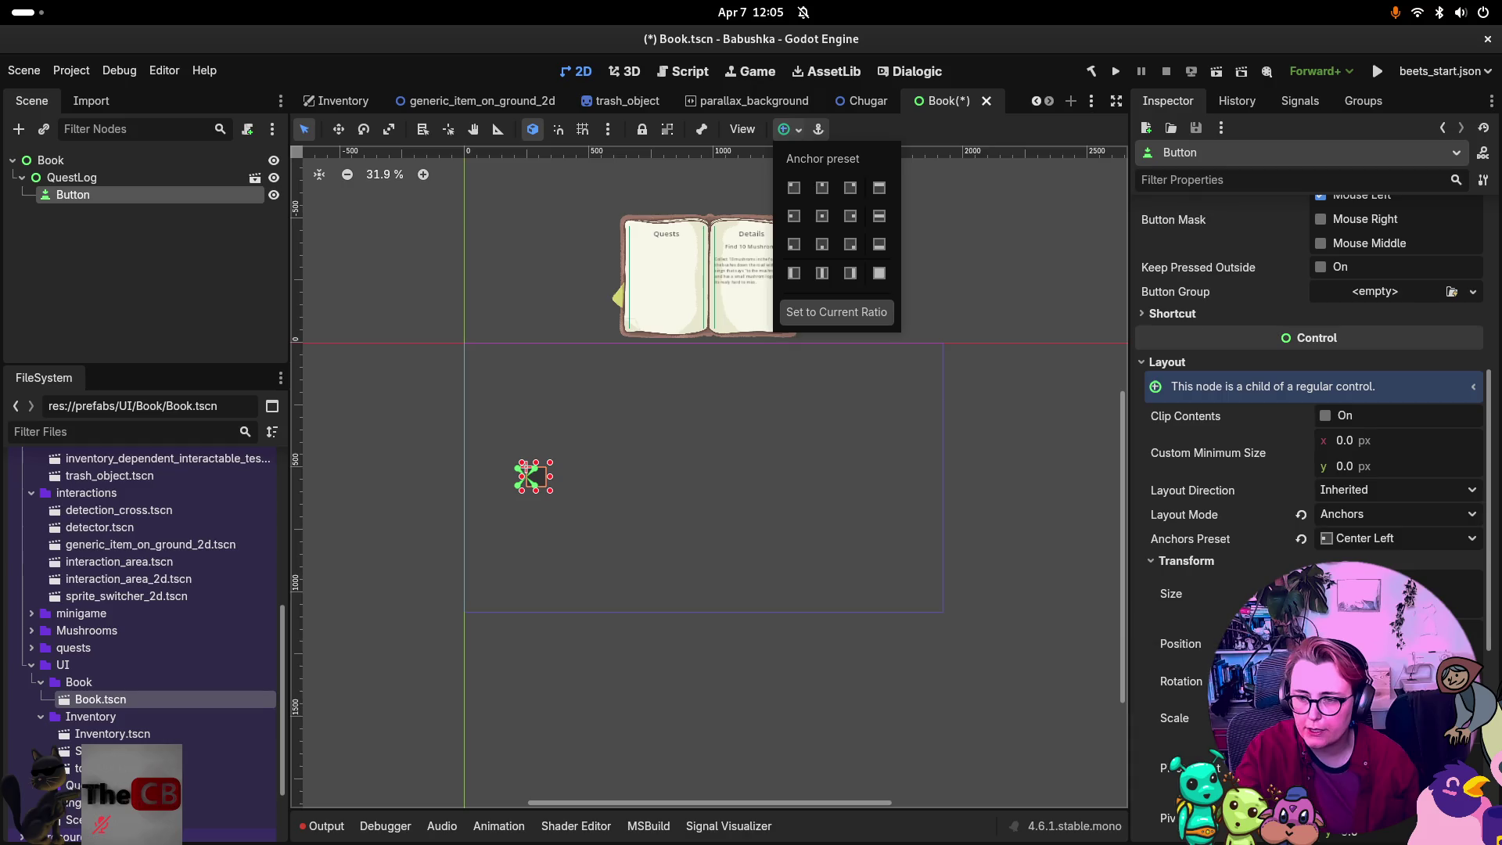
pyautogui.press('Escape')
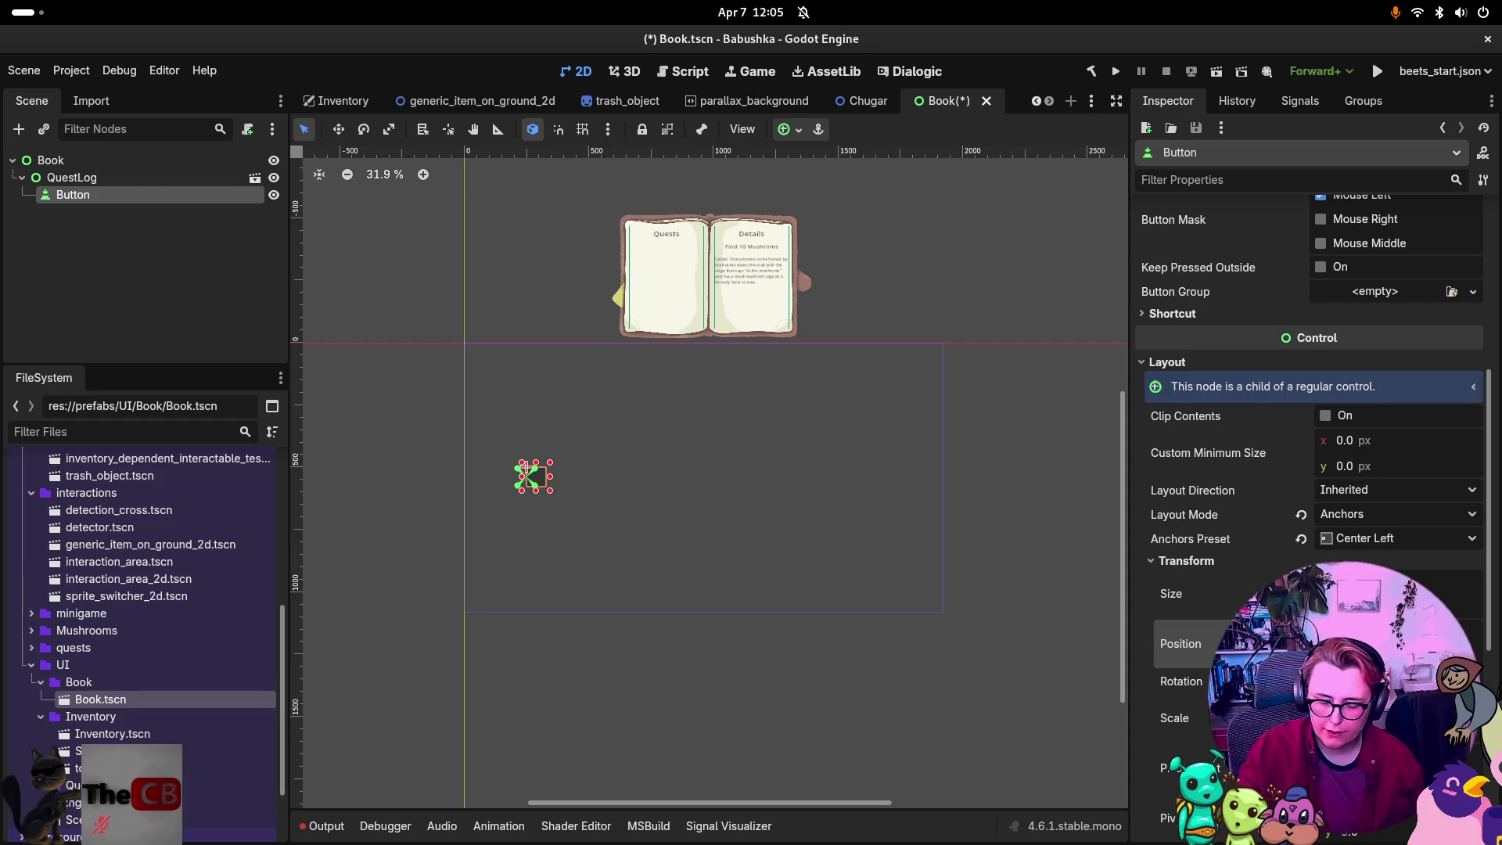
# Nudge the Button a few pixels right and about 23 px down on the canvas.
pyautogui.moveTo(526, 467); pyautogui.dragTo(529, 466)
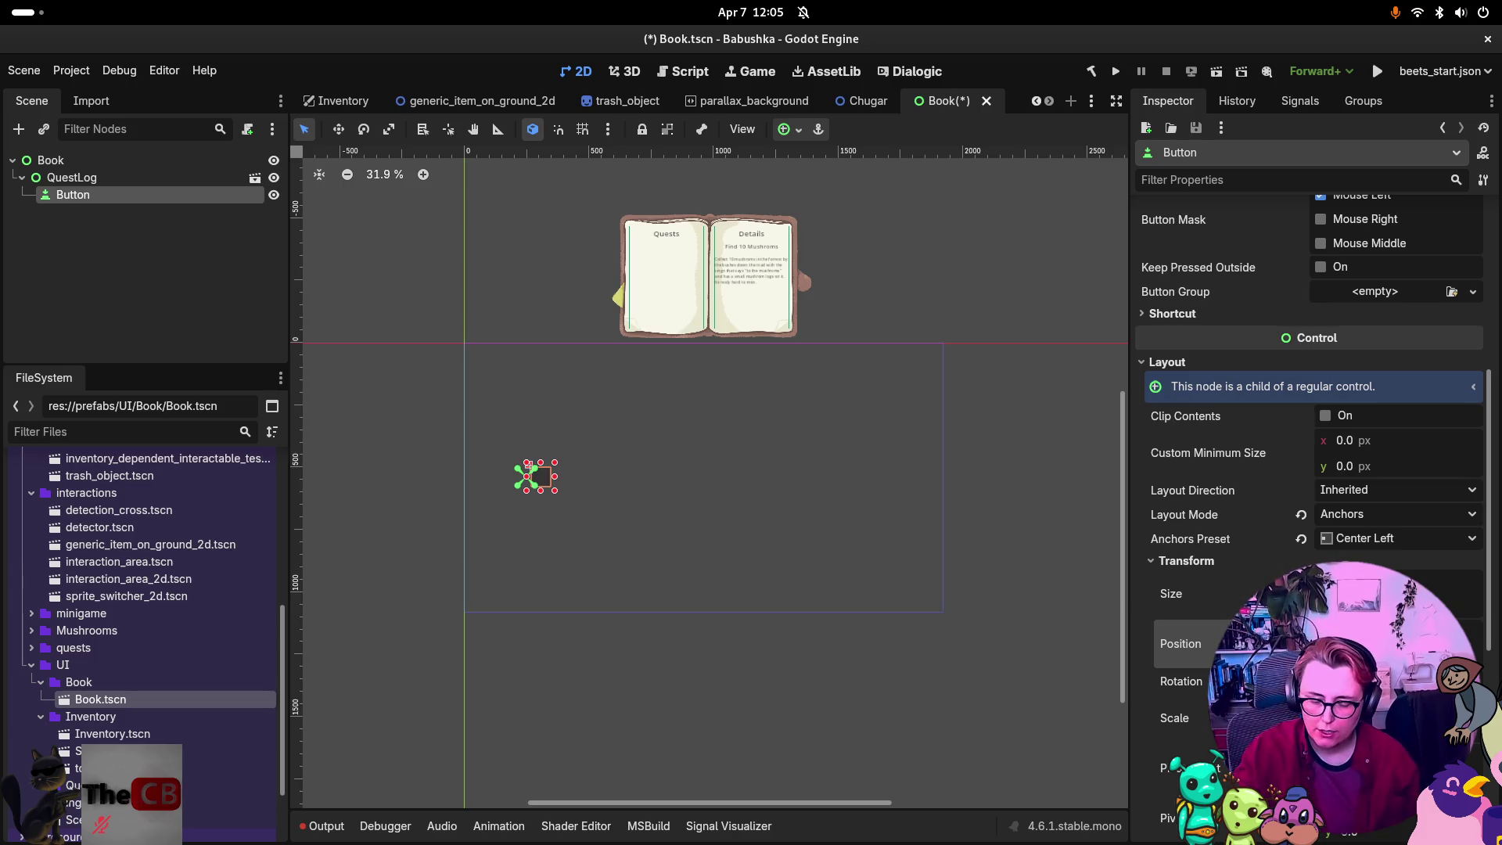
pyautogui.moveTo(529, 465); pyautogui.dragTo(529, 484)
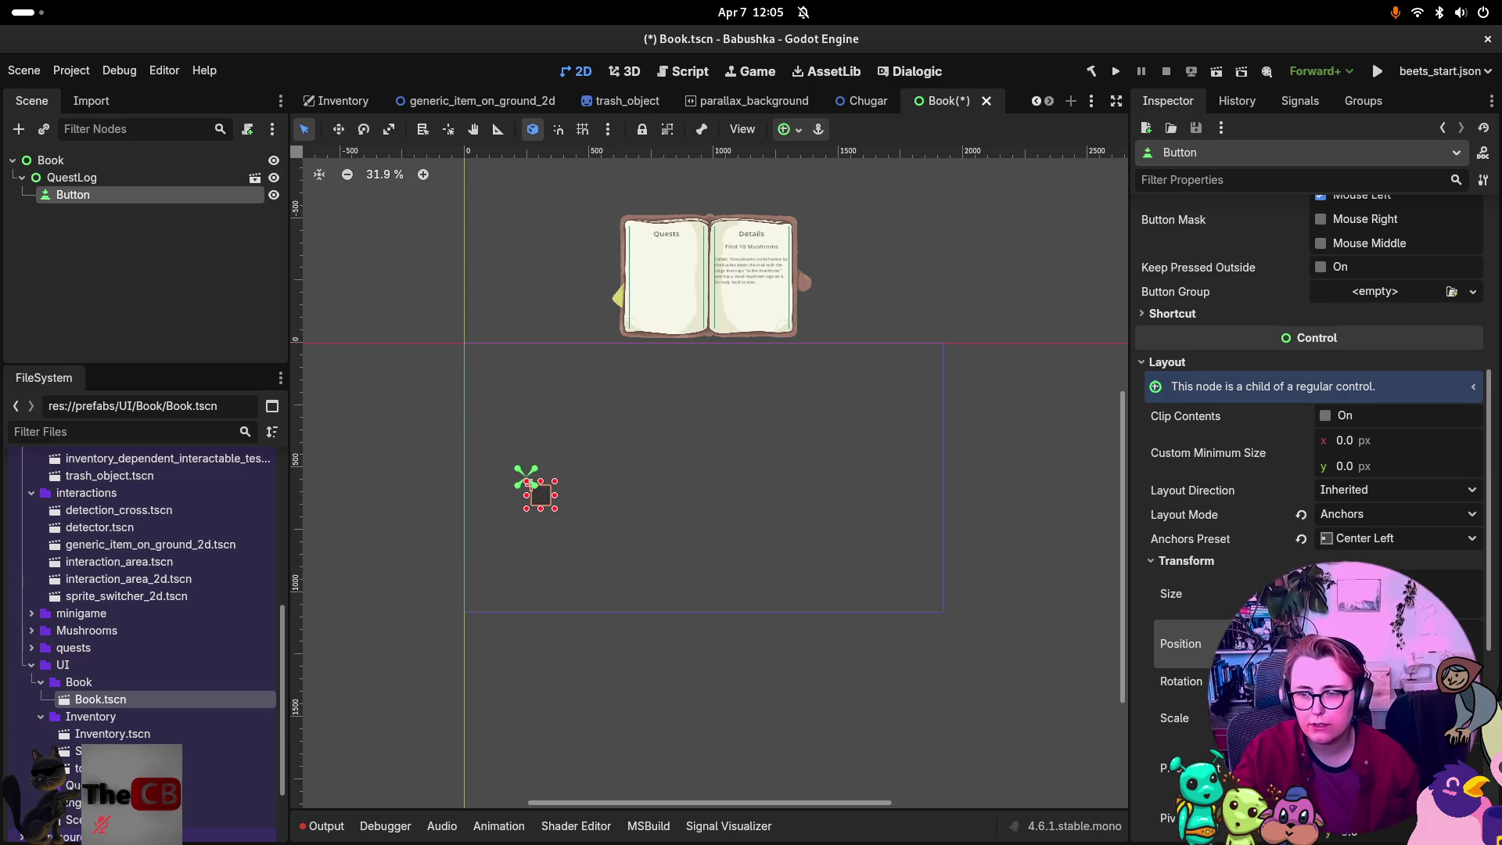
pyautogui.scroll(4, 1393, 559)
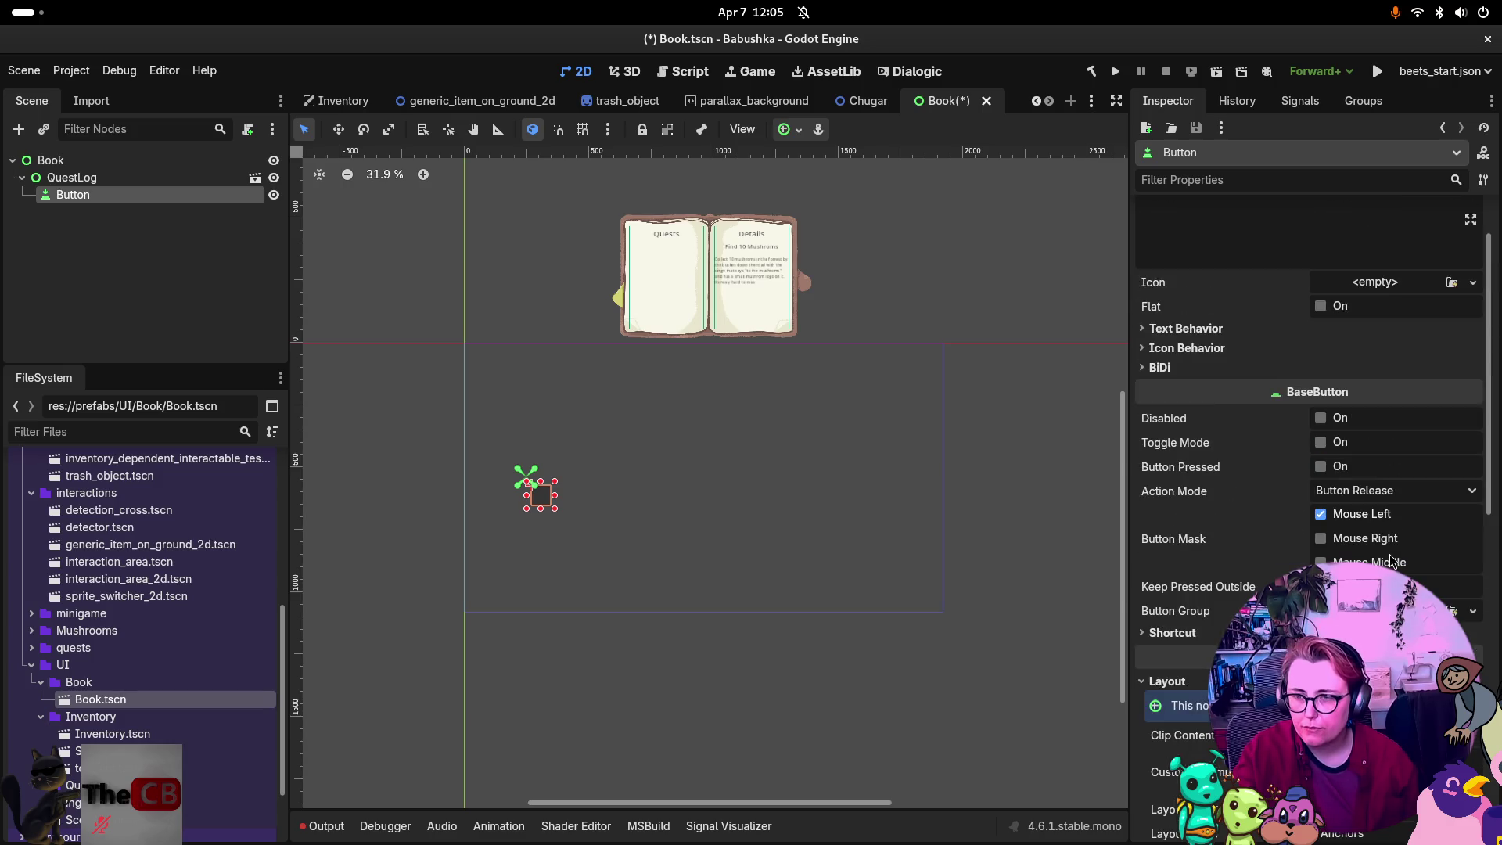
pyautogui.scroll(2, 1390, 543)
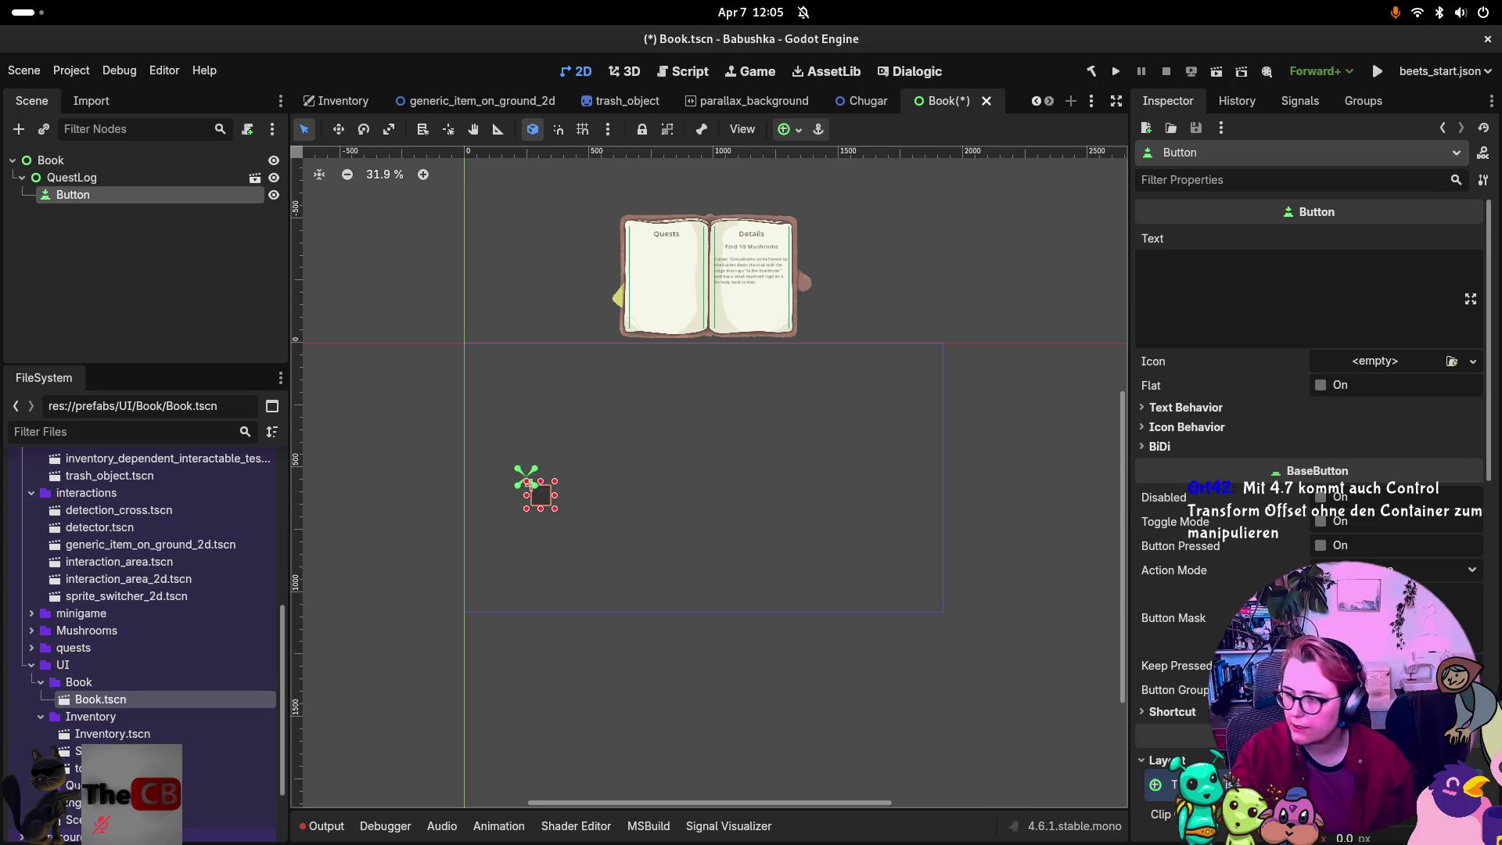
pyautogui.scroll(-2, 1357, 540)
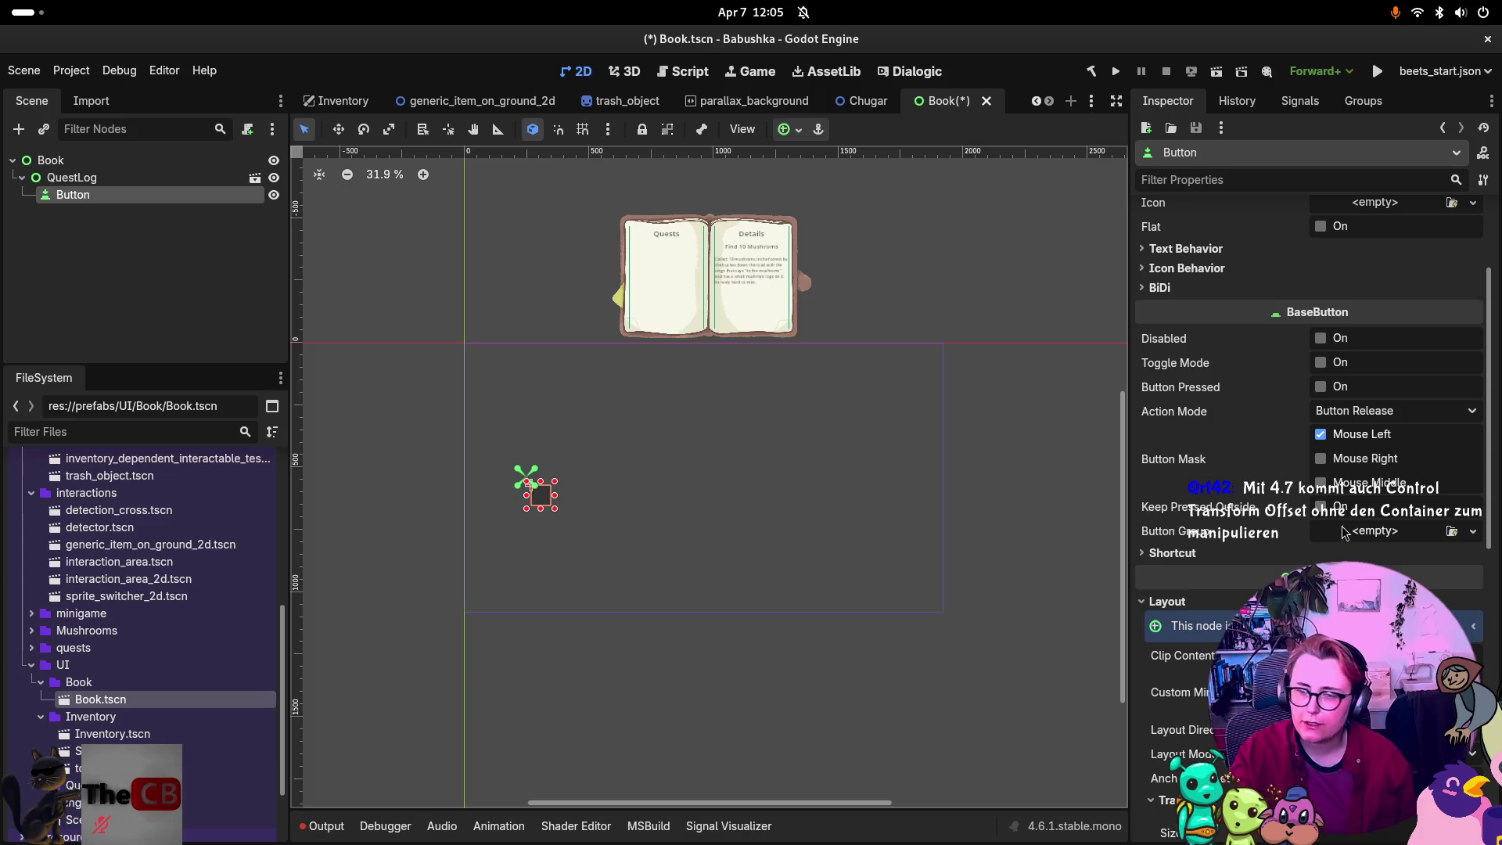
pyautogui.scroll(3, 1377, 460)
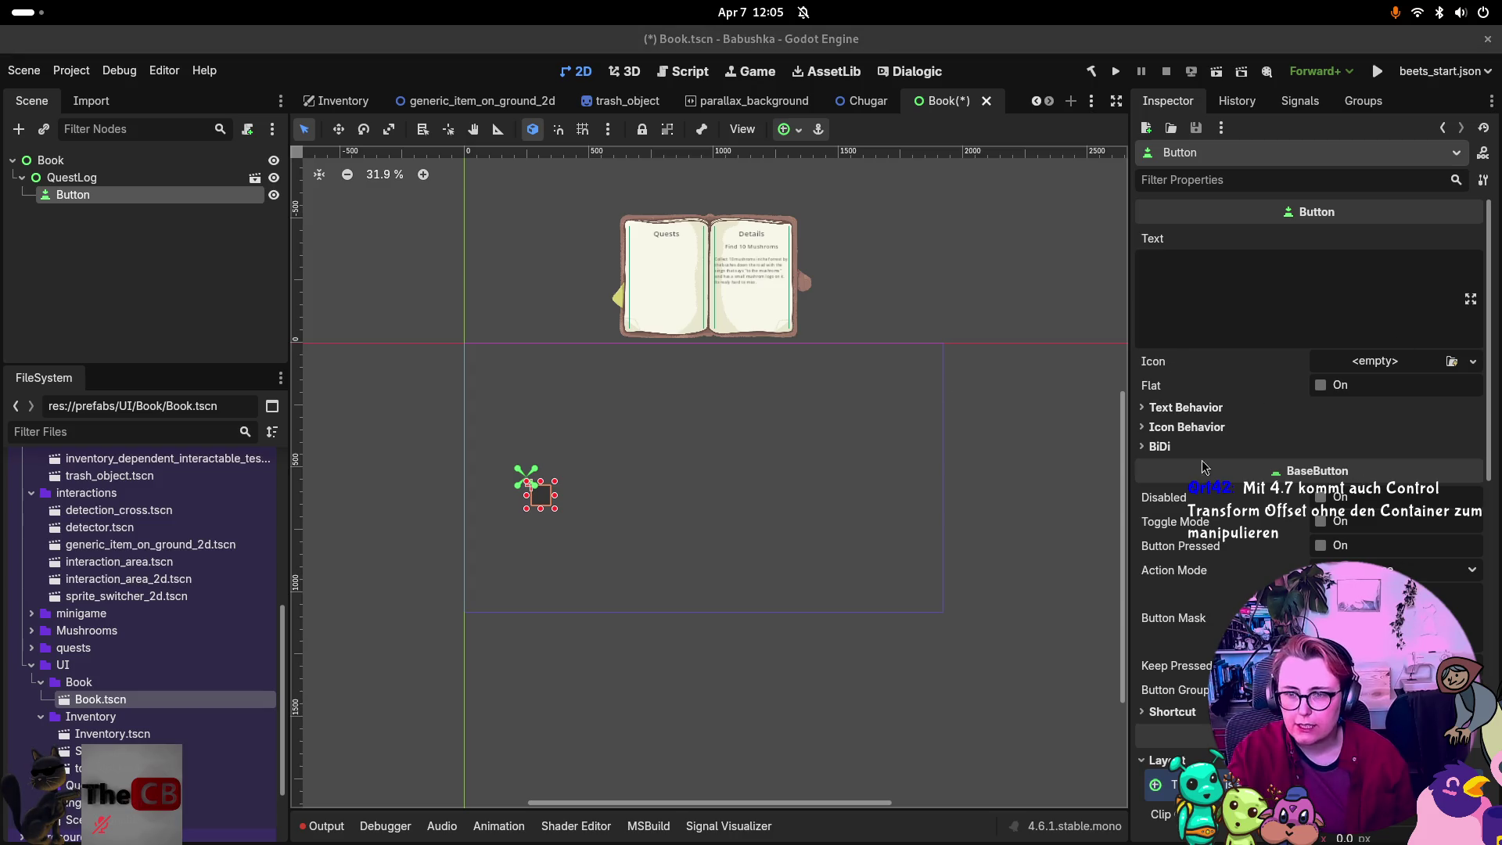
pyautogui.scroll(5, 536, 508)
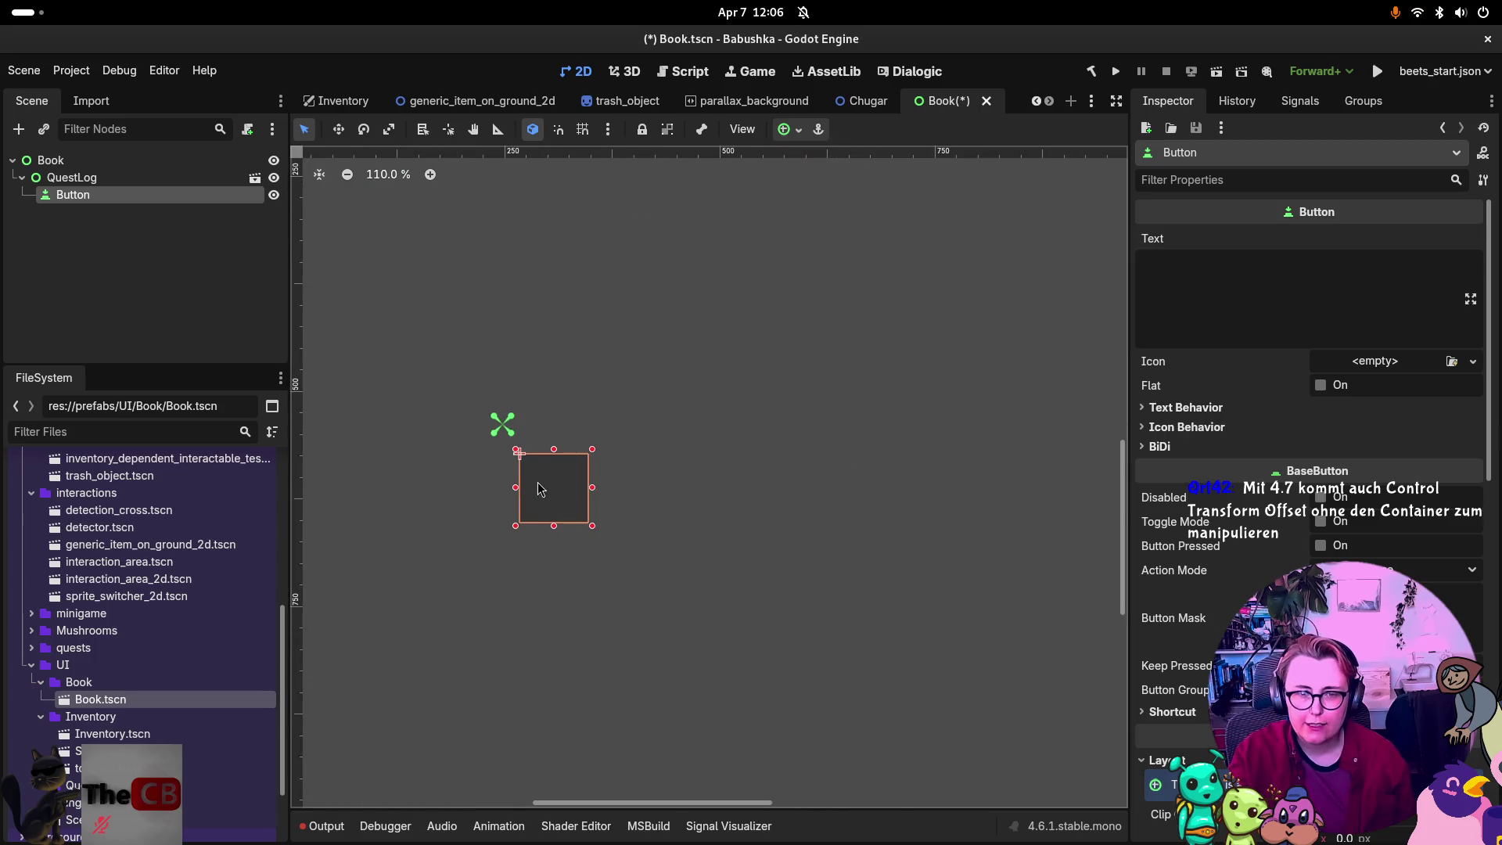
# Expand the Button's Theme Overrides under Control to show Colors, Fonts and Styles.
pyautogui.scroll(-5, 763, 426)
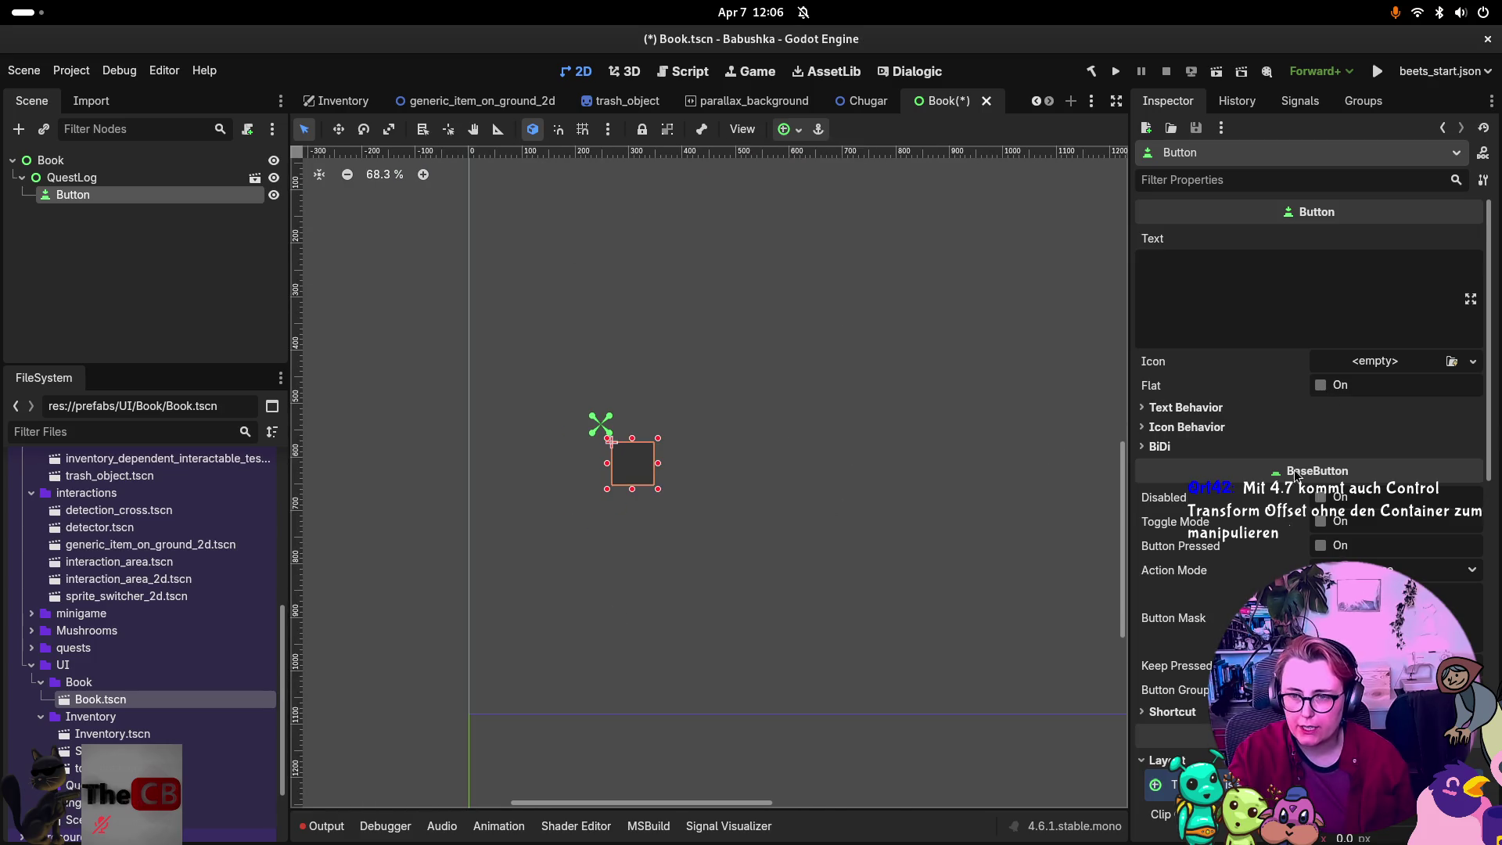
pyautogui.scroll(-15, 1205, 422)
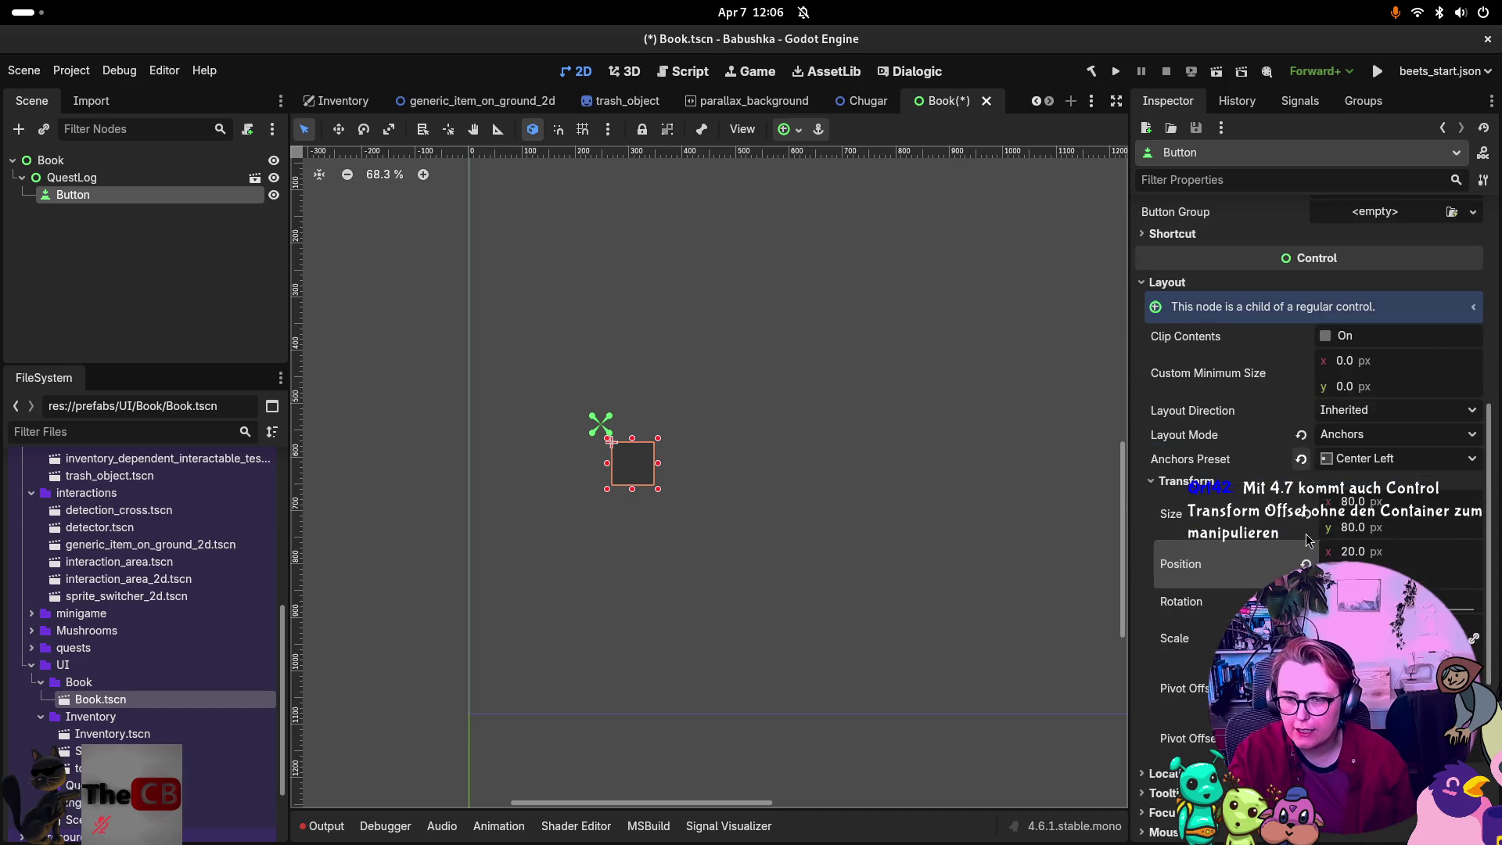
pyautogui.click(1174, 672)
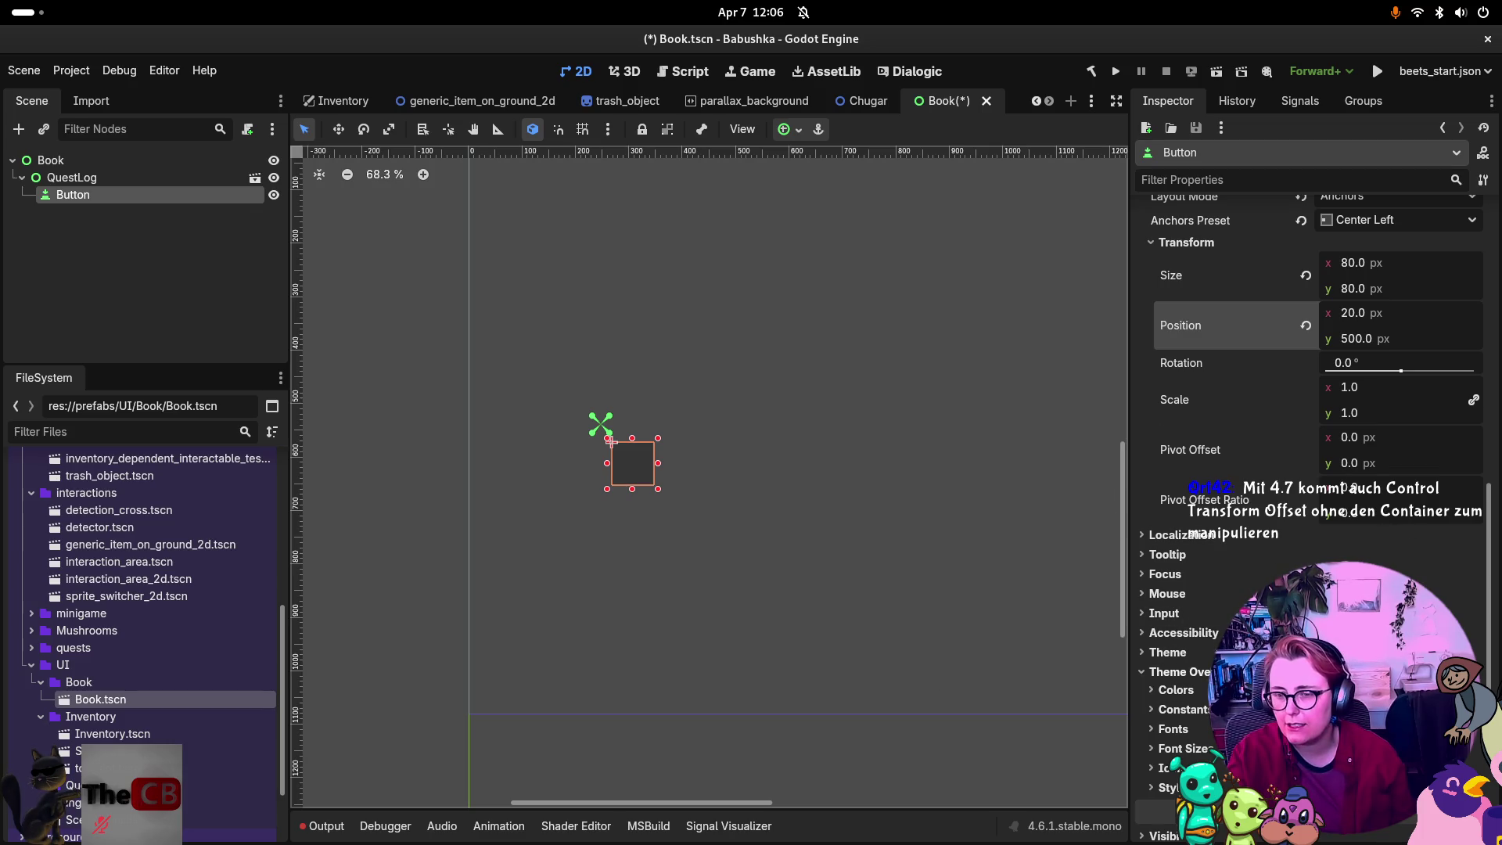
pyautogui.click(1144, 654)
pyautogui.click(1145, 654)
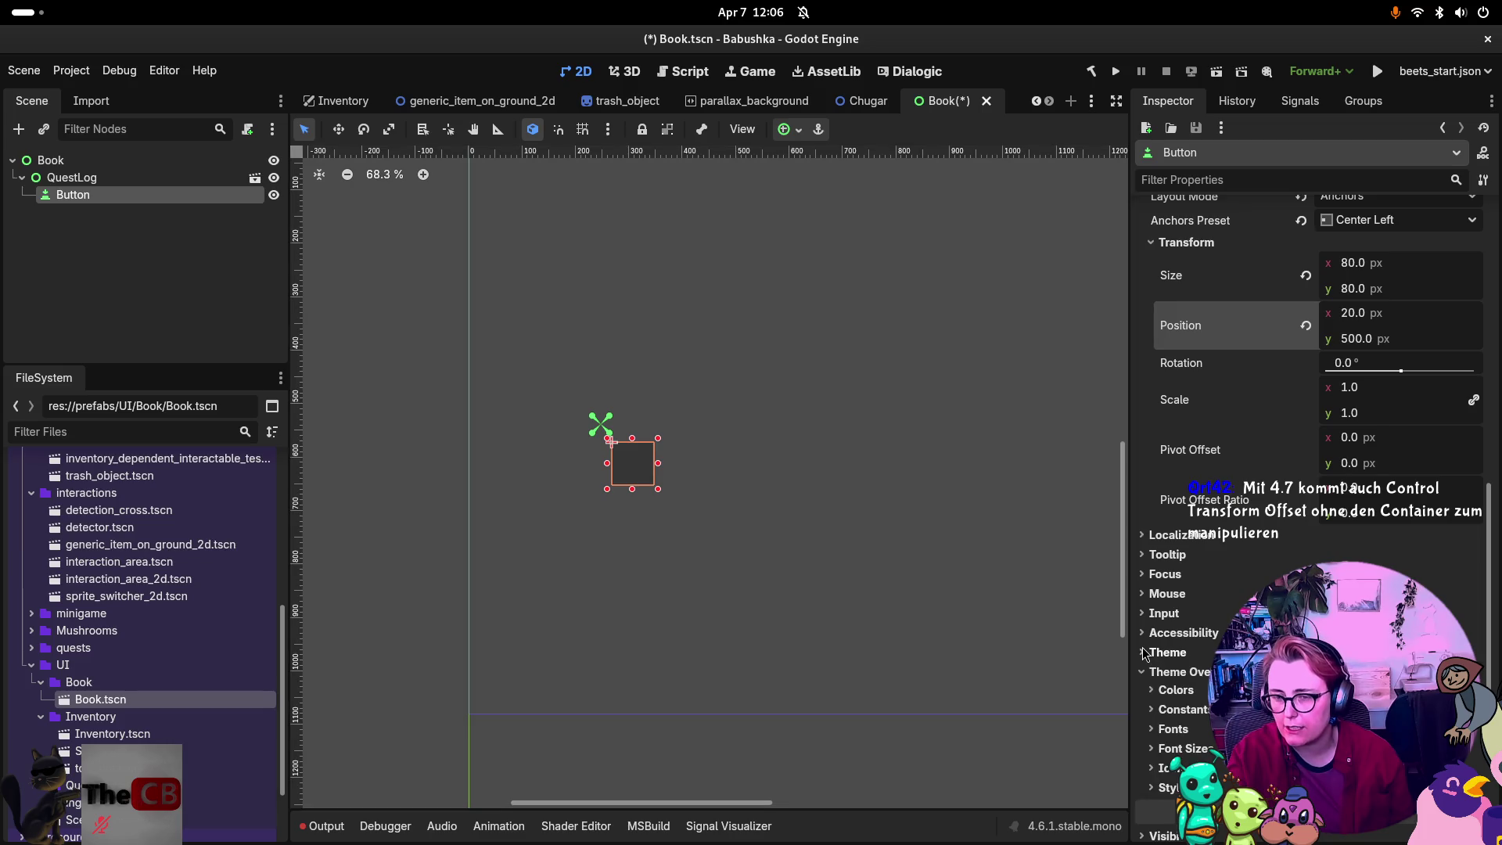
pyautogui.scroll(-2, 1165, 610)
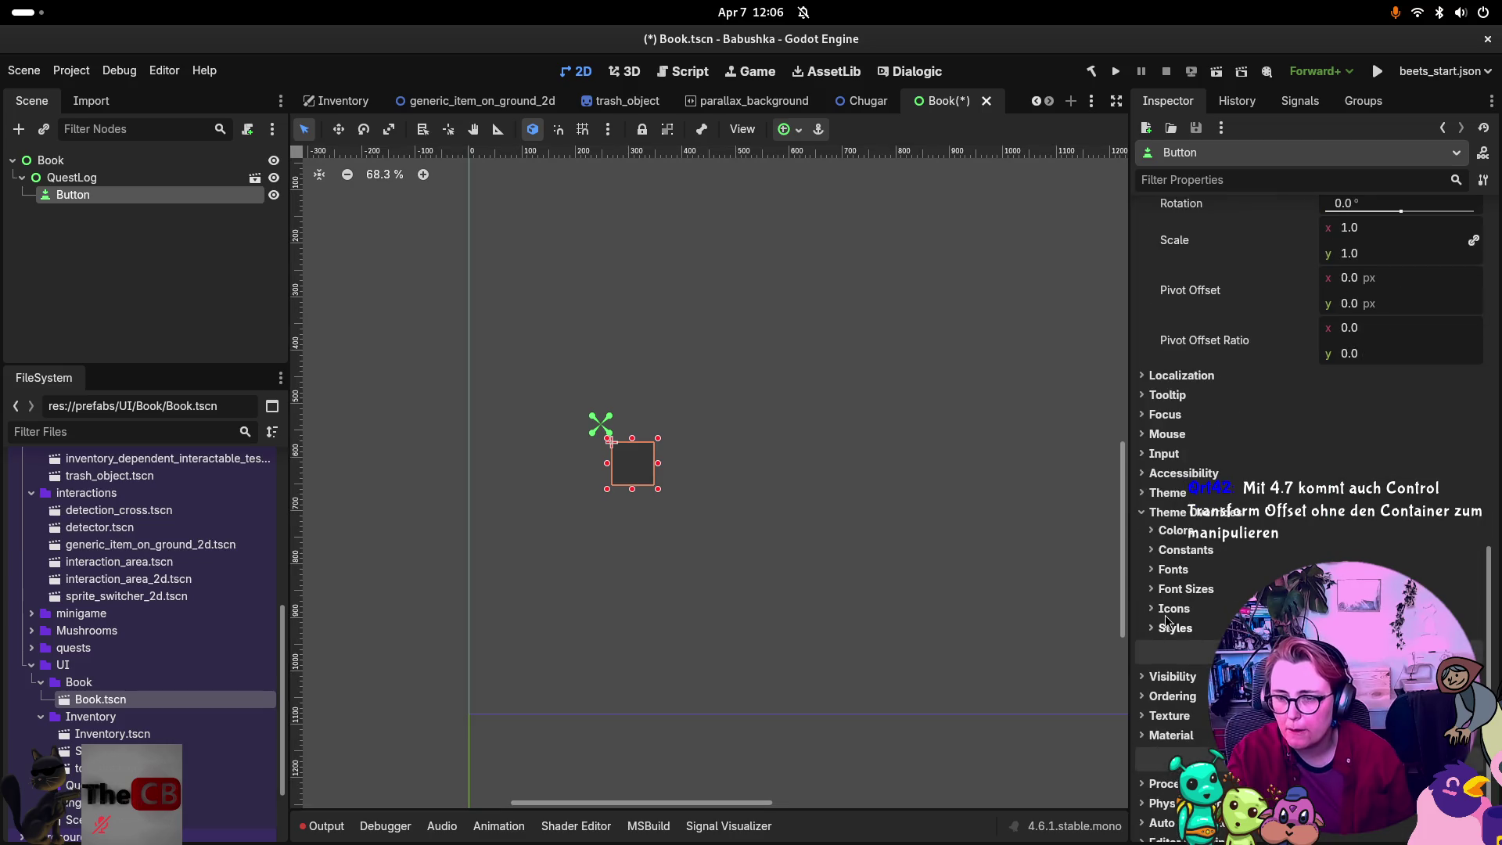
# Expand Styles and inspect the Normal override's StyleBoxFlat settings.
pyautogui.click(1169, 628)
pyautogui.scroll(-2, 1382, 510)
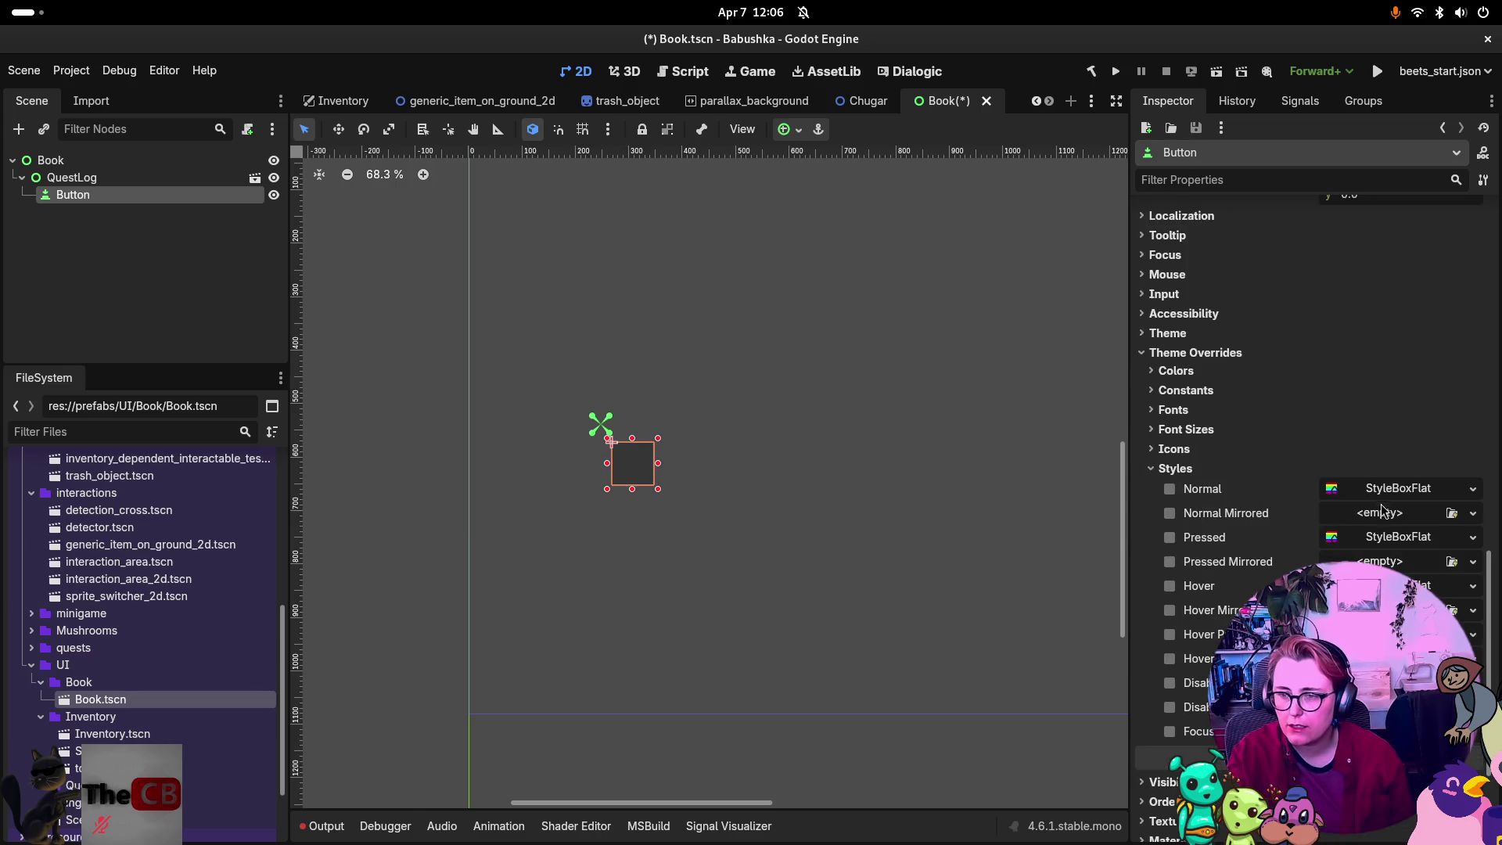
pyautogui.click(1391, 489)
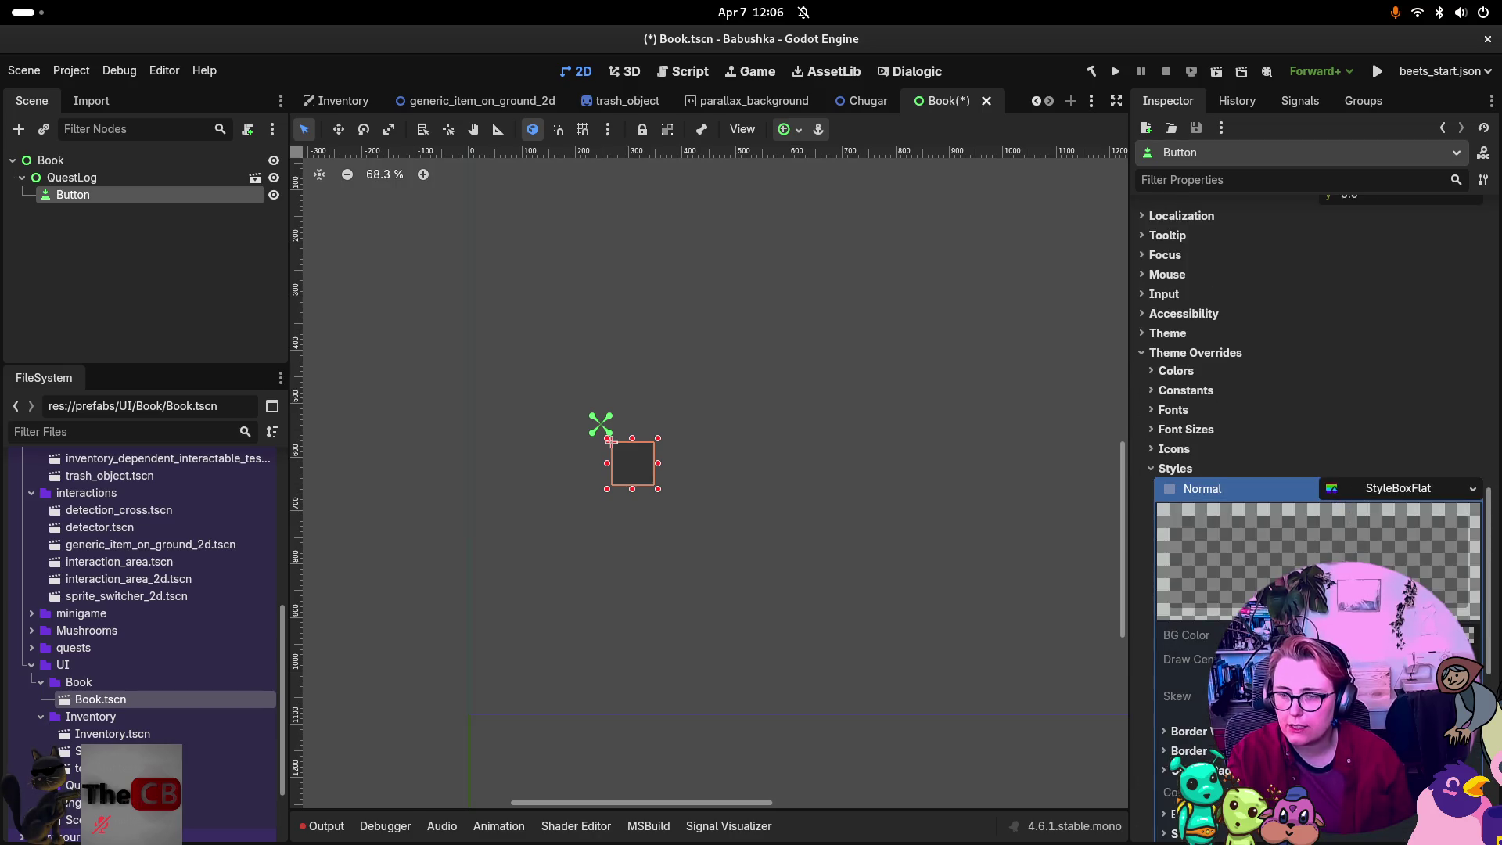
pyautogui.scroll(-3, 1335, 491)
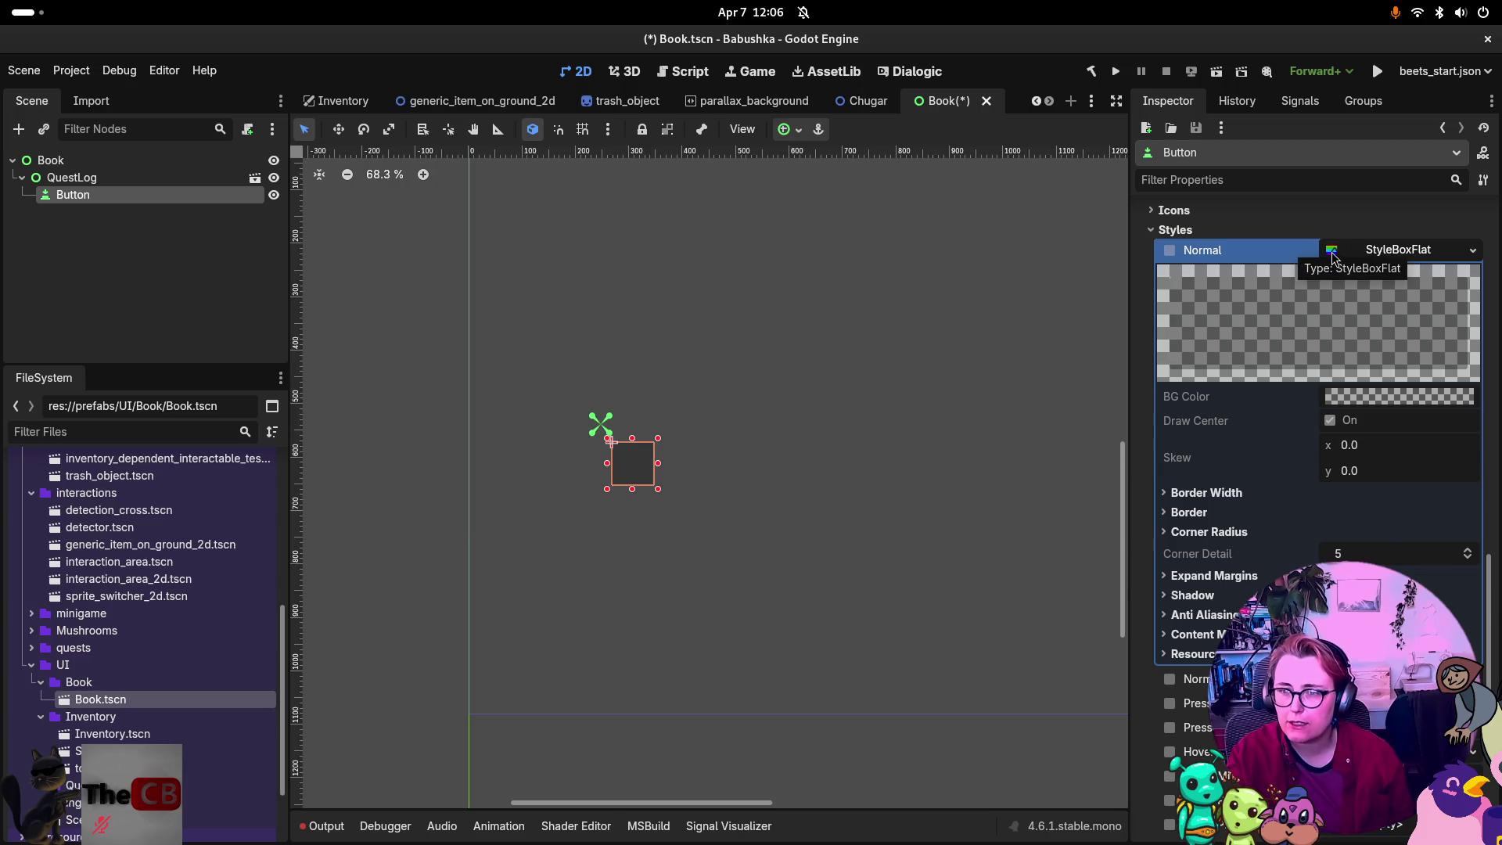
pyautogui.click(1331, 252)
pyautogui.click(1404, 303)
pyautogui.click(1404, 302)
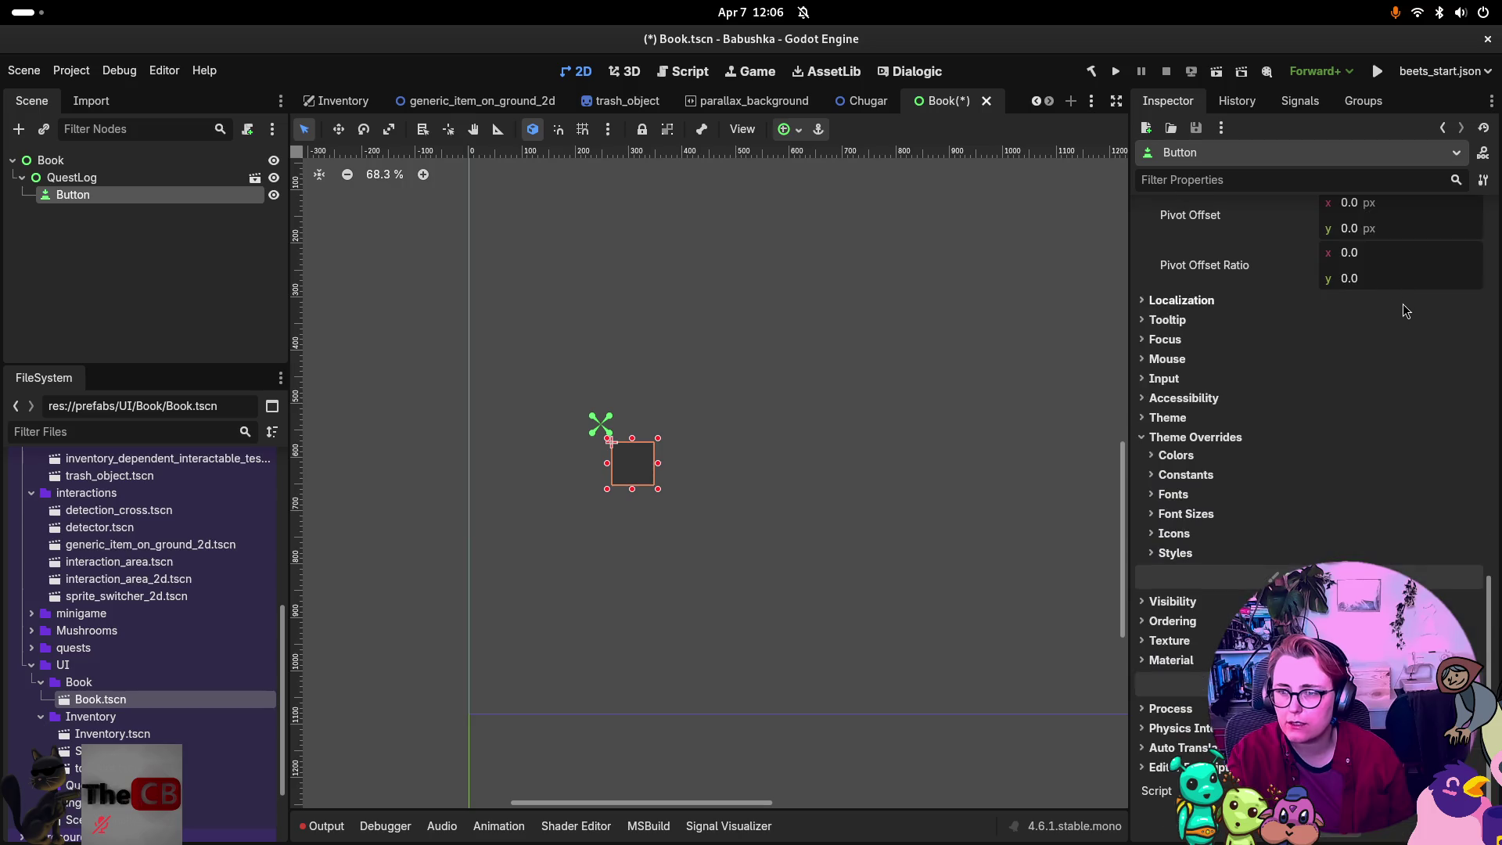
pyautogui.click(1165, 642)
pyautogui.click(1151, 641)
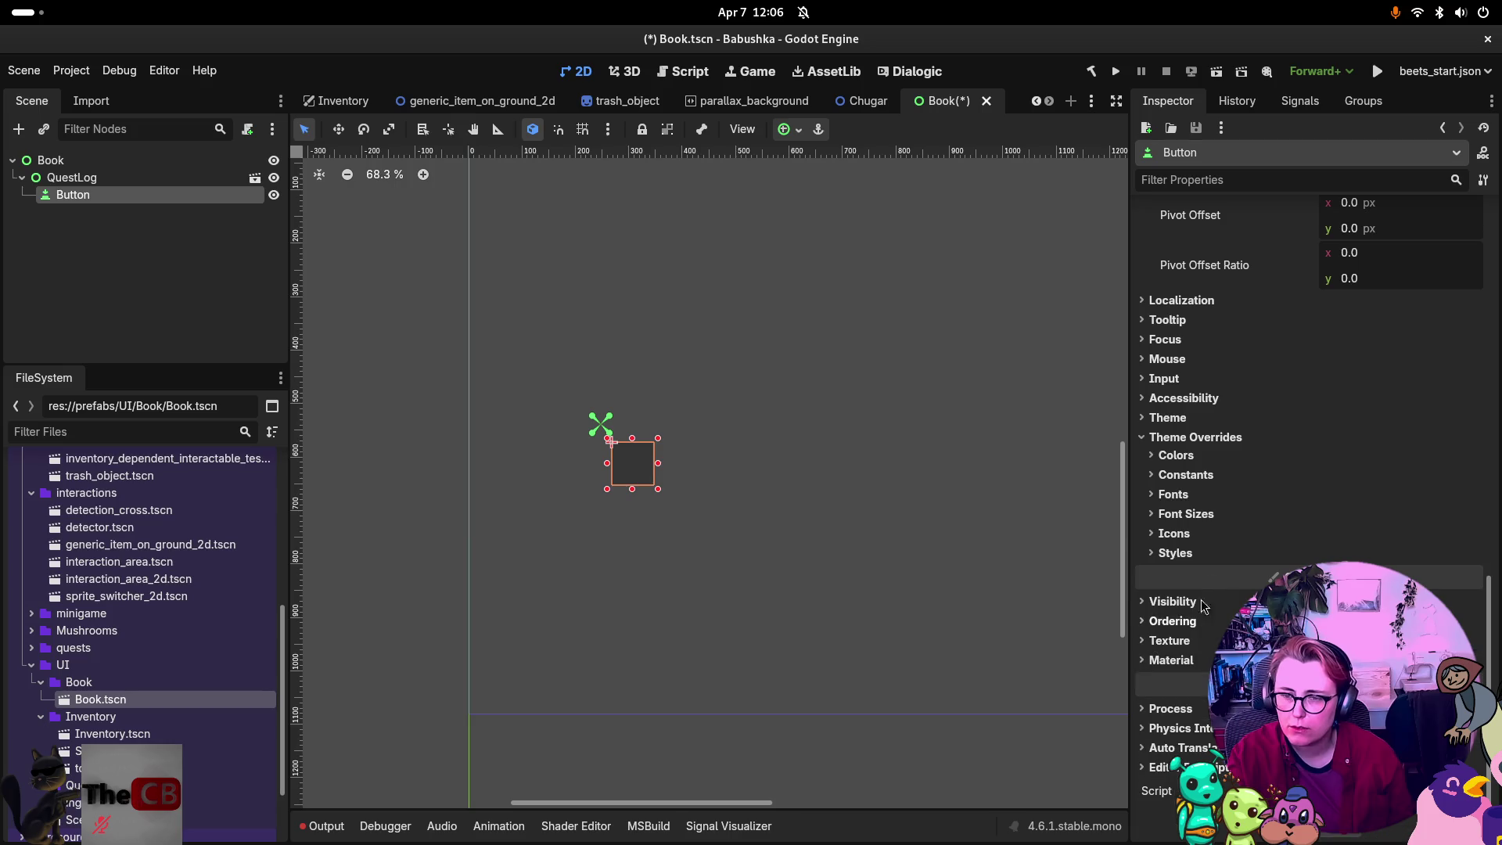
# Reopen the Normal StyleBoxFlat editor and bring up its resource options menu.
pyautogui.click(1178, 552)
pyautogui.click(1411, 573)
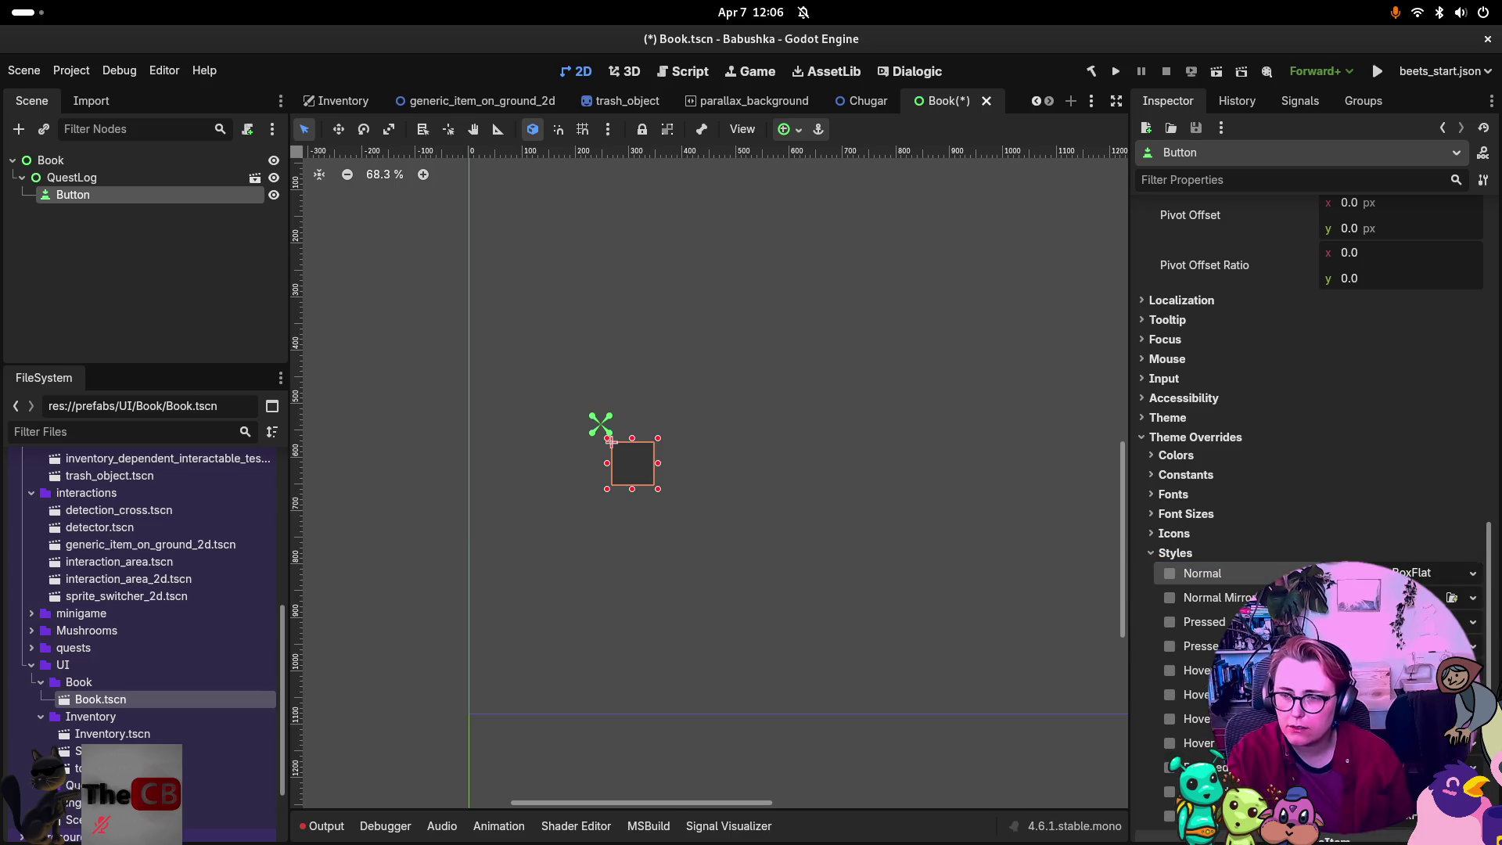
pyautogui.click(1412, 573)
pyautogui.click(1412, 573)
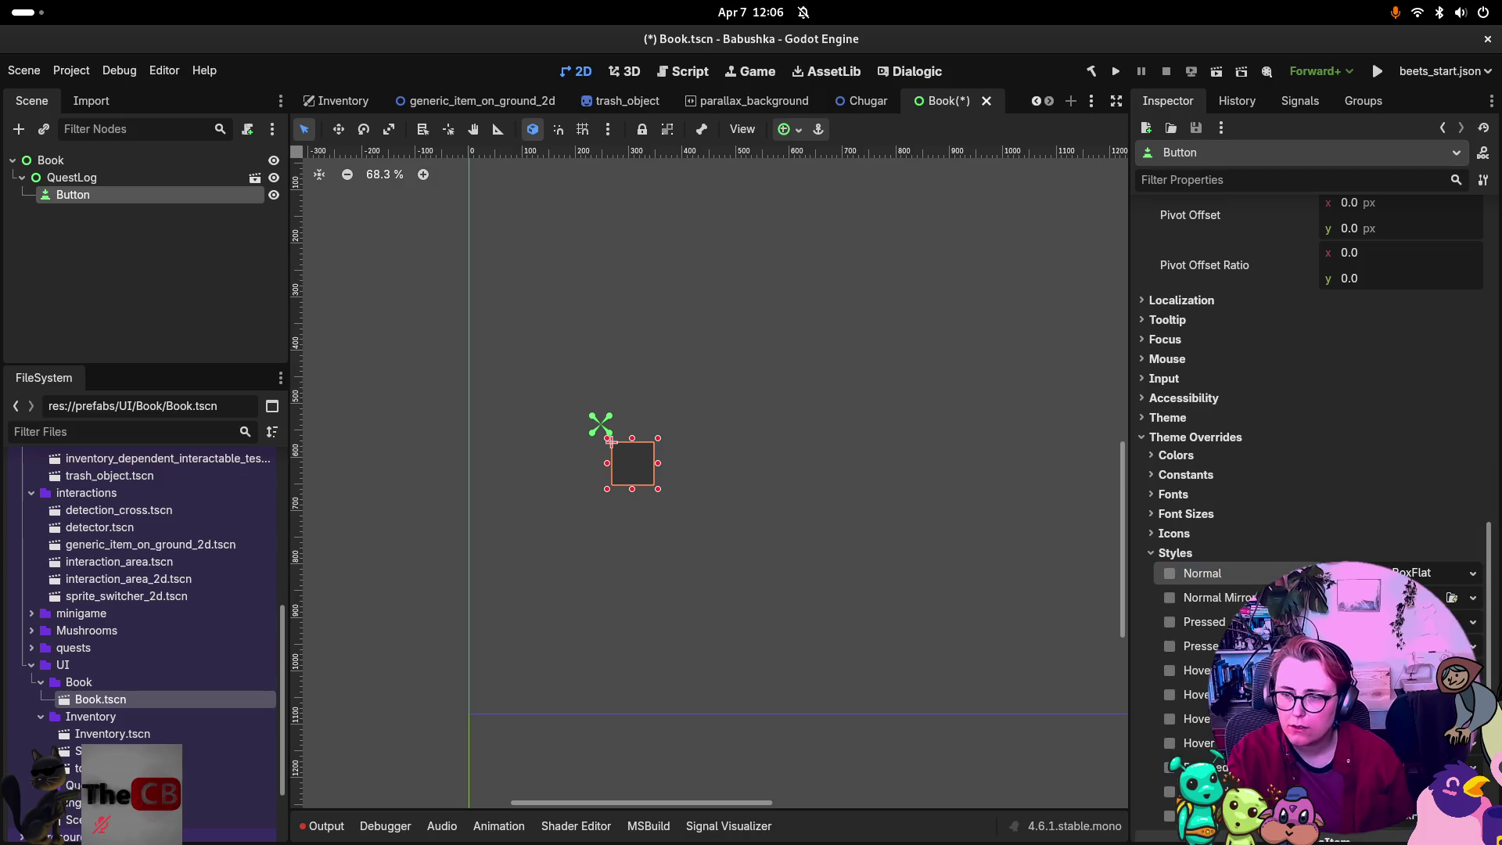
pyautogui.click(1411, 573)
pyautogui.click(1473, 572)
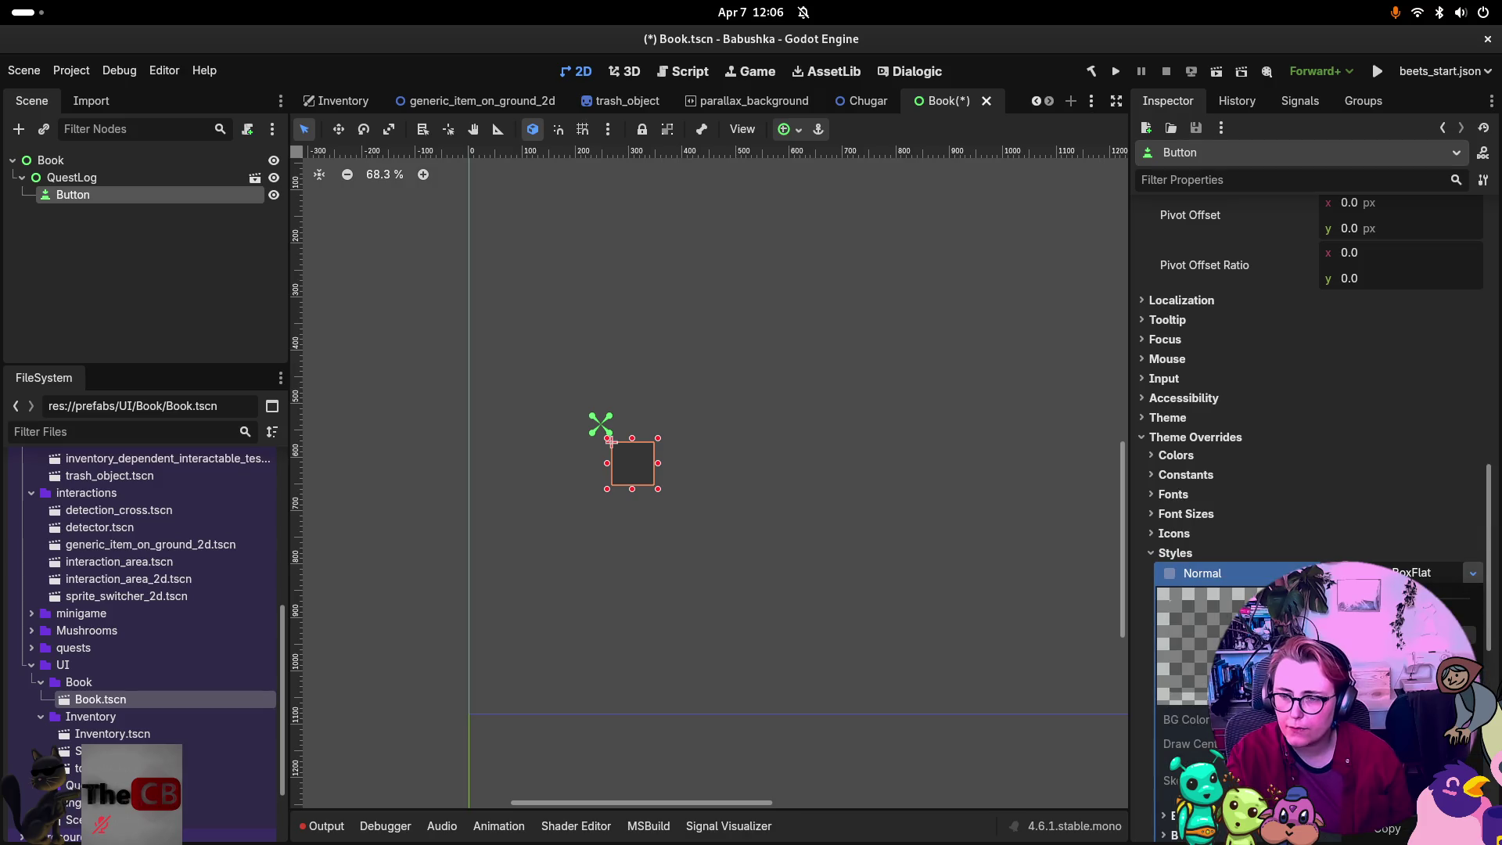
pyautogui.click(1400, 665)
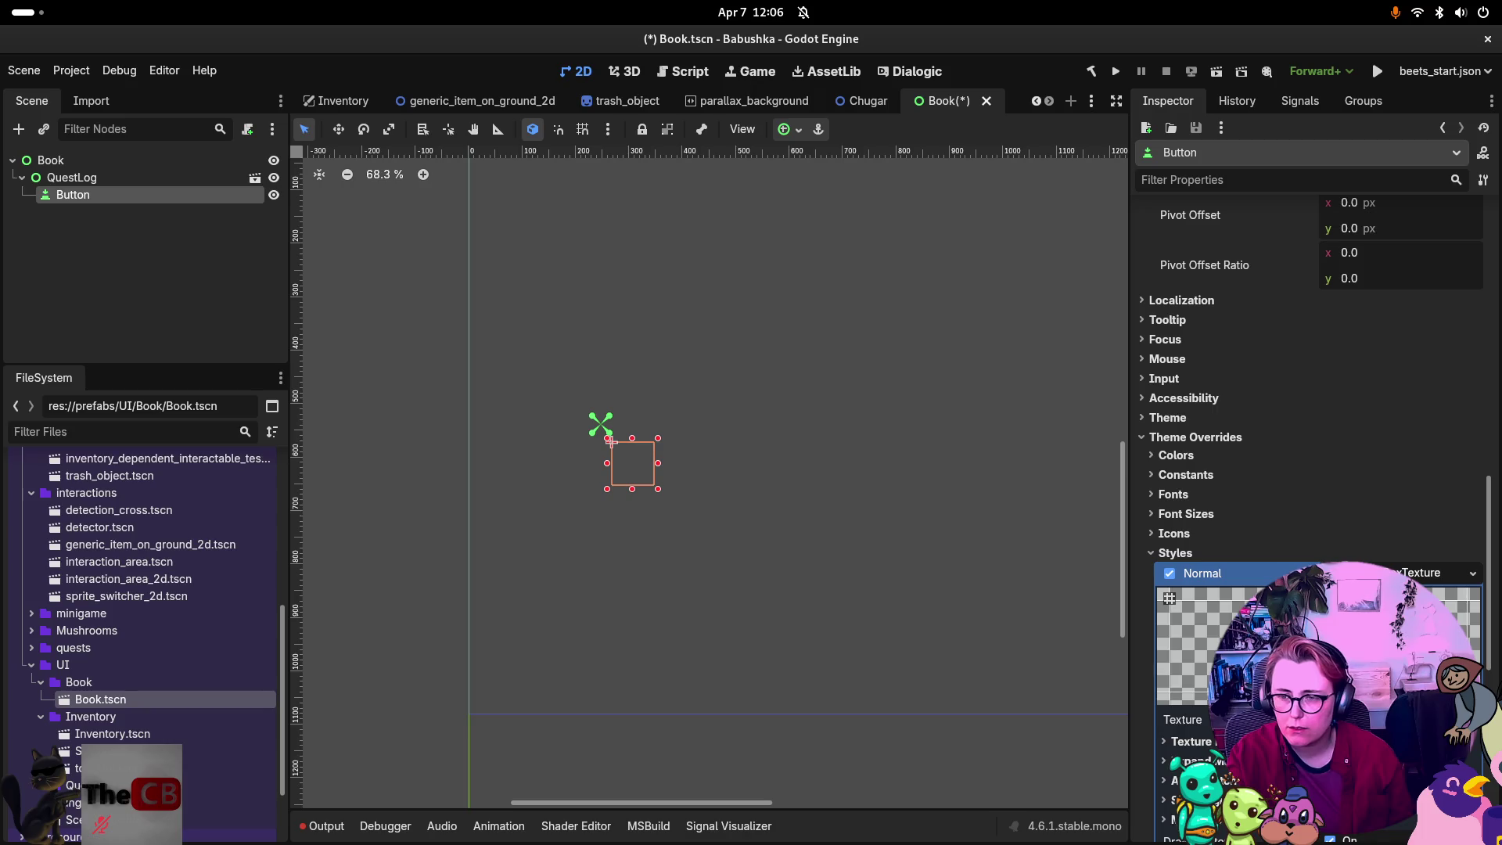
pyautogui.scroll(-3, 1314, 547)
pyautogui.click(1448, 561)
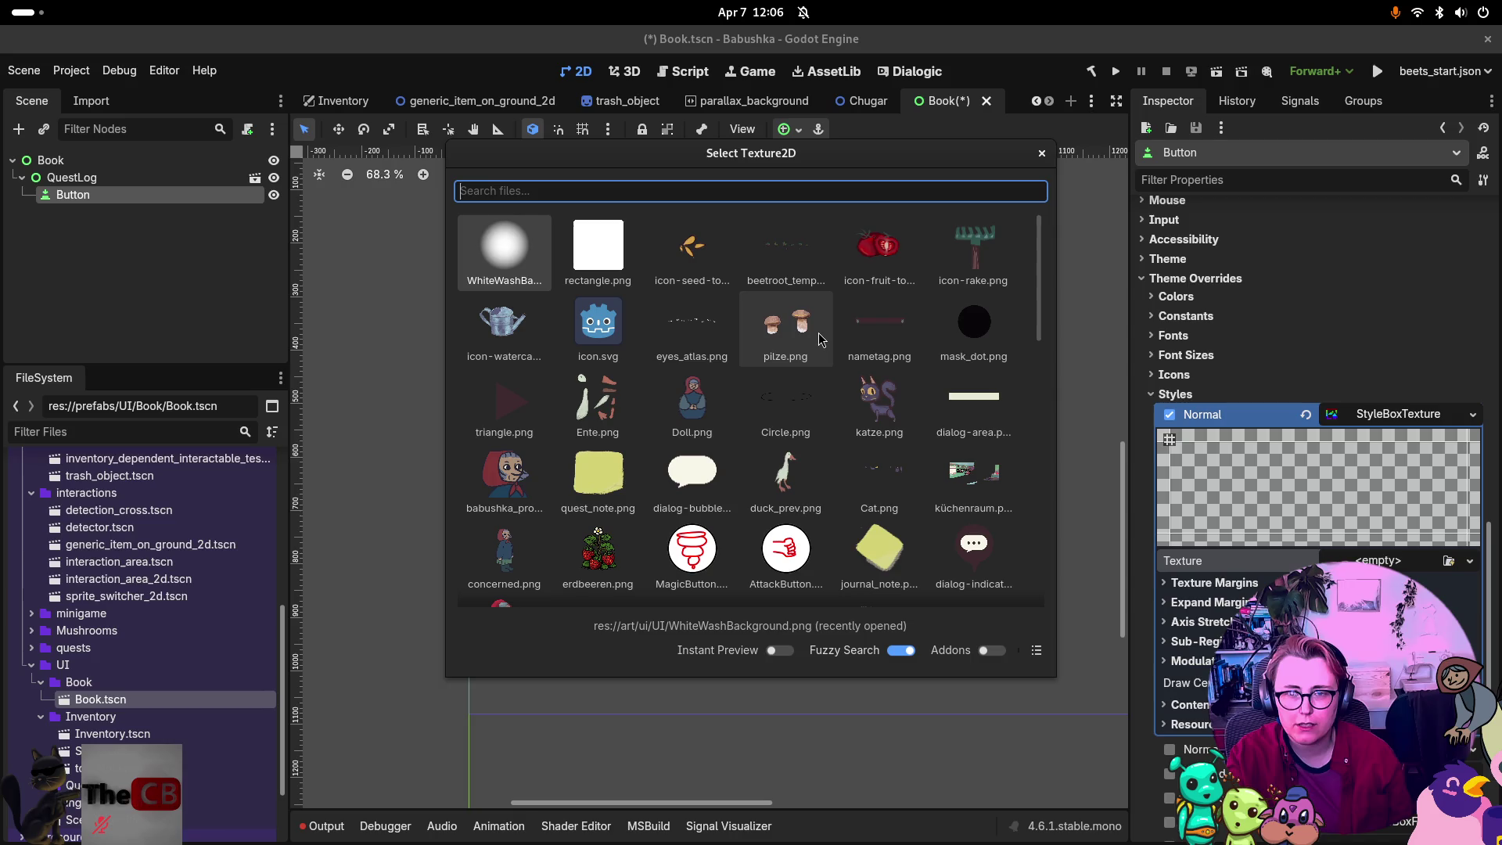
pyautogui.click(879, 249)
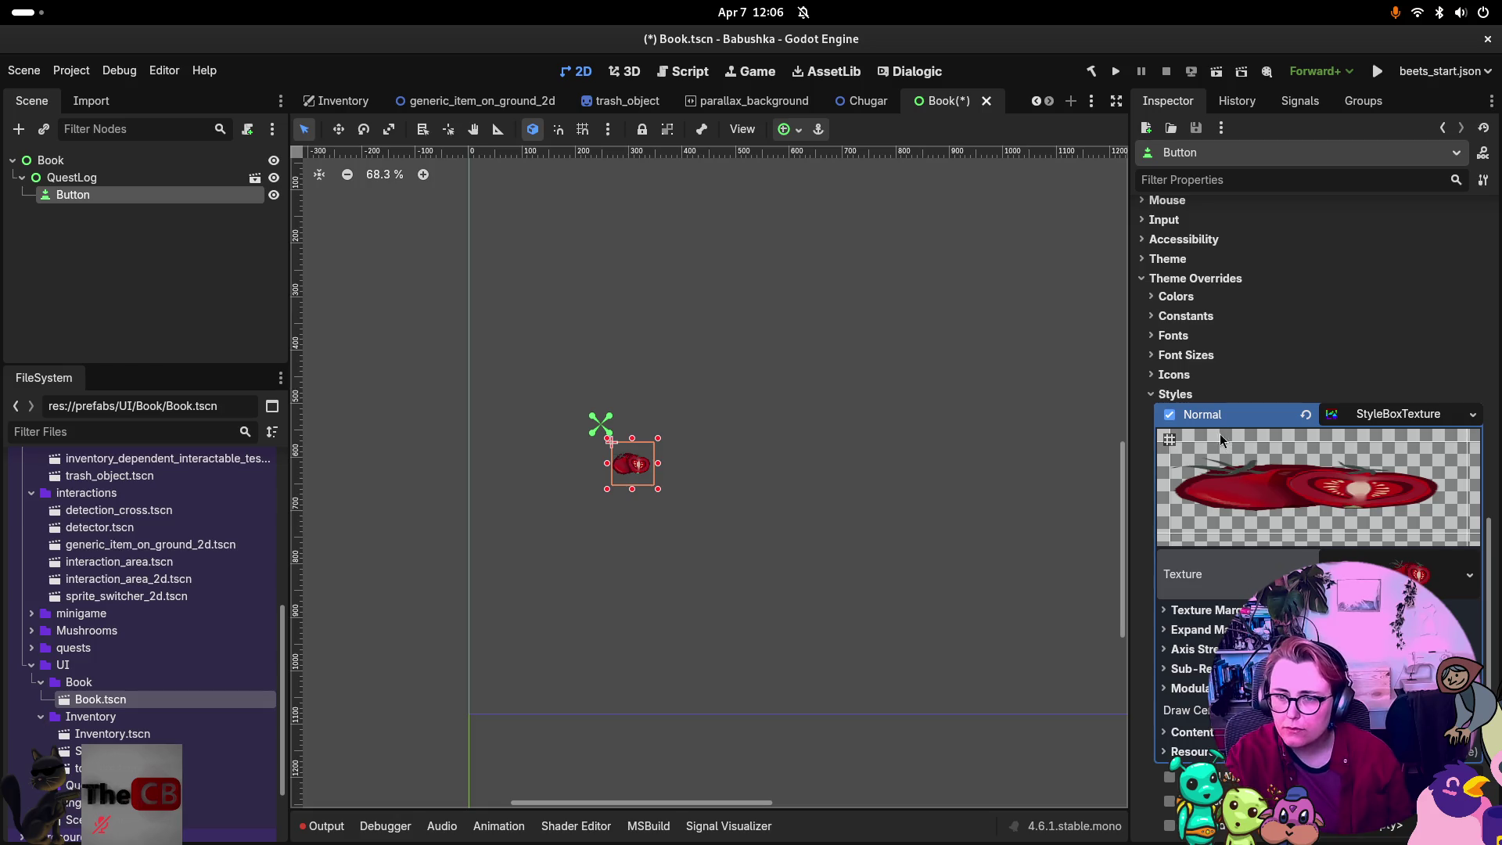
pyautogui.scroll(2, 1204, 436)
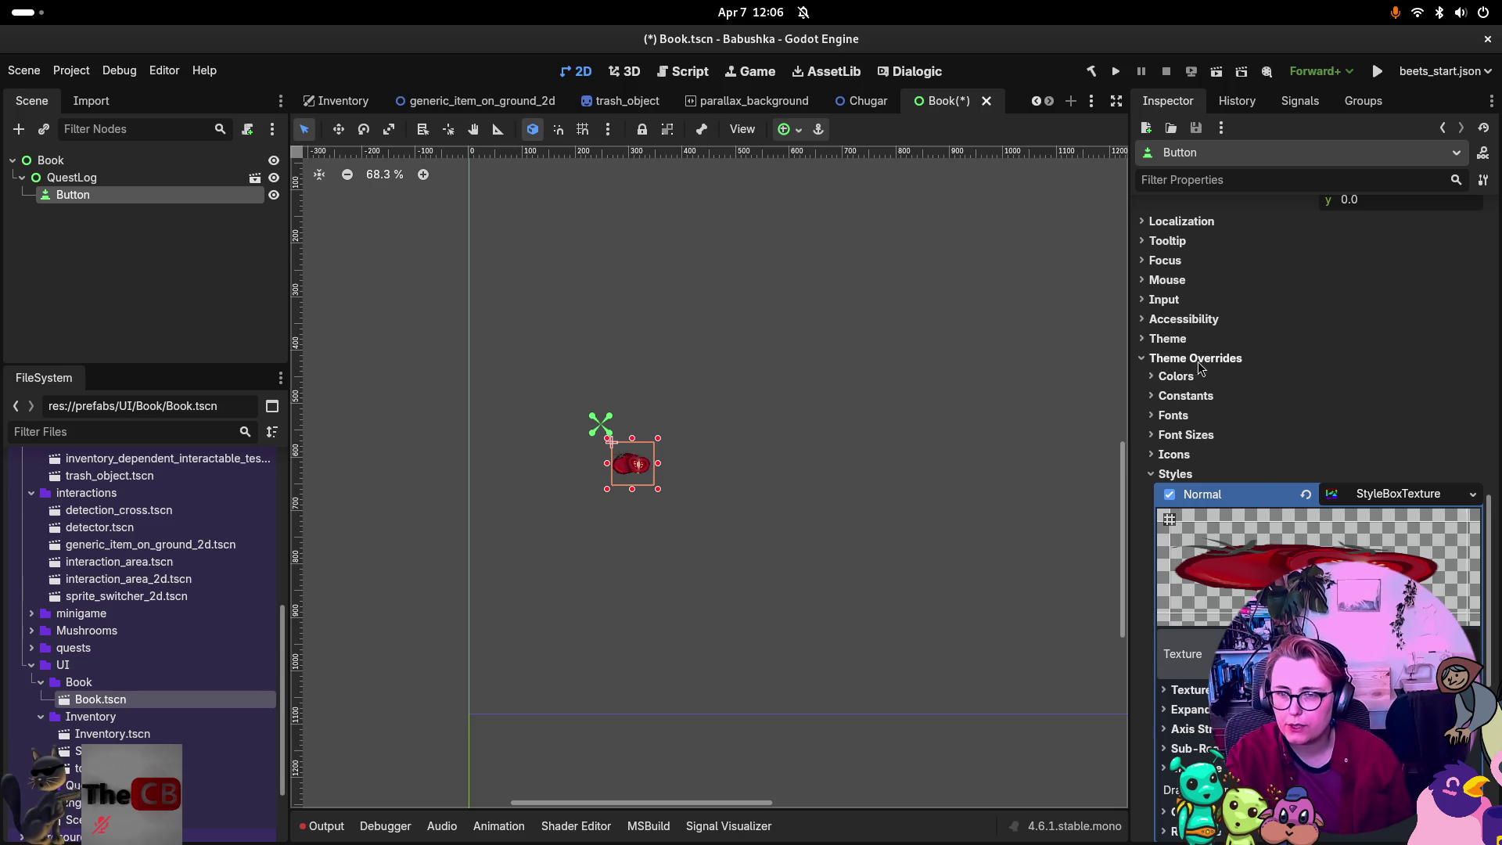
# Try a blue Font Color override, remove it, and scroll to the Normal style's tomato texture.
pyautogui.click(1267, 376)
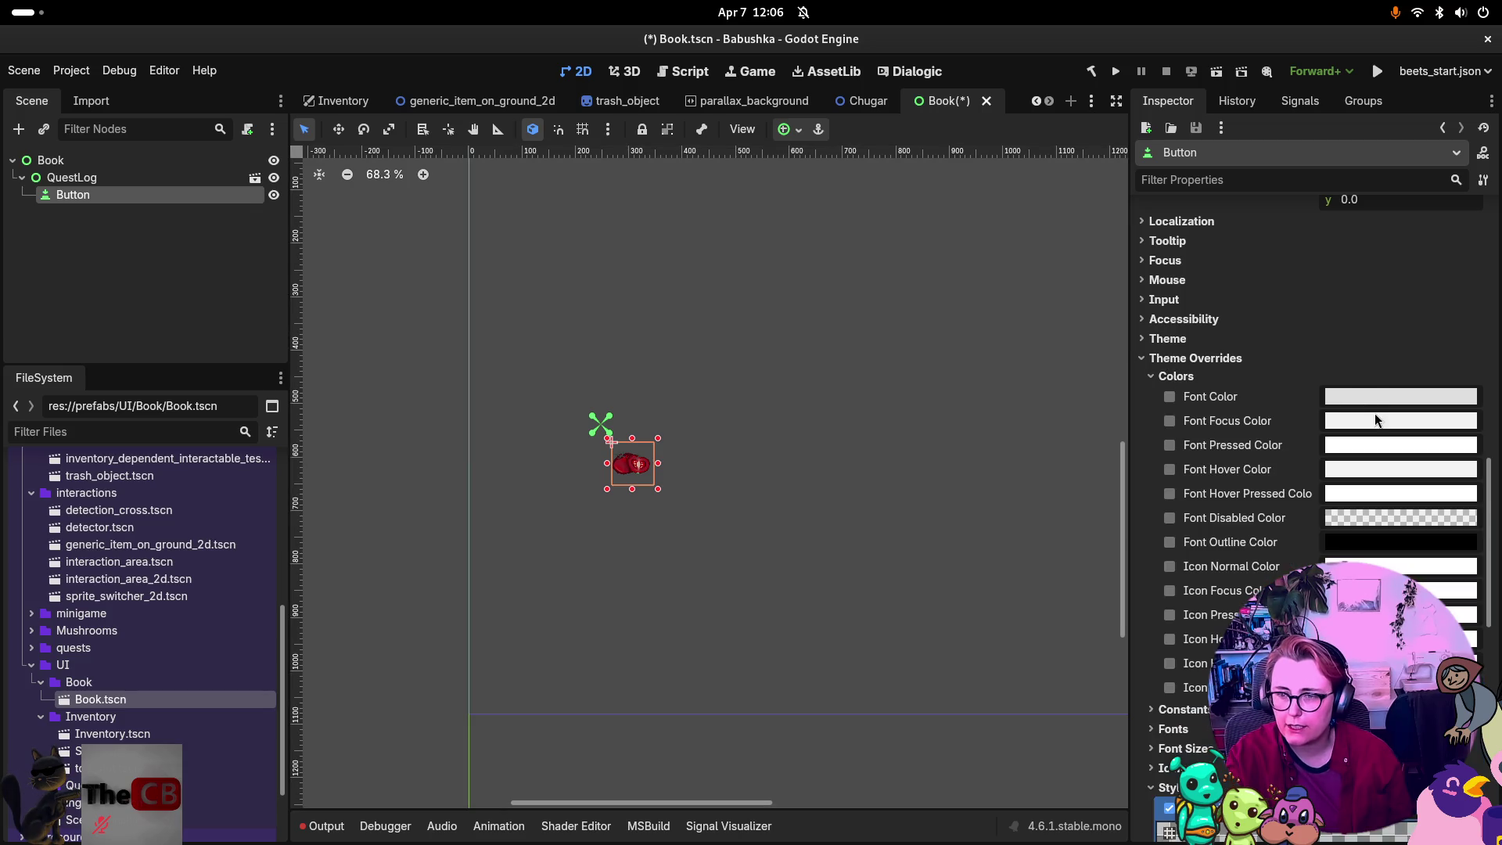
pyautogui.click(1375, 398)
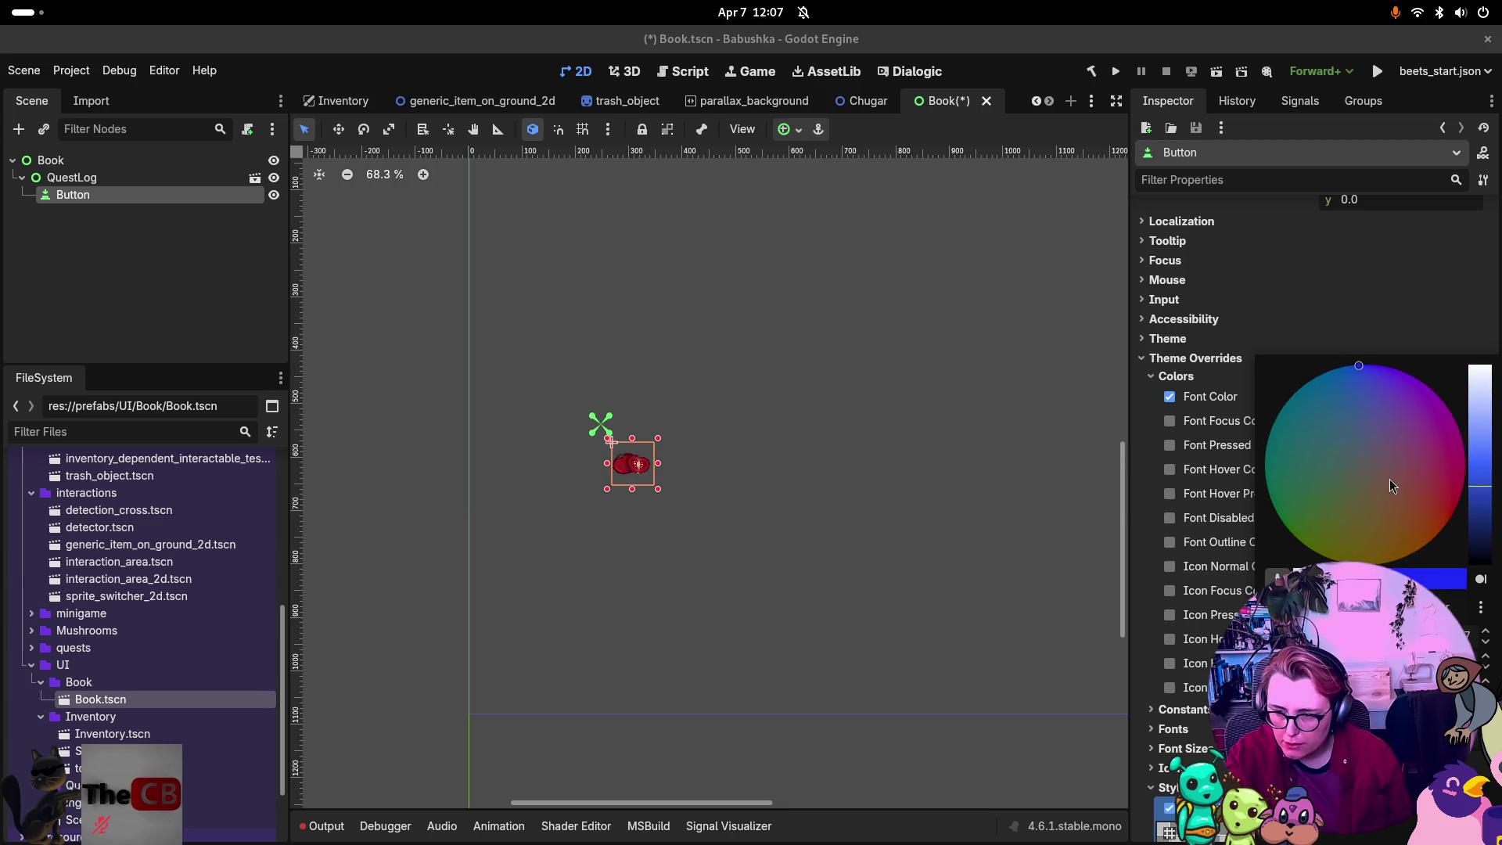
pyautogui.click(1404, 316)
pyautogui.click(1405, 319)
pyautogui.scroll(-3, 1333, 500)
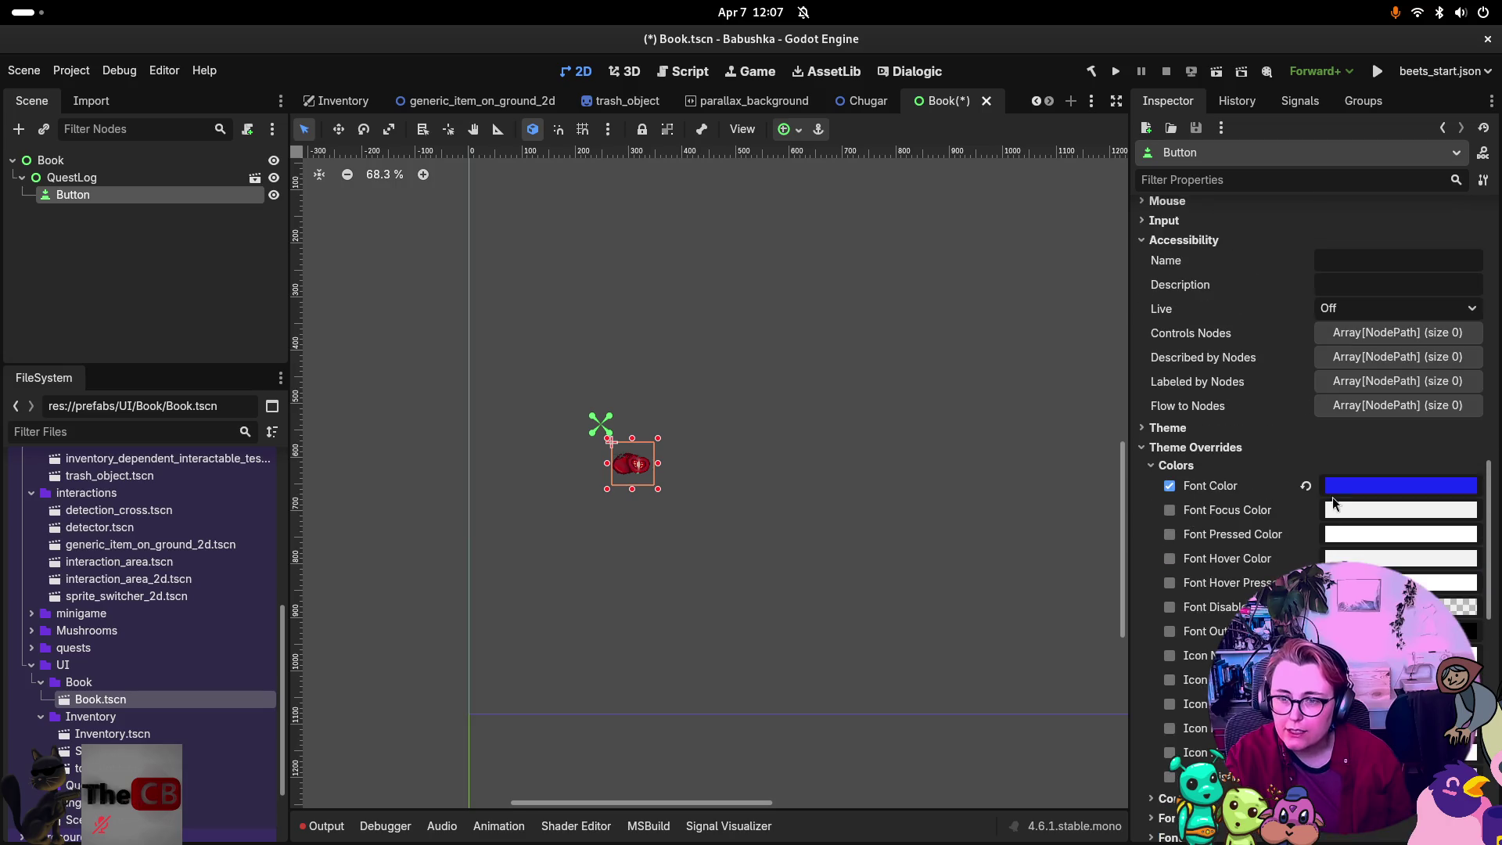
pyautogui.click(1305, 485)
pyautogui.click(1175, 464)
pyautogui.scroll(-3, 1177, 469)
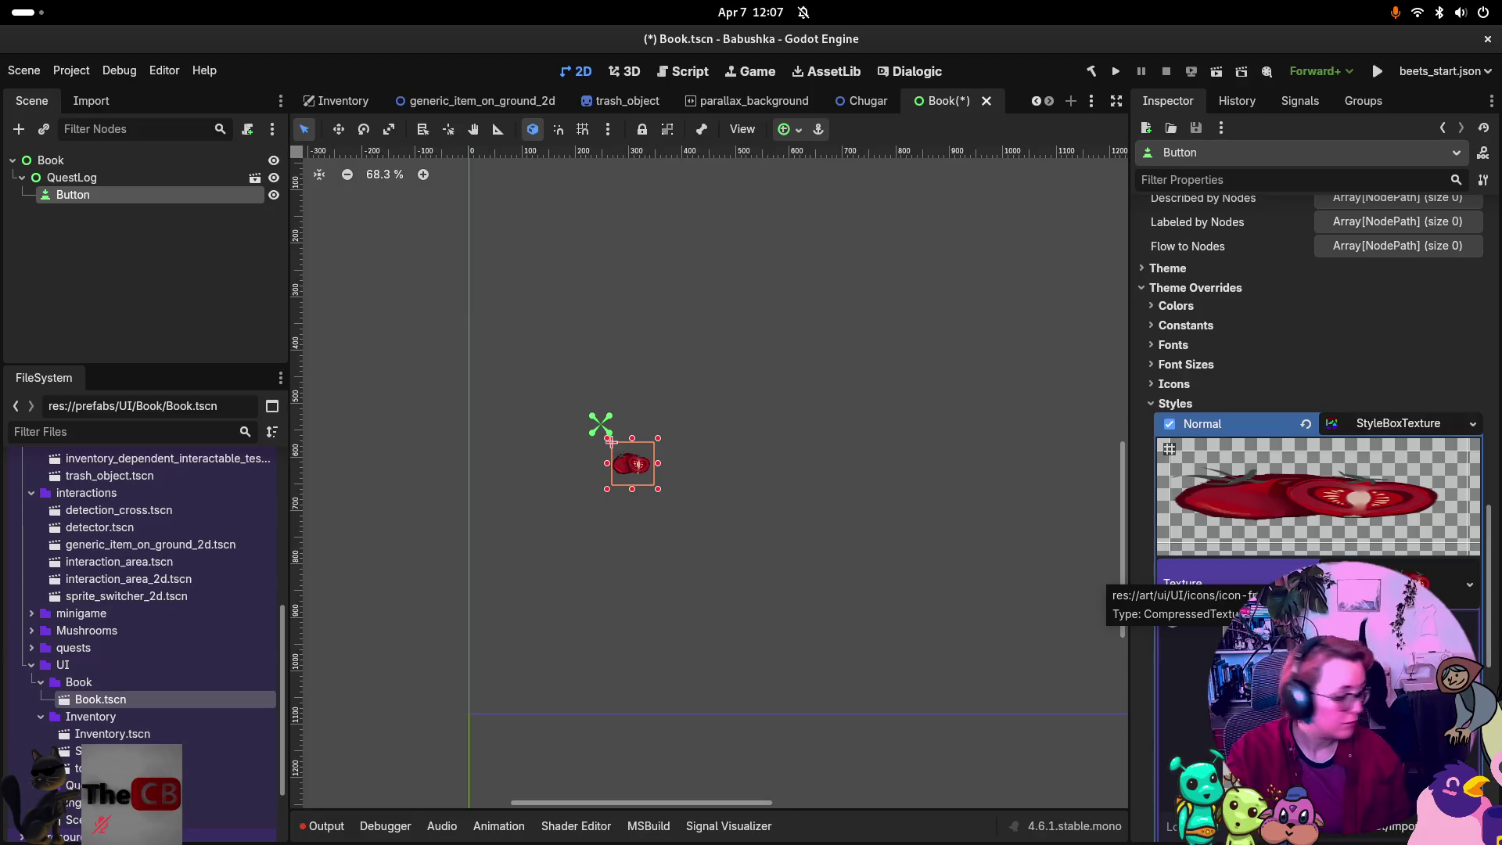
pyautogui.scroll(-3, 1196, 633)
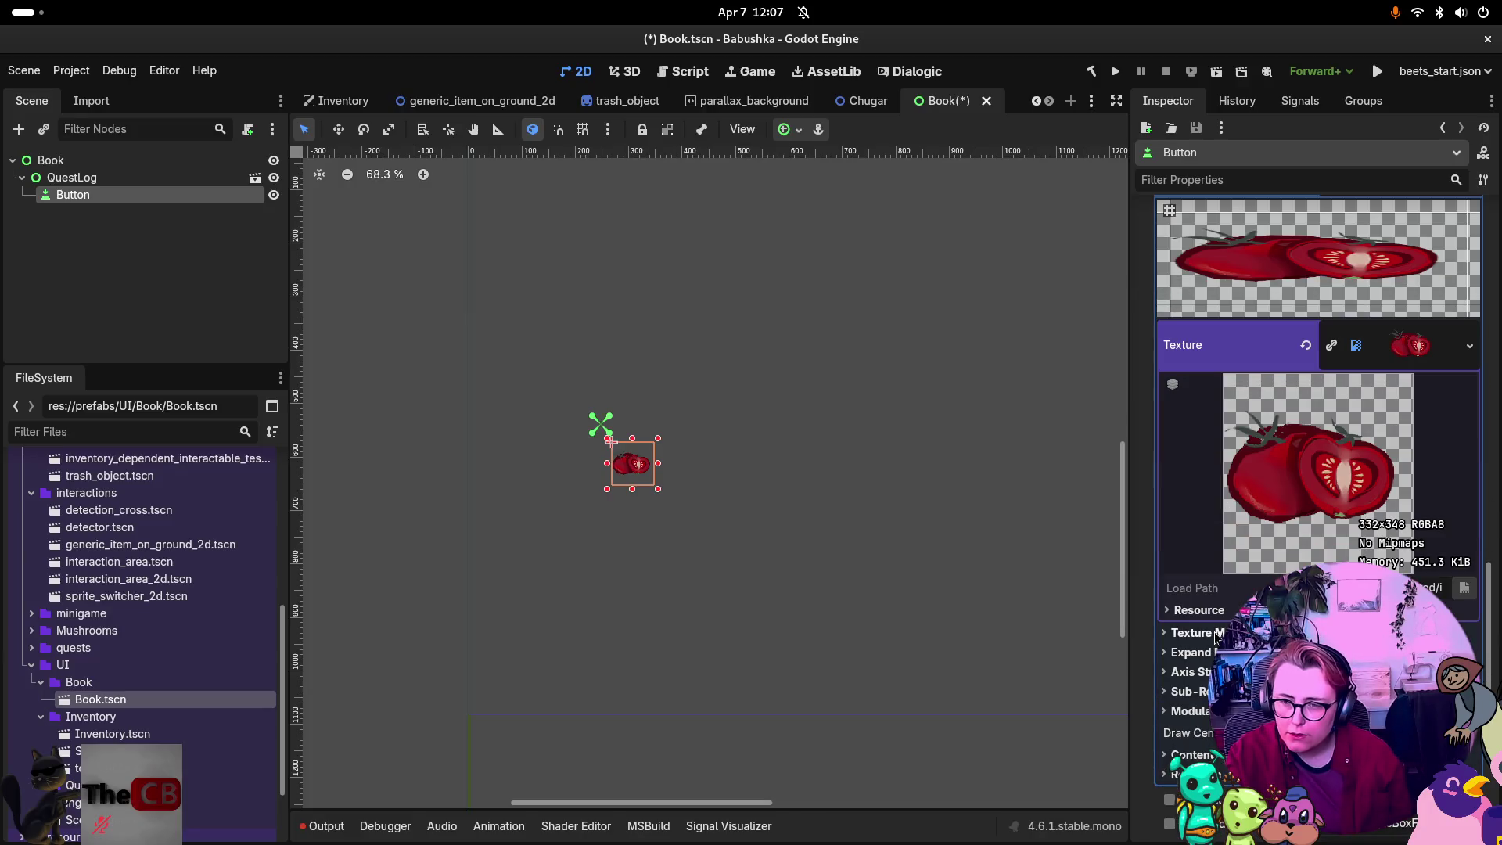
# Set the Normal StyleBoxTexture's Modulate colour to cyan 00ffff by dropping red to 0.
pyautogui.click(1193, 710)
pyautogui.scroll(-2, 1196, 712)
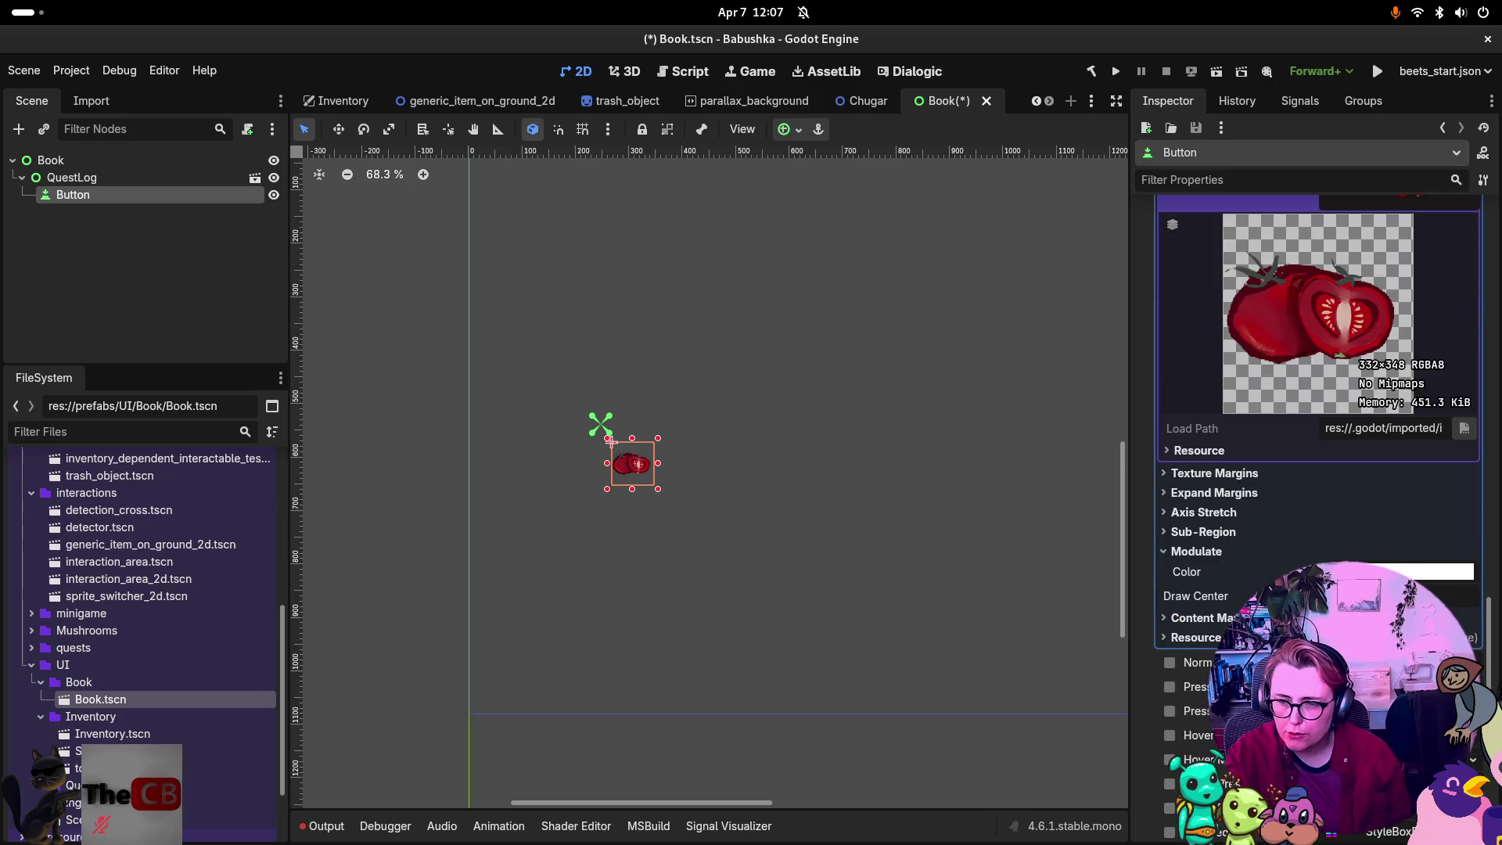
pyautogui.click(1435, 571)
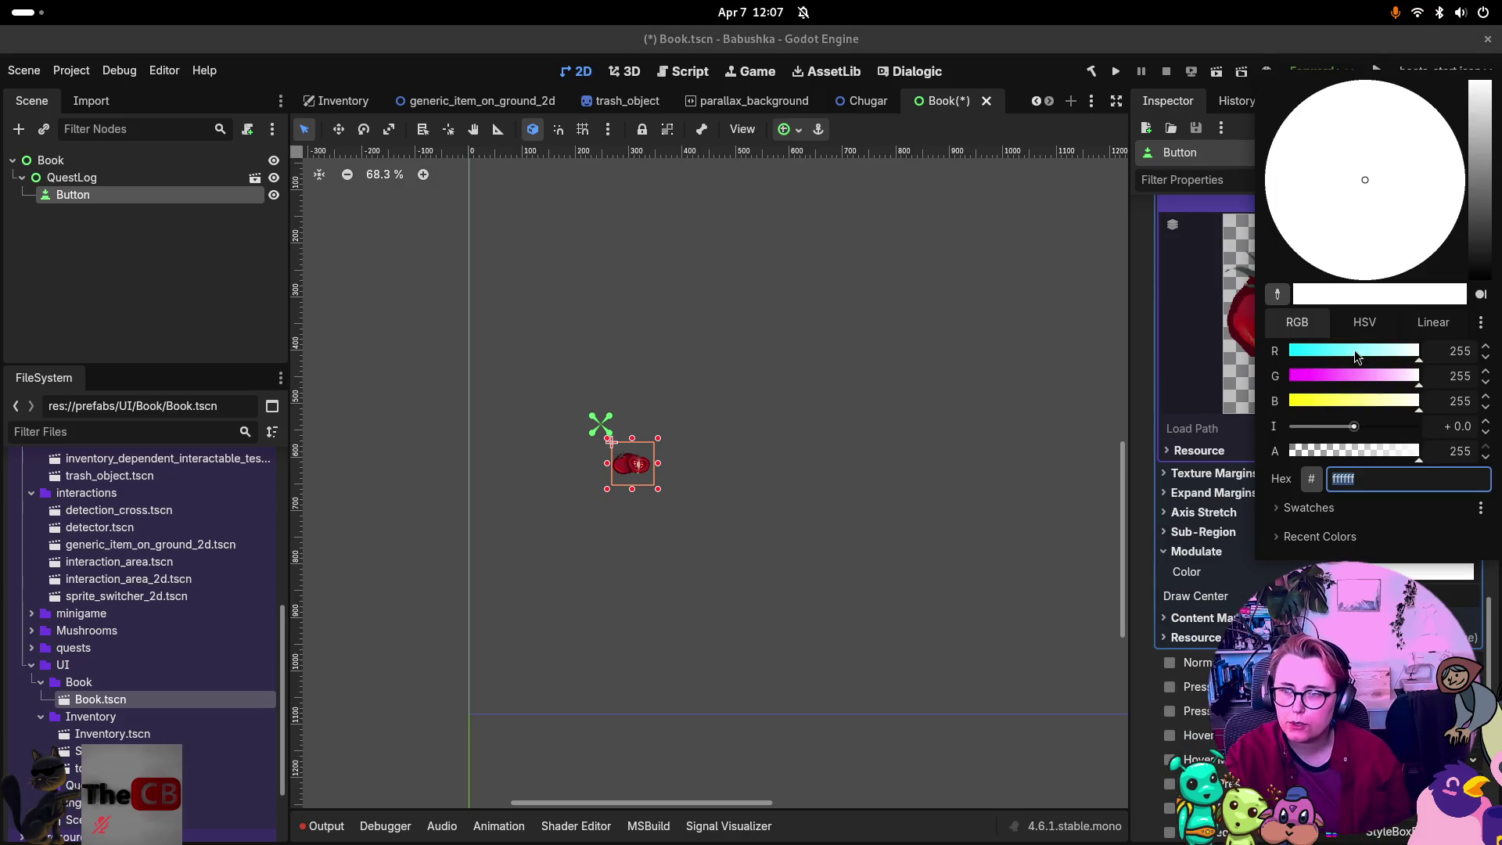
pyautogui.moveTo(1353, 349); pyautogui.dragTo(1286, 351)
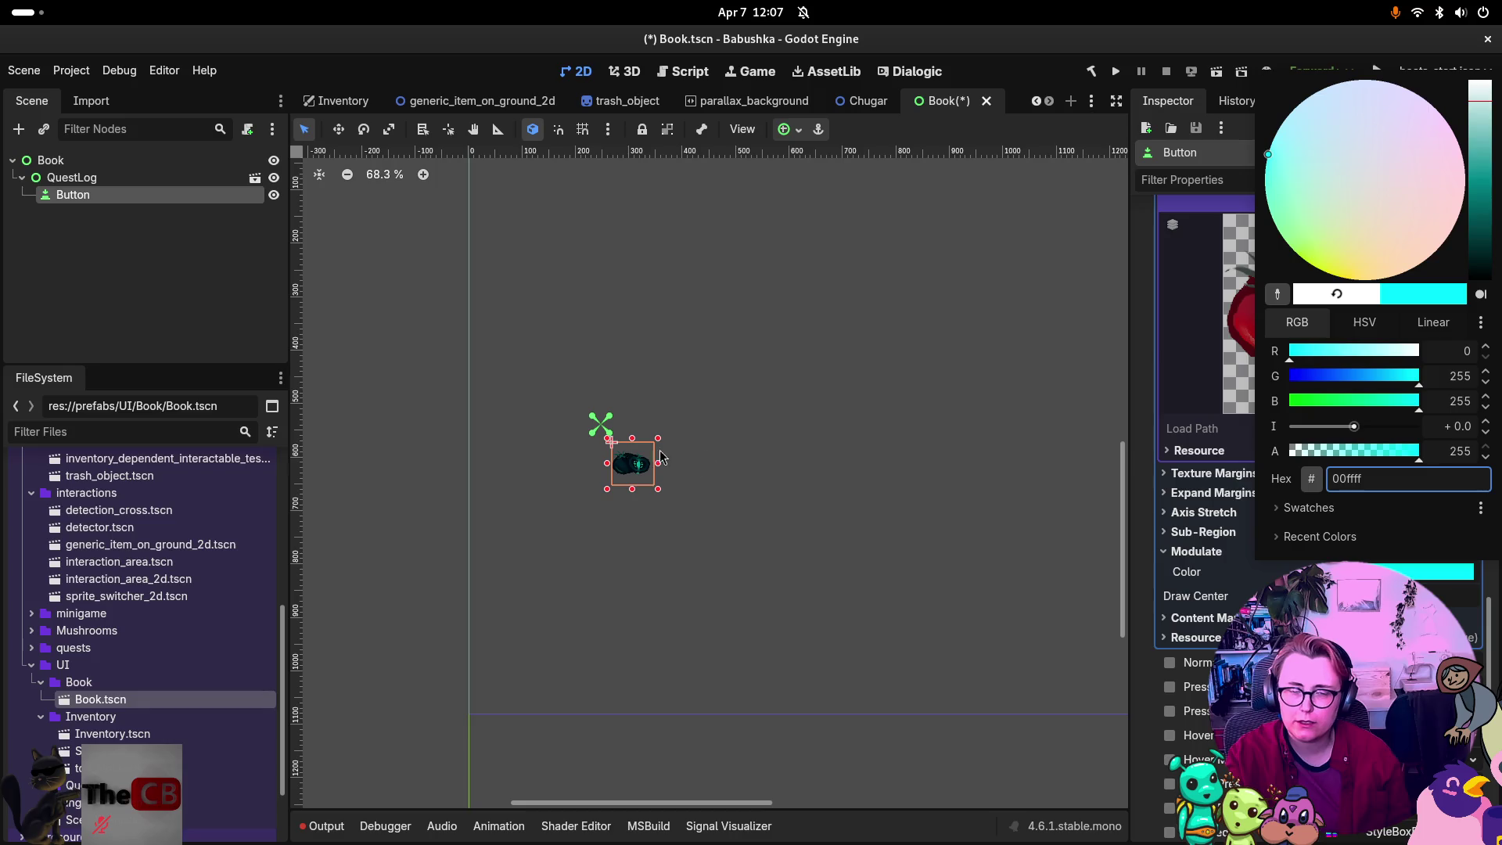
pyautogui.scroll(2, 635, 477)
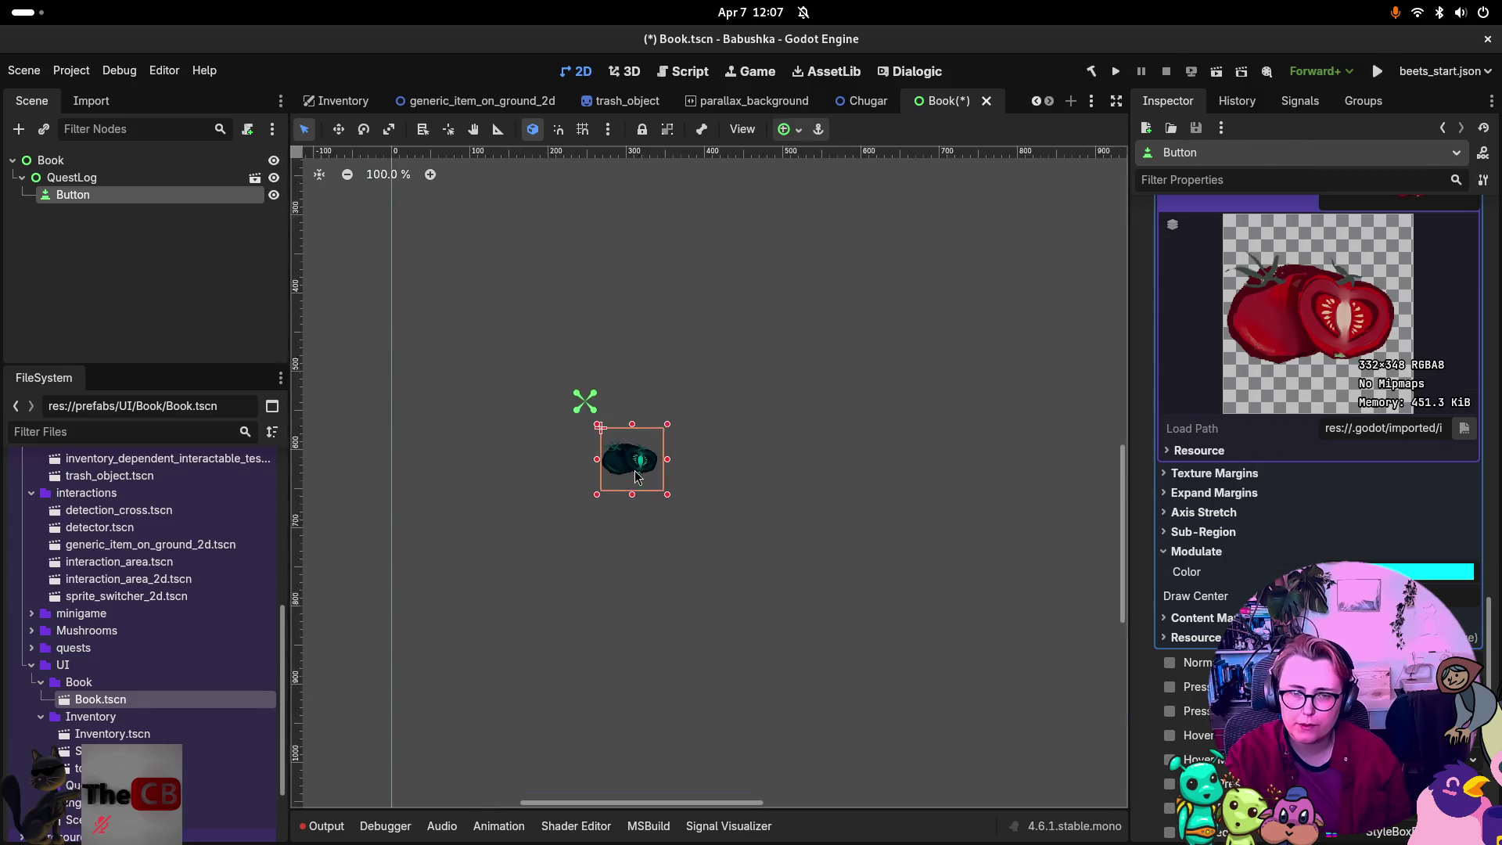
pyautogui.scroll(6, 636, 473)
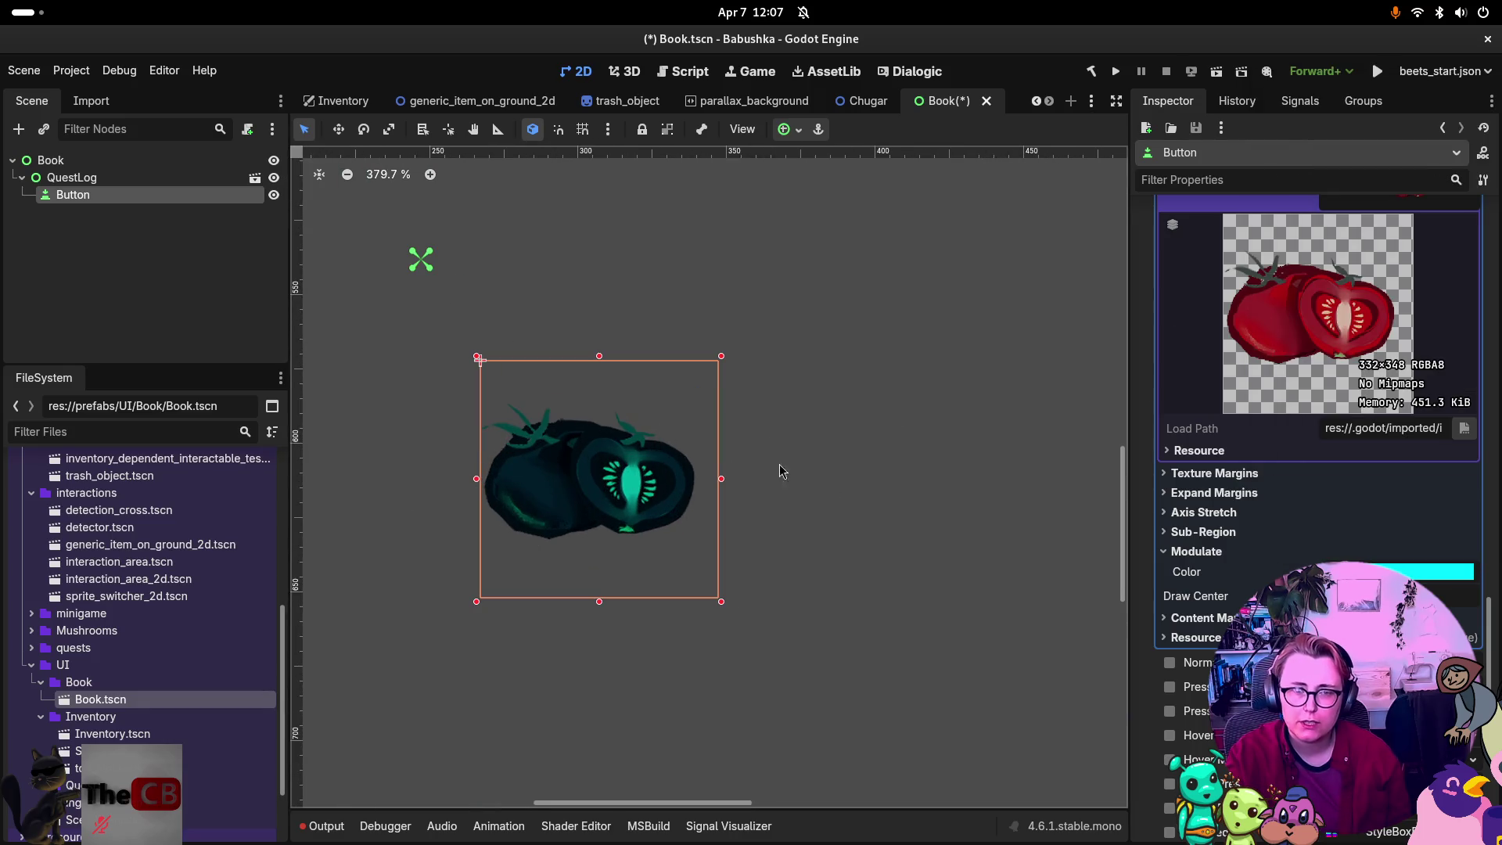
pyautogui.scroll(-5, 692, 358)
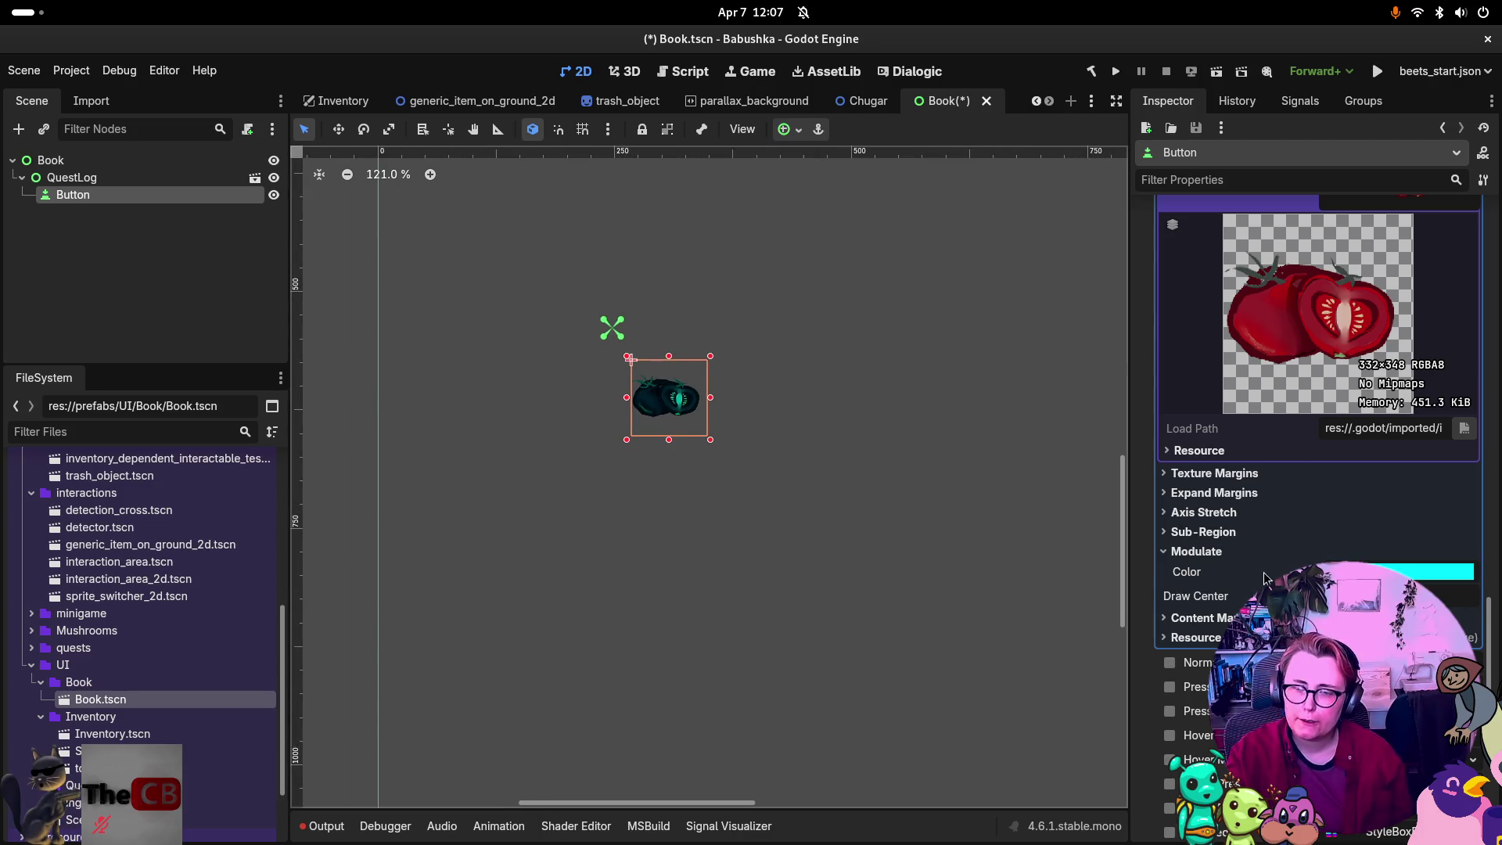
pyautogui.click(1424, 577)
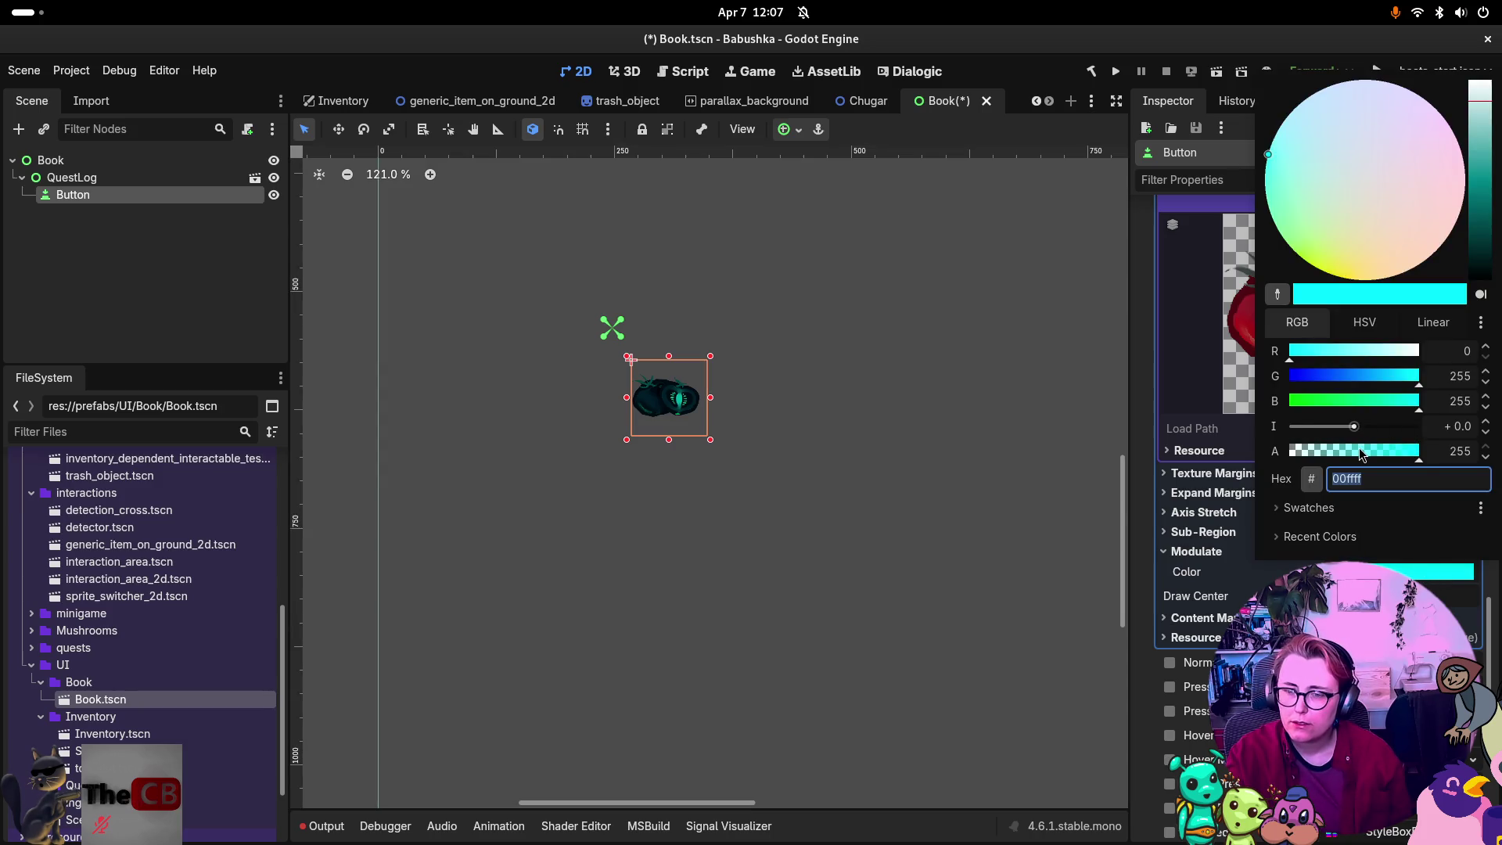
pyautogui.press('Escape')
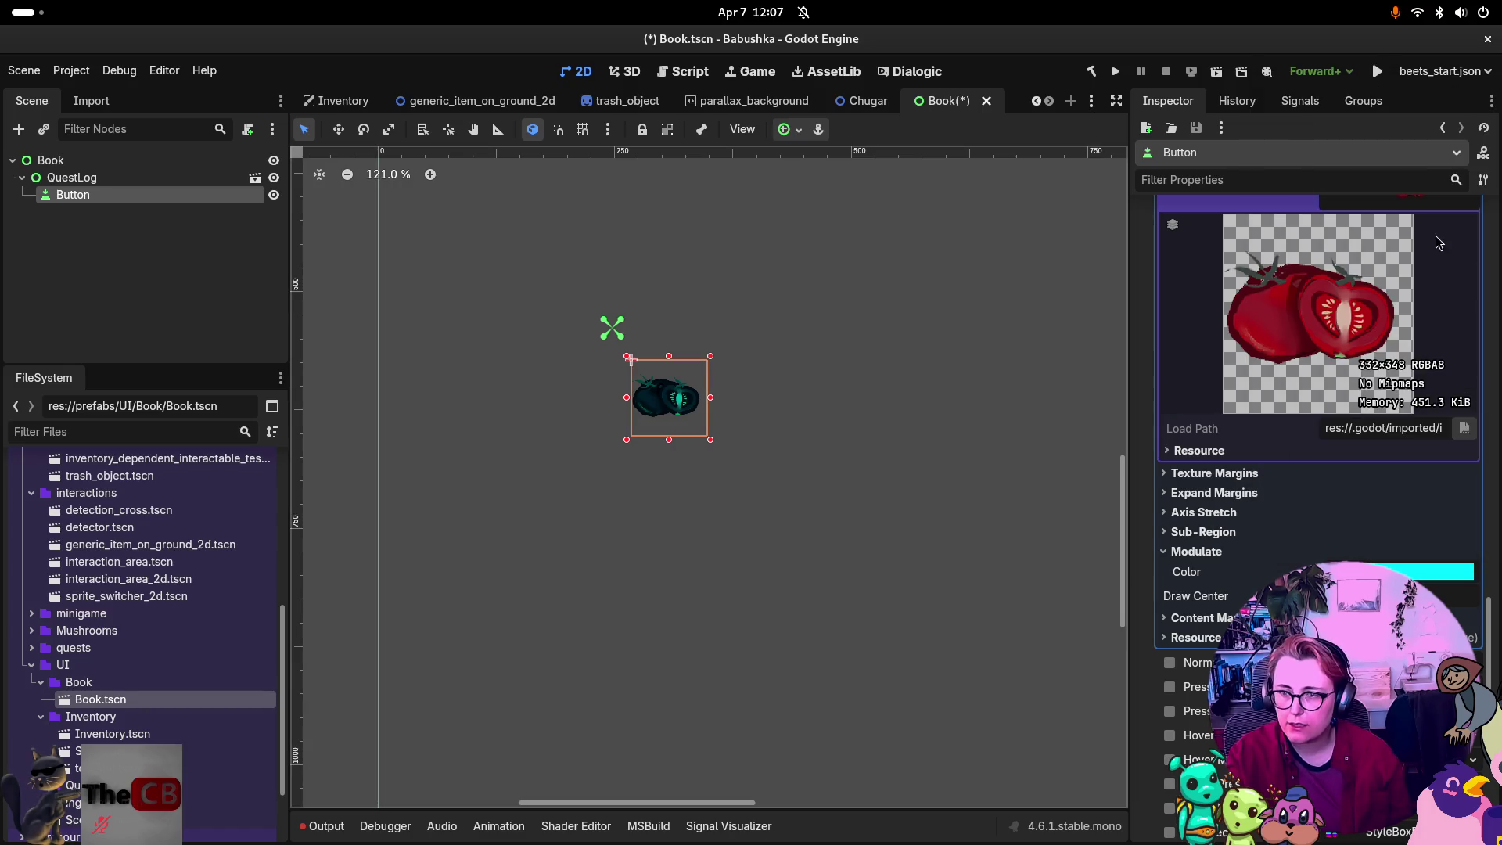
pyautogui.scroll(3, 1434, 239)
pyautogui.scroll(2, 1438, 266)
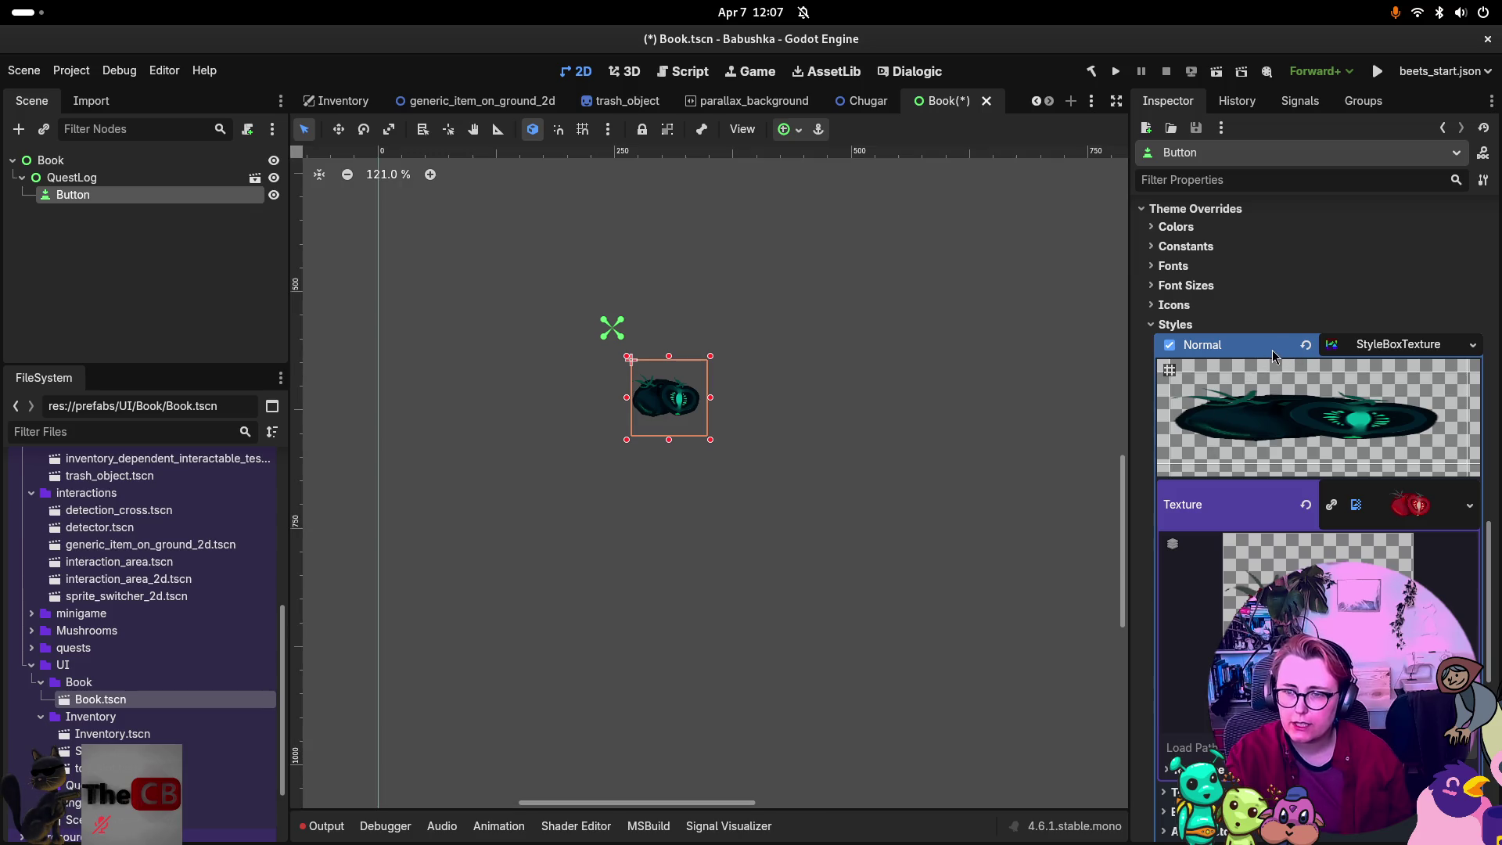
# Collapse the Normal StyleBoxTexture to list all style slots, testing Pressed and Normal Mirrored.
pyautogui.click(1291, 307)
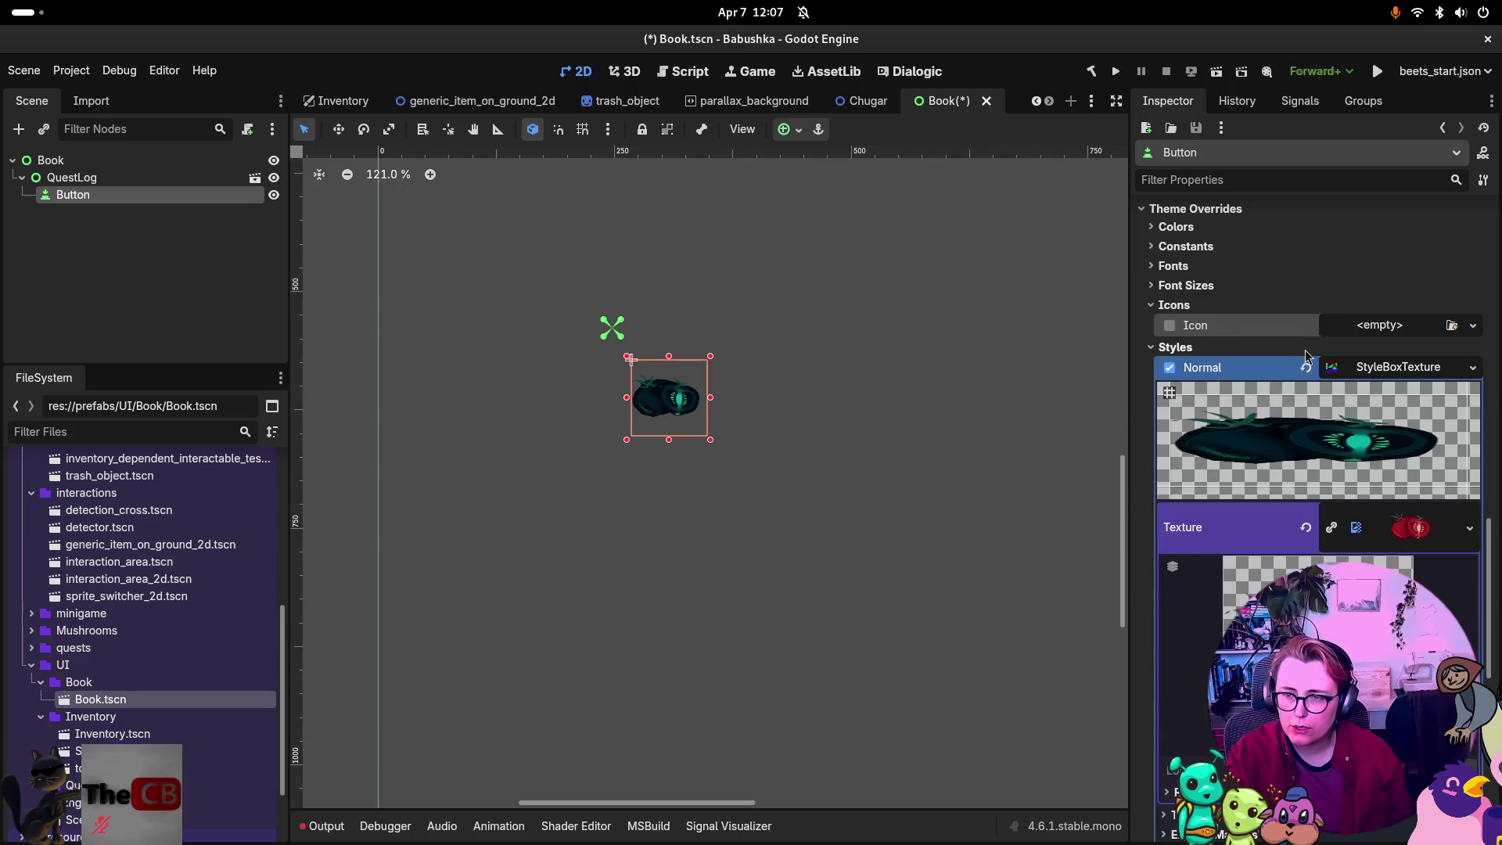
pyautogui.click(1307, 348)
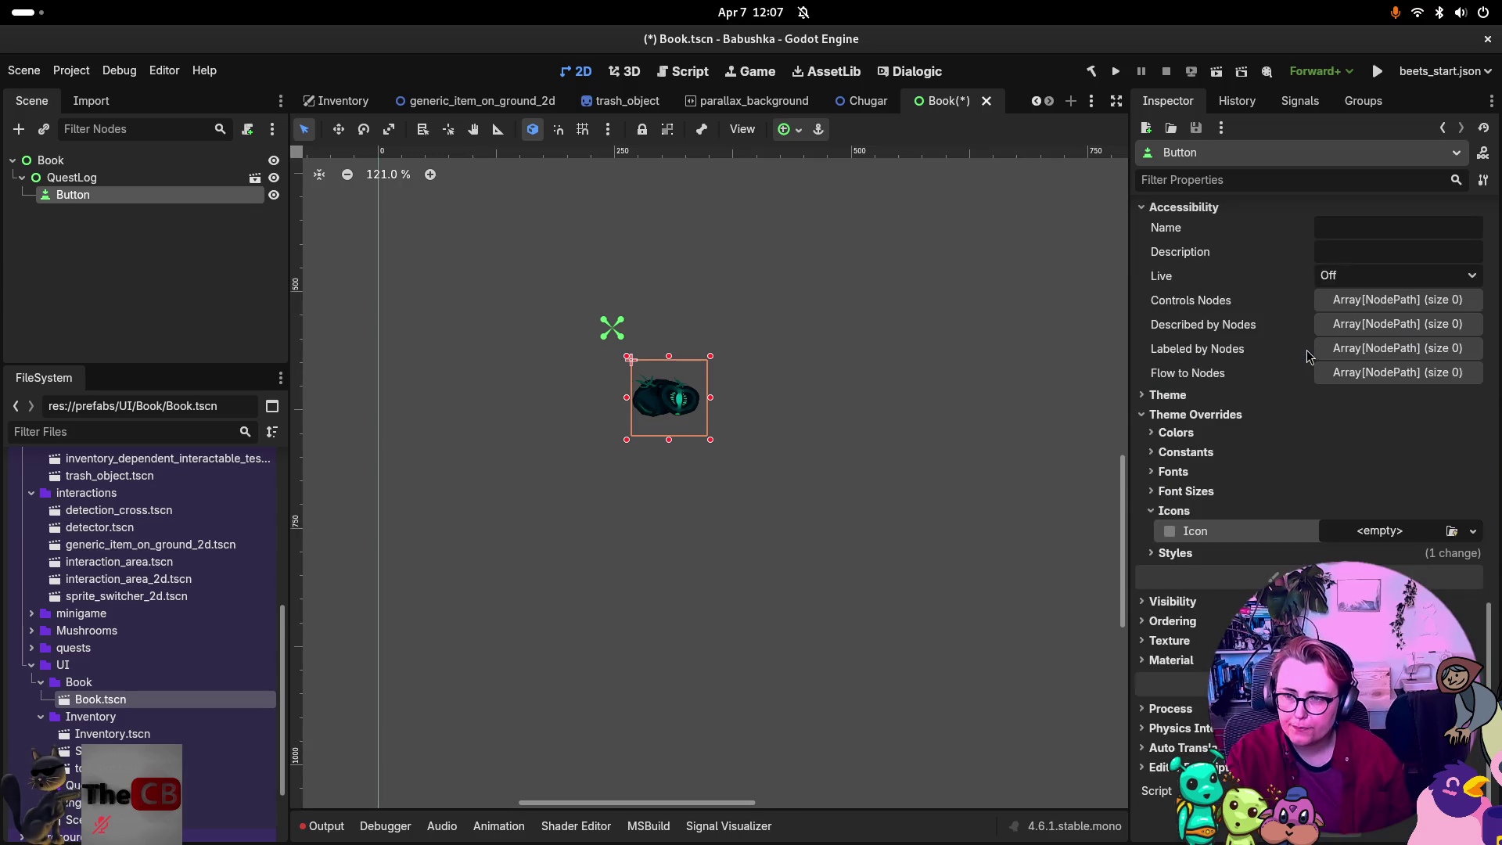
pyautogui.click(1164, 516)
pyautogui.click(1163, 553)
pyautogui.scroll(-2, 1302, 371)
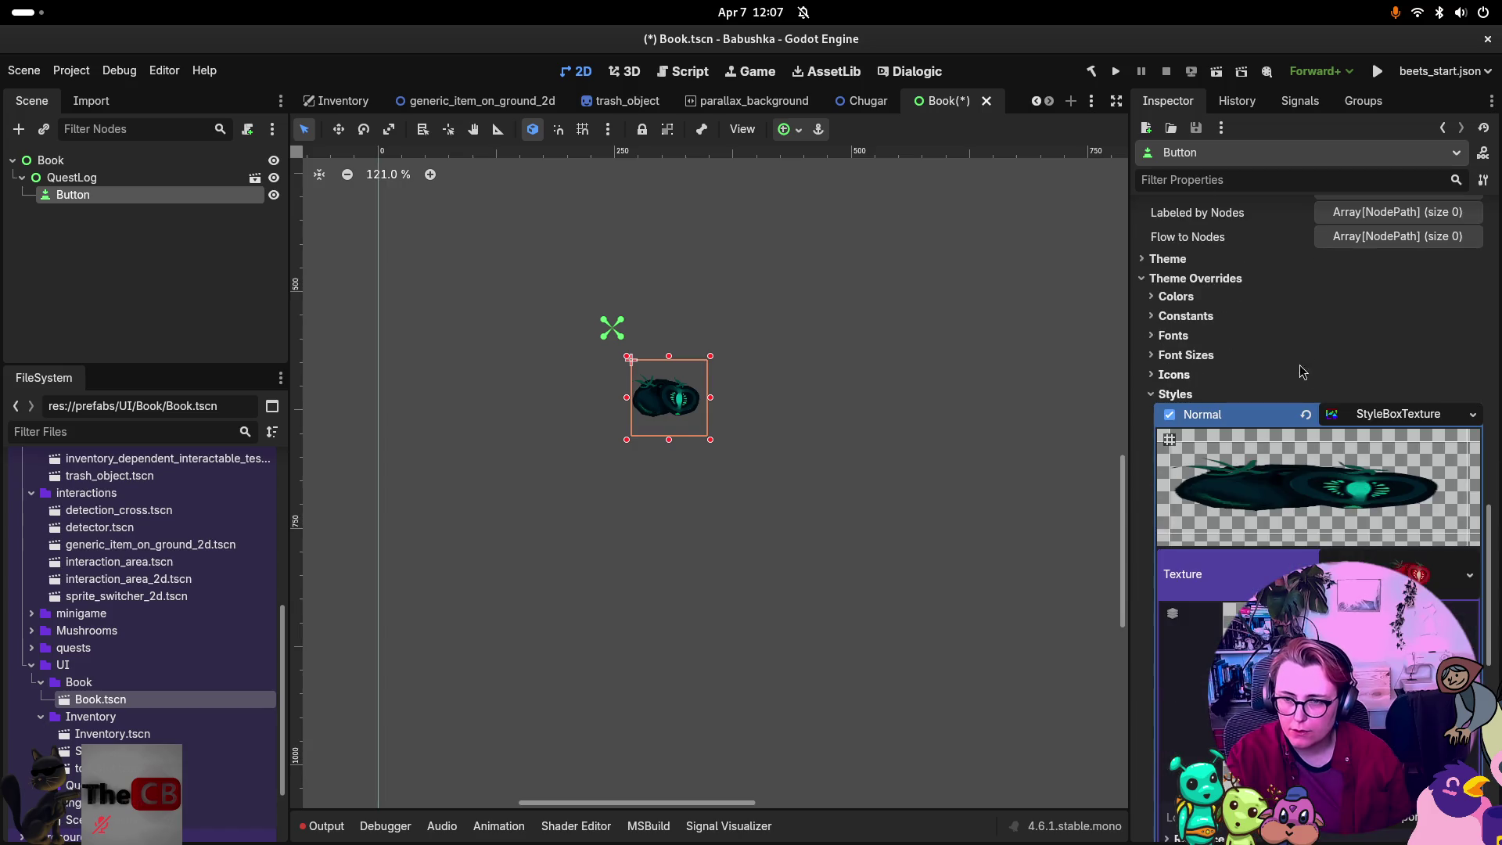
pyautogui.click(1343, 421)
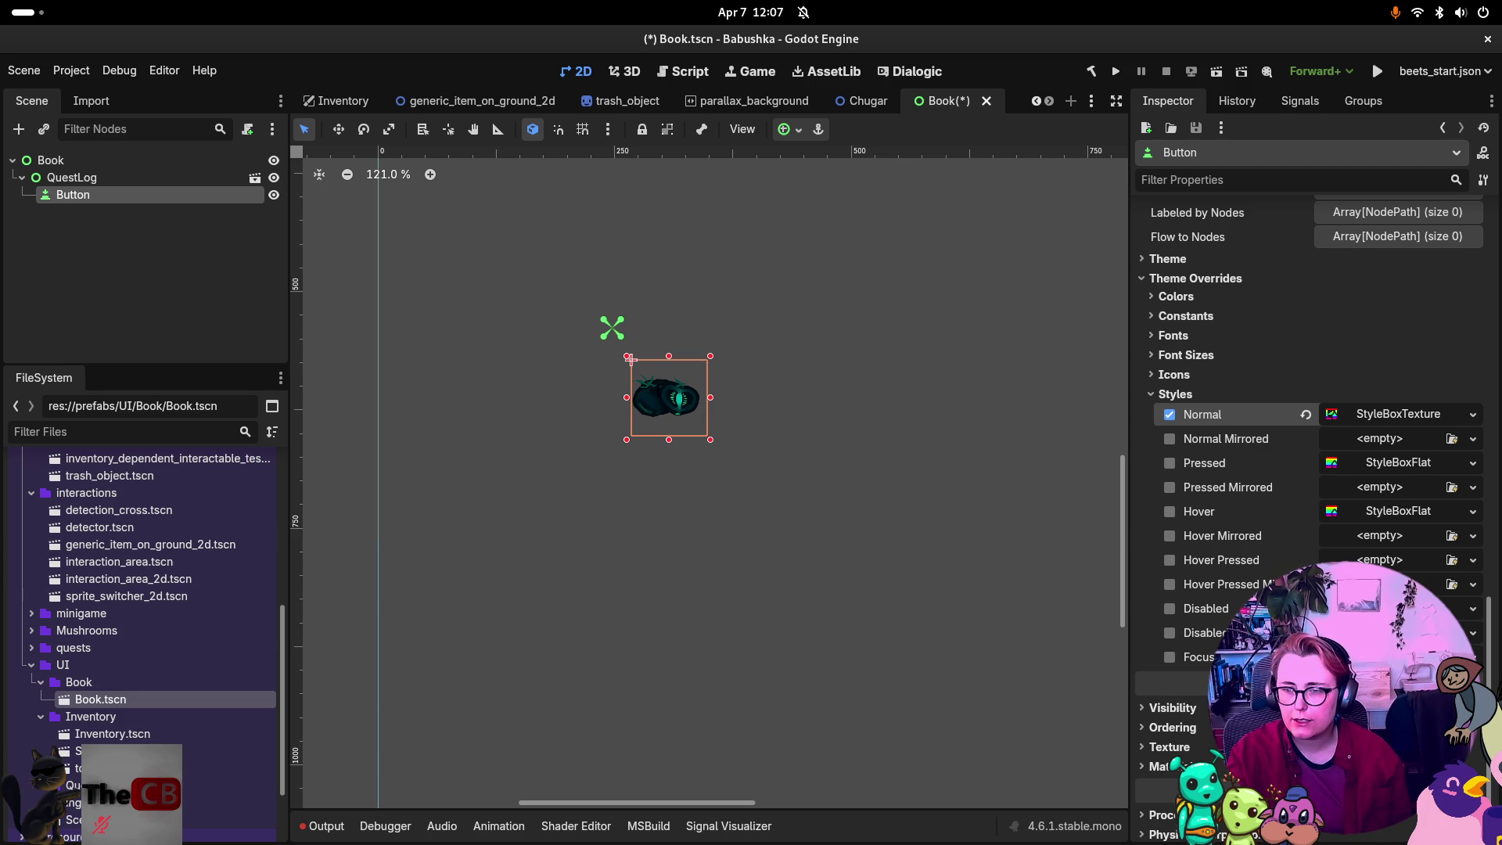
pyautogui.click(1170, 464)
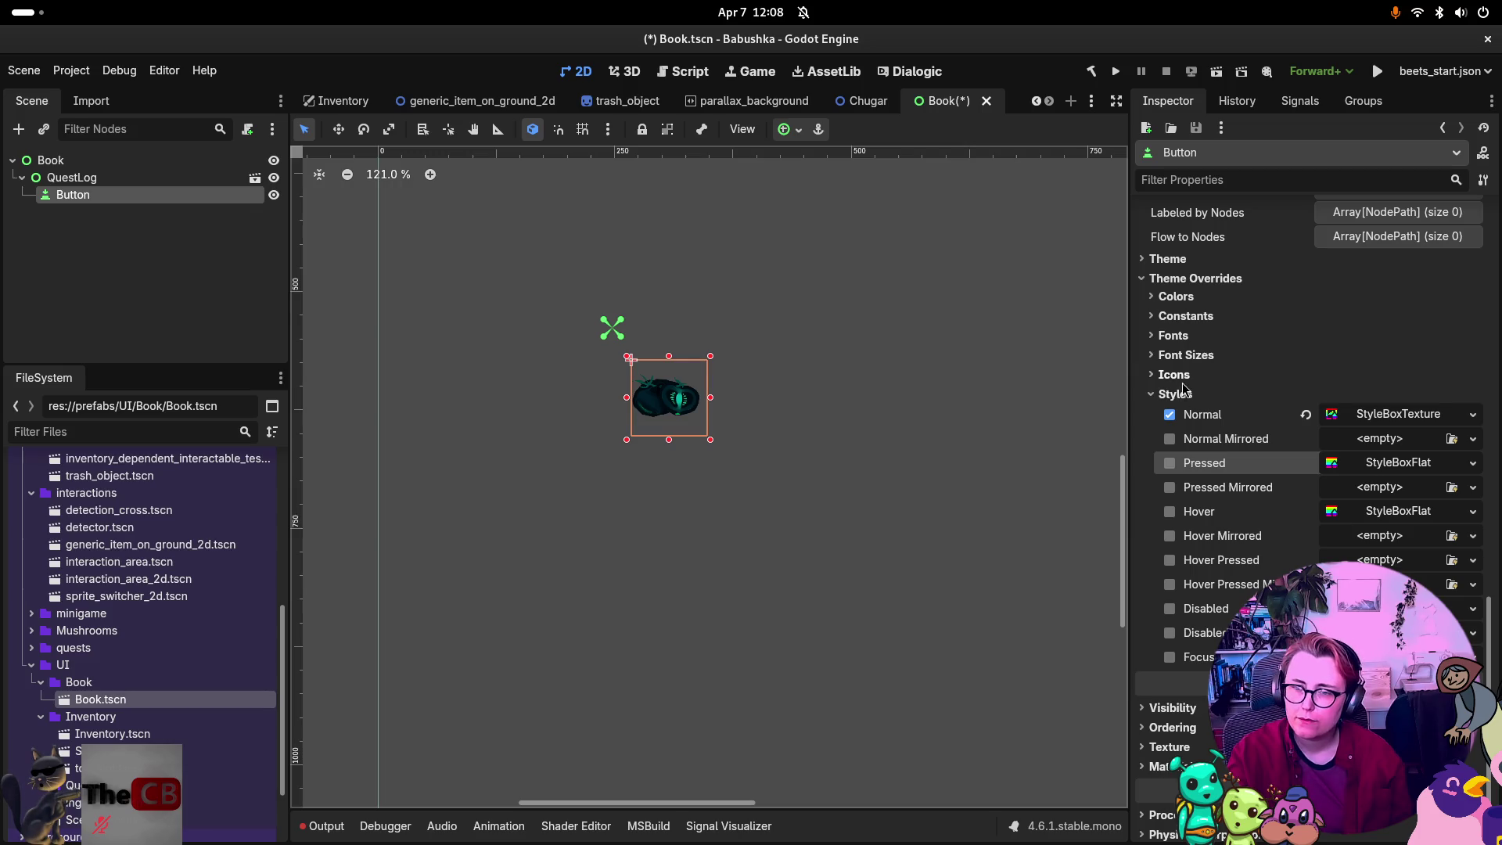
pyautogui.click(1169, 441)
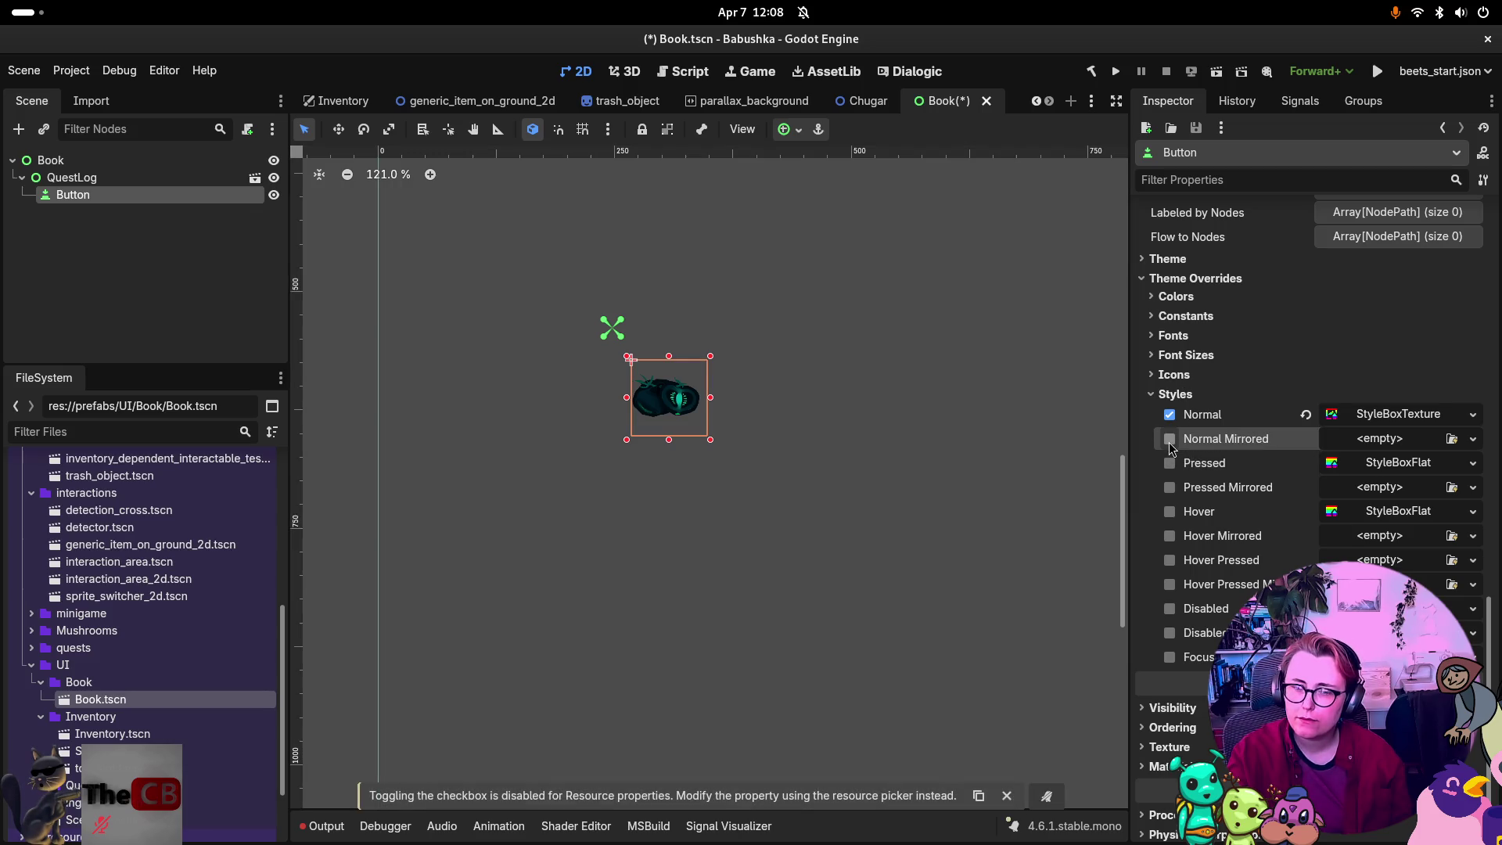
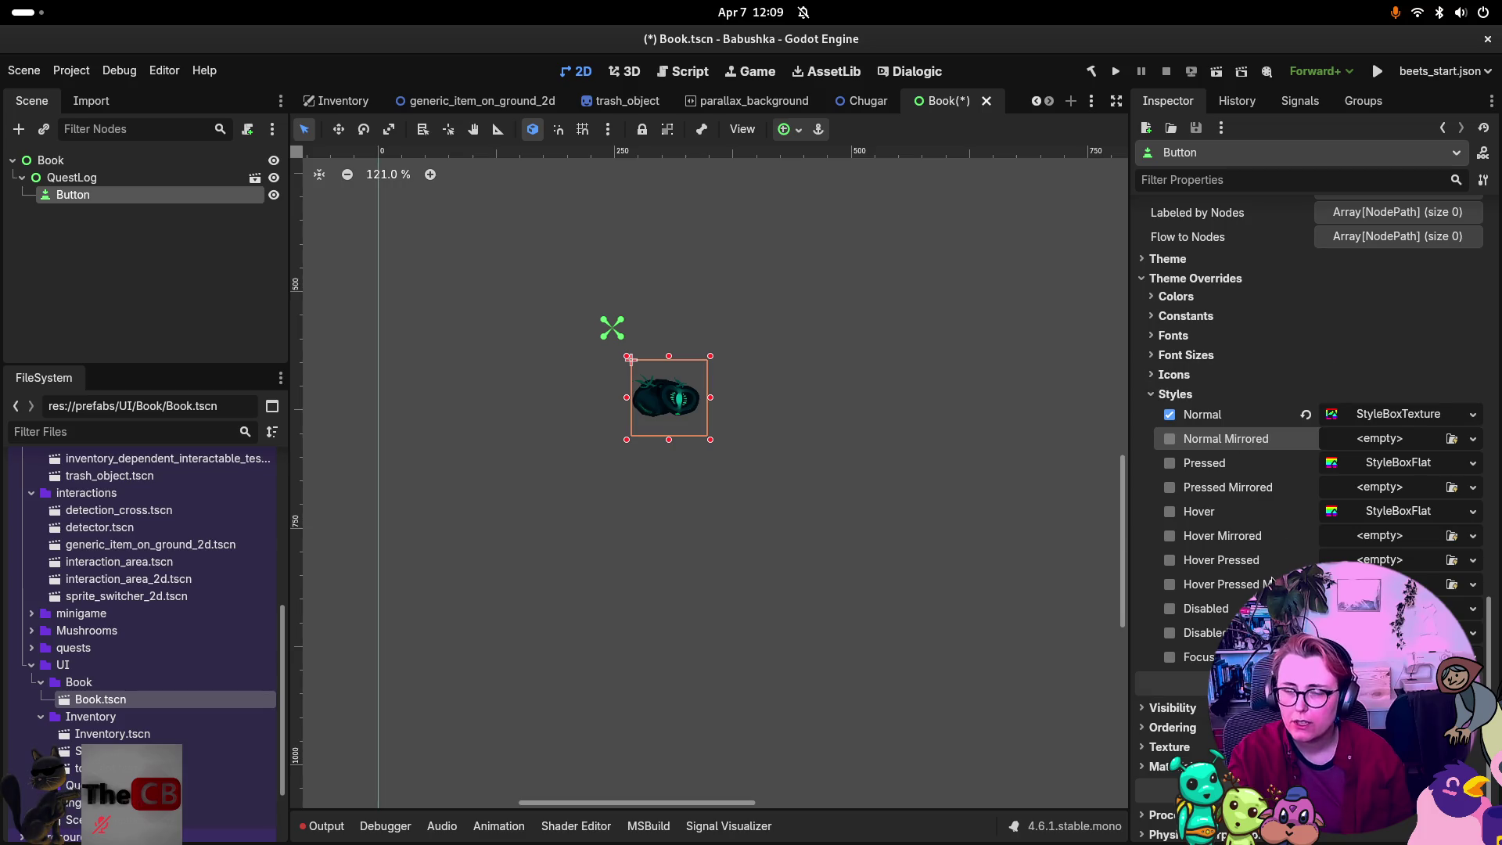
# Browse the Button's theme override sections: Icons, Font Sizes, Fonts, Constants and Colors.
pyautogui.click(1155, 376)
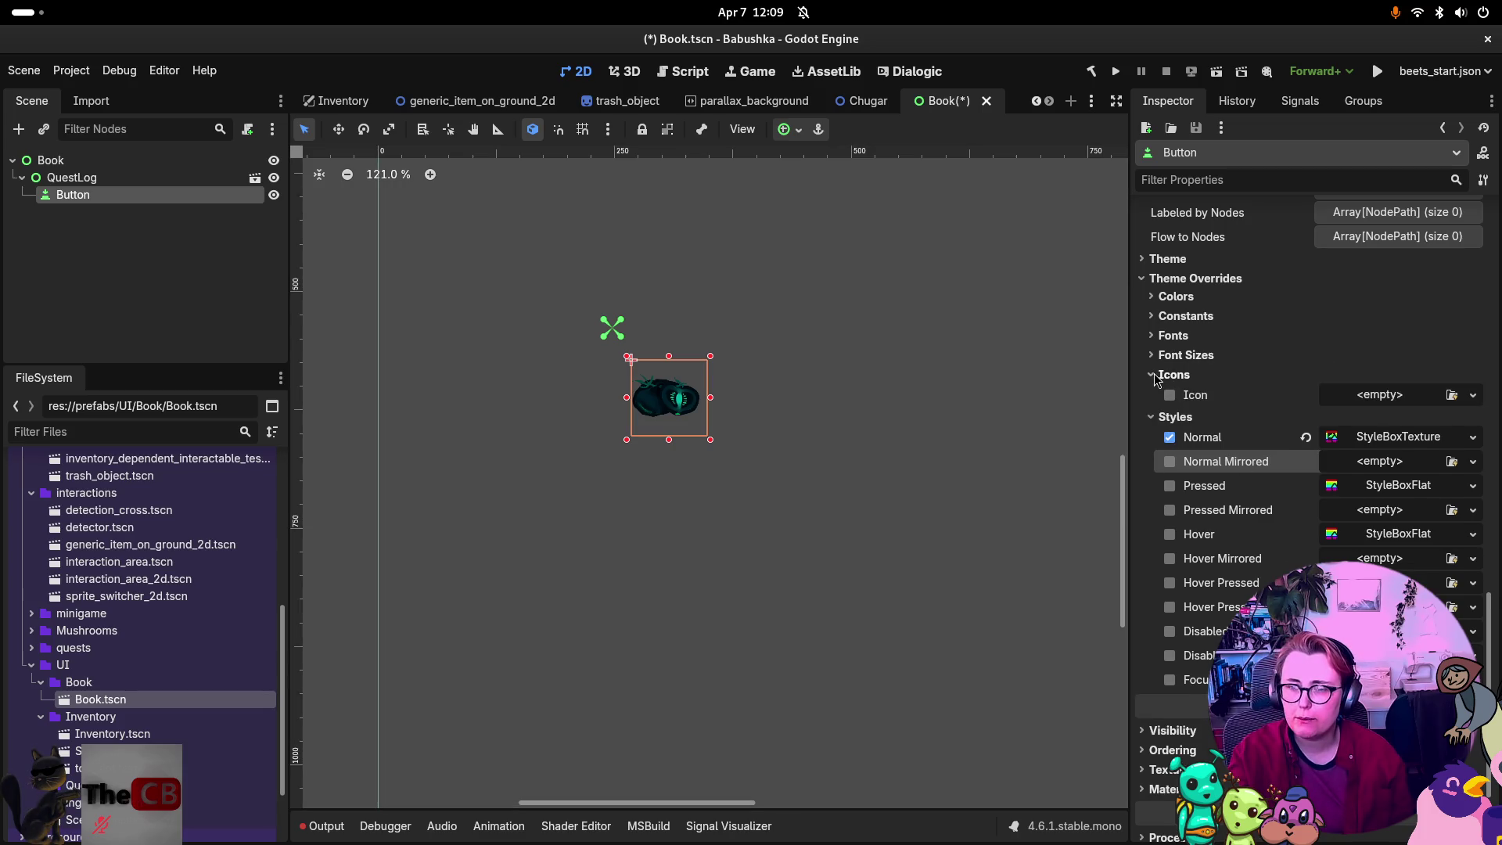
pyautogui.click(1151, 376)
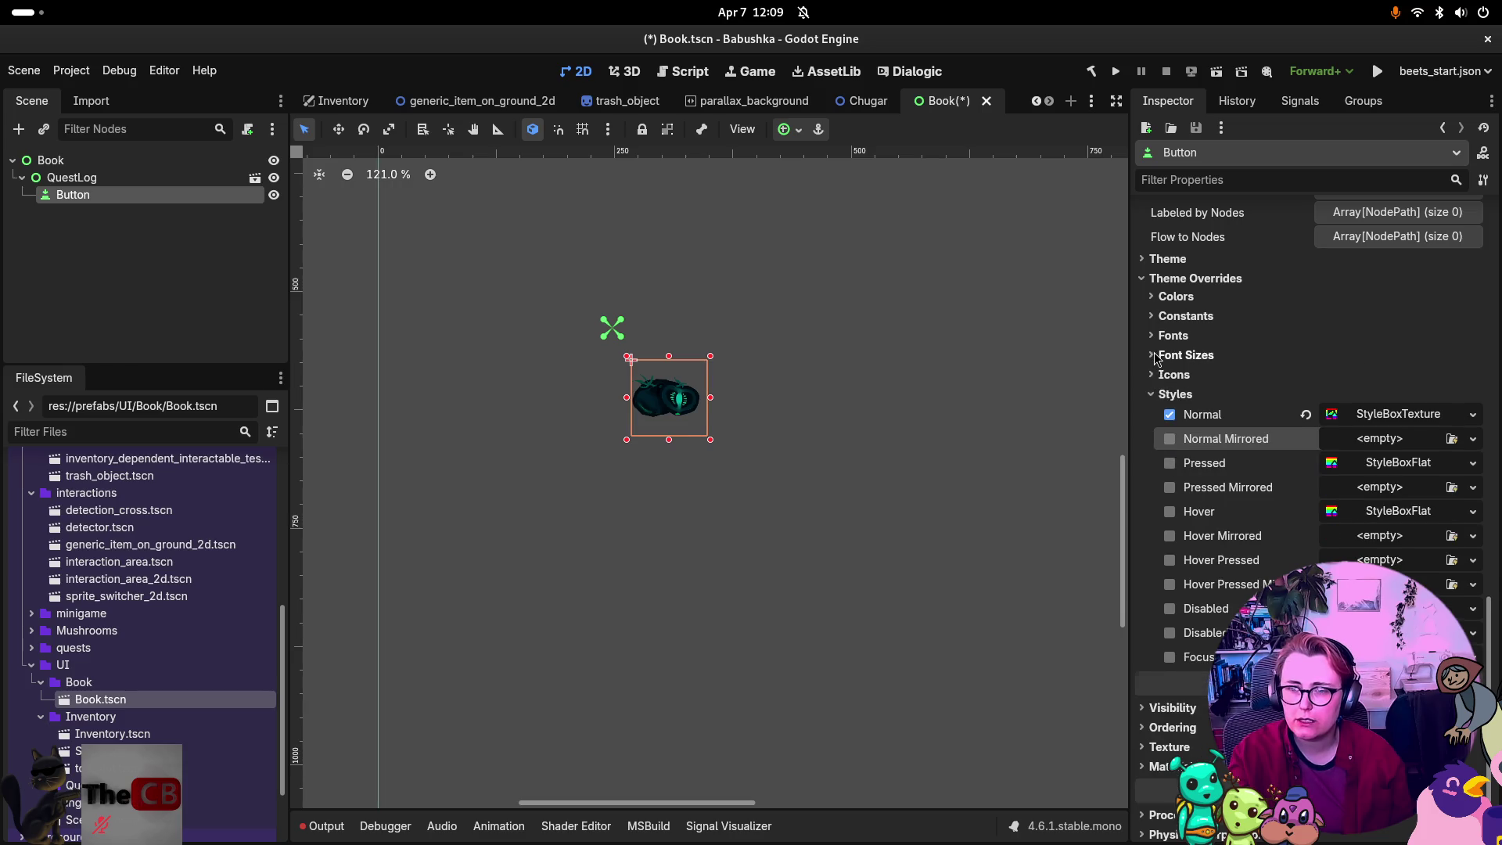
pyautogui.click(1158, 356)
pyautogui.click(1167, 335)
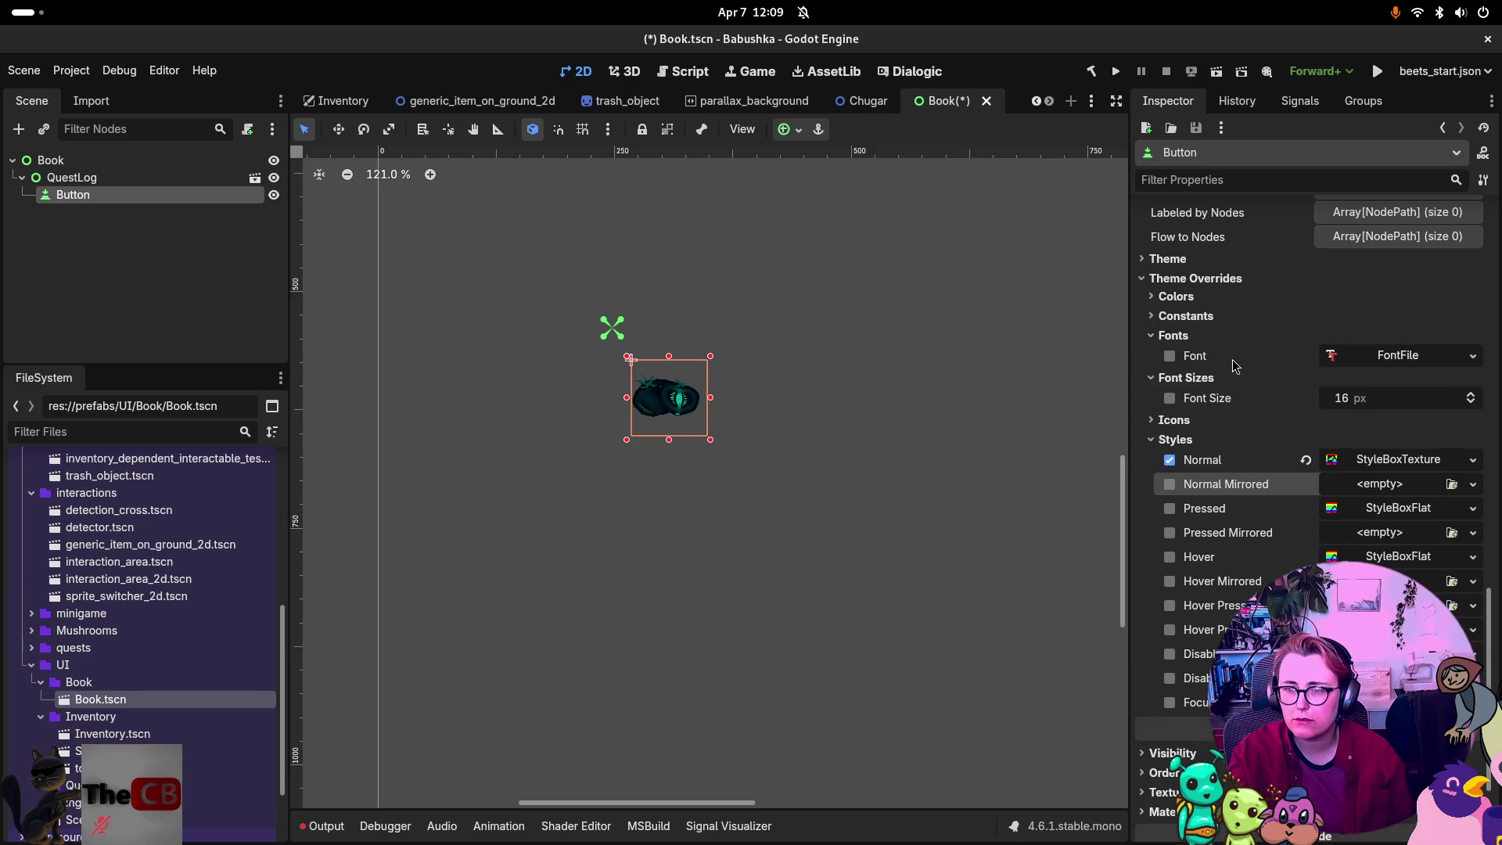
pyautogui.click(1155, 341)
pyautogui.click(1155, 353)
pyautogui.click(1155, 316)
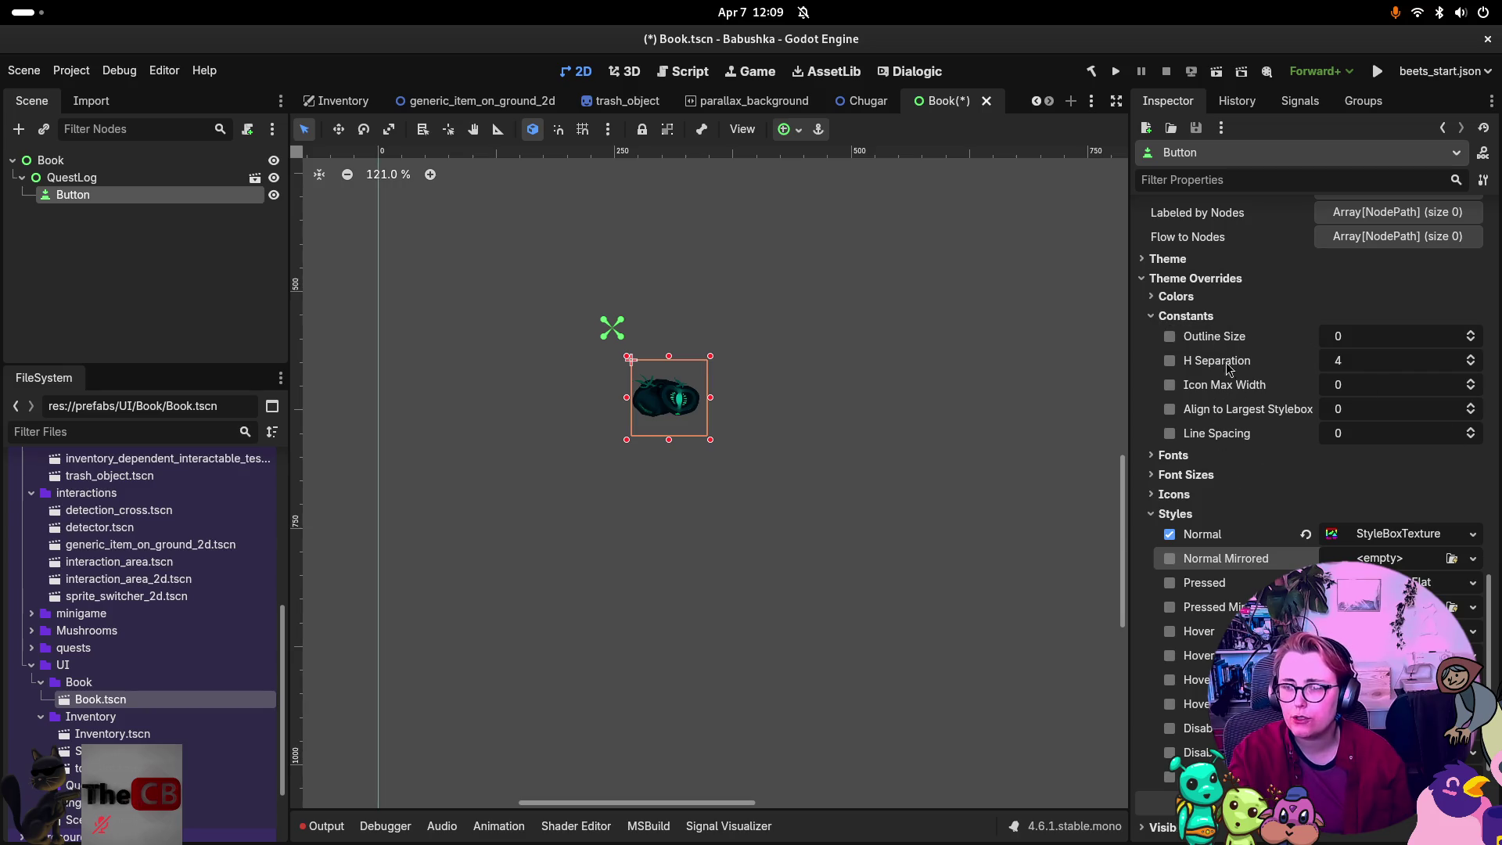
pyautogui.click(1149, 315)
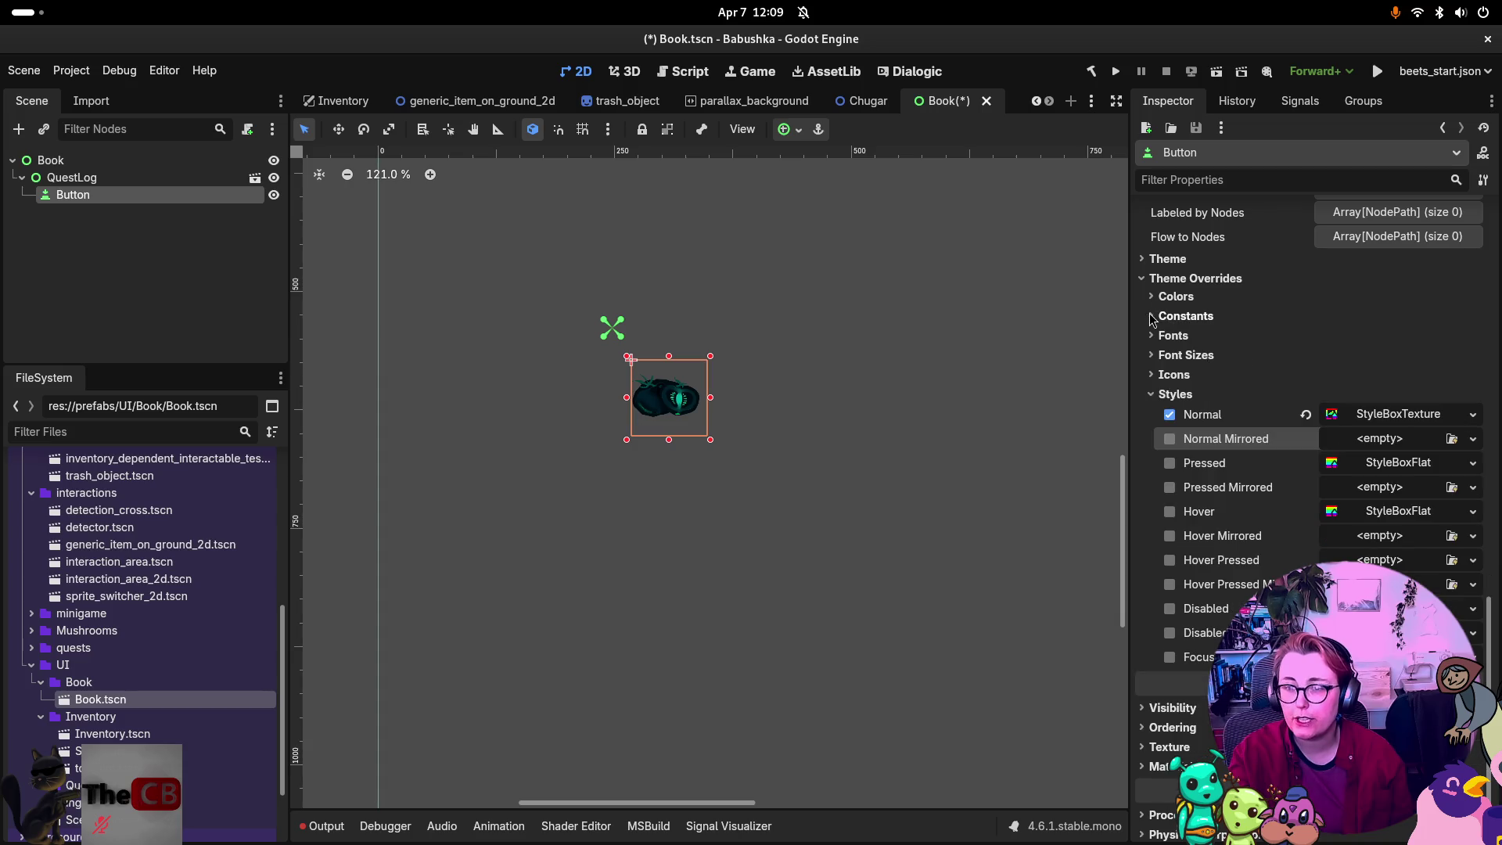
pyautogui.click(1156, 298)
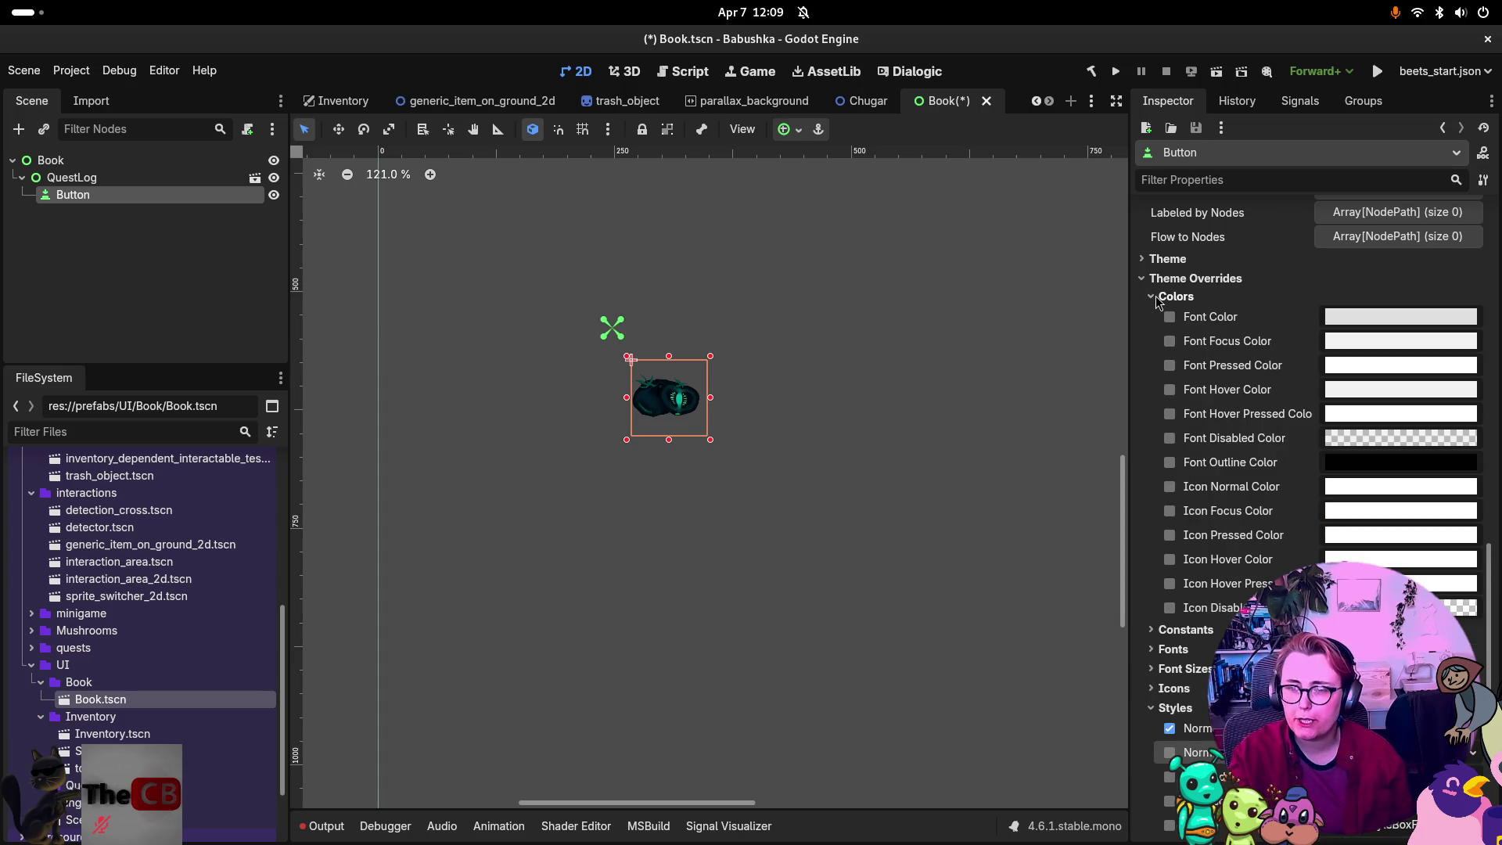
pyautogui.click(1156, 298)
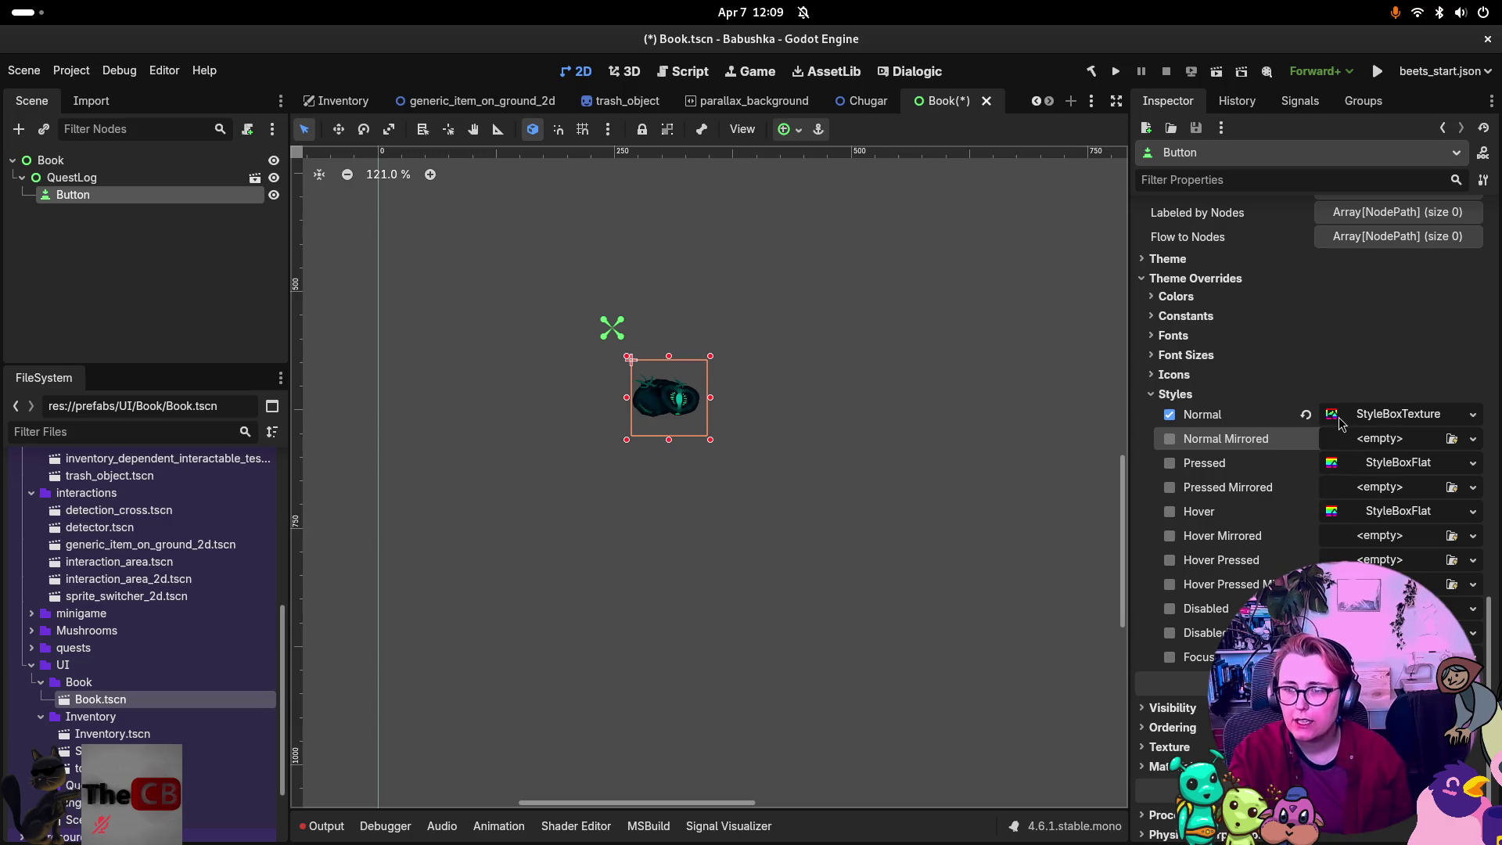
# Give the Normal StyleBoxTexture a translucent 00ffff7e modulate and clear its tomato texture.
pyautogui.click(1369, 423)
pyautogui.scroll(-3, 1331, 486)
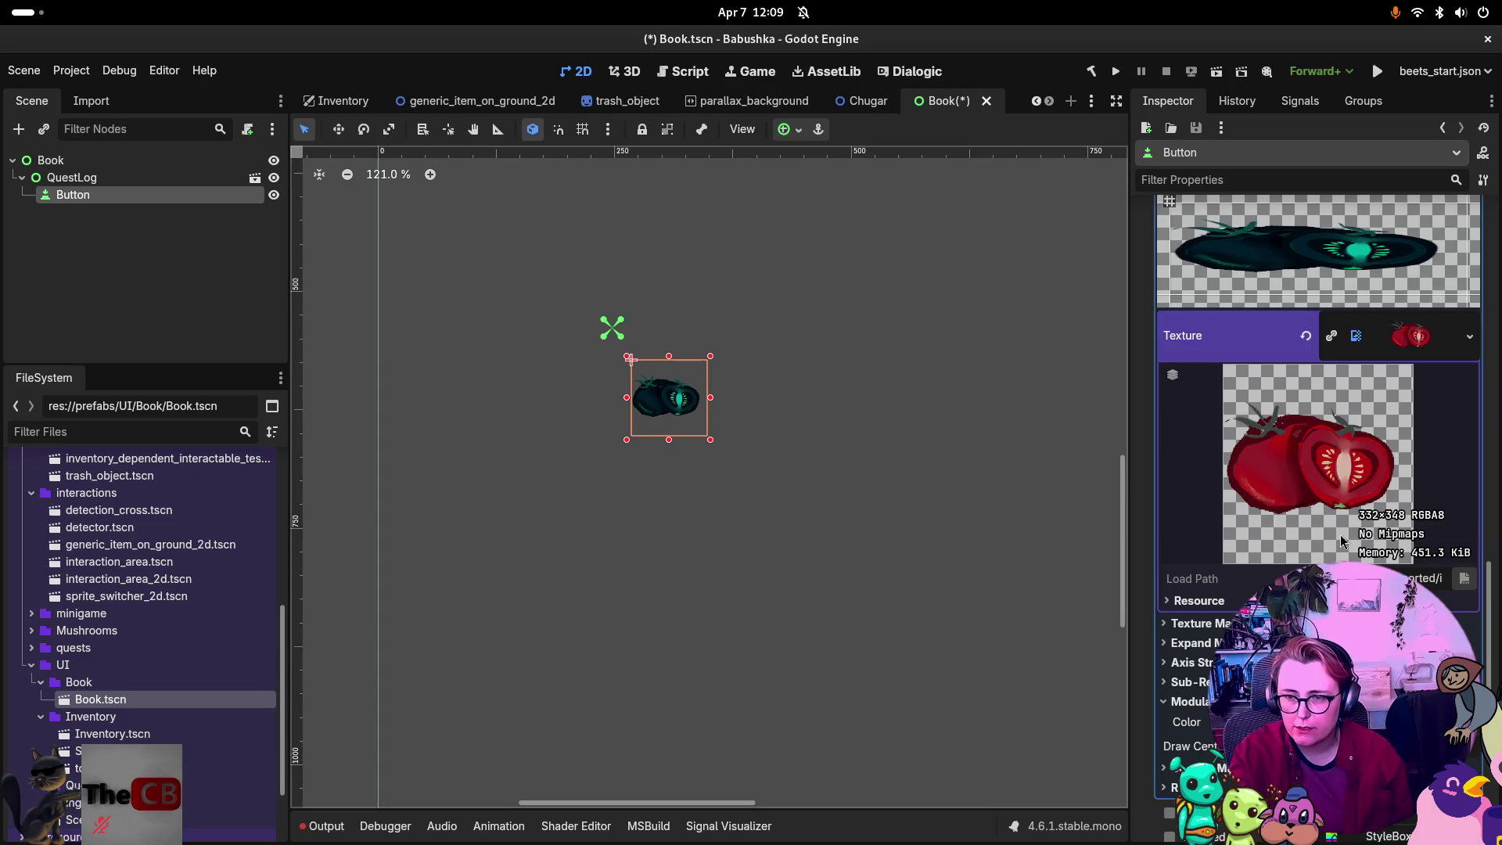
pyautogui.scroll(-1, 1418, 425)
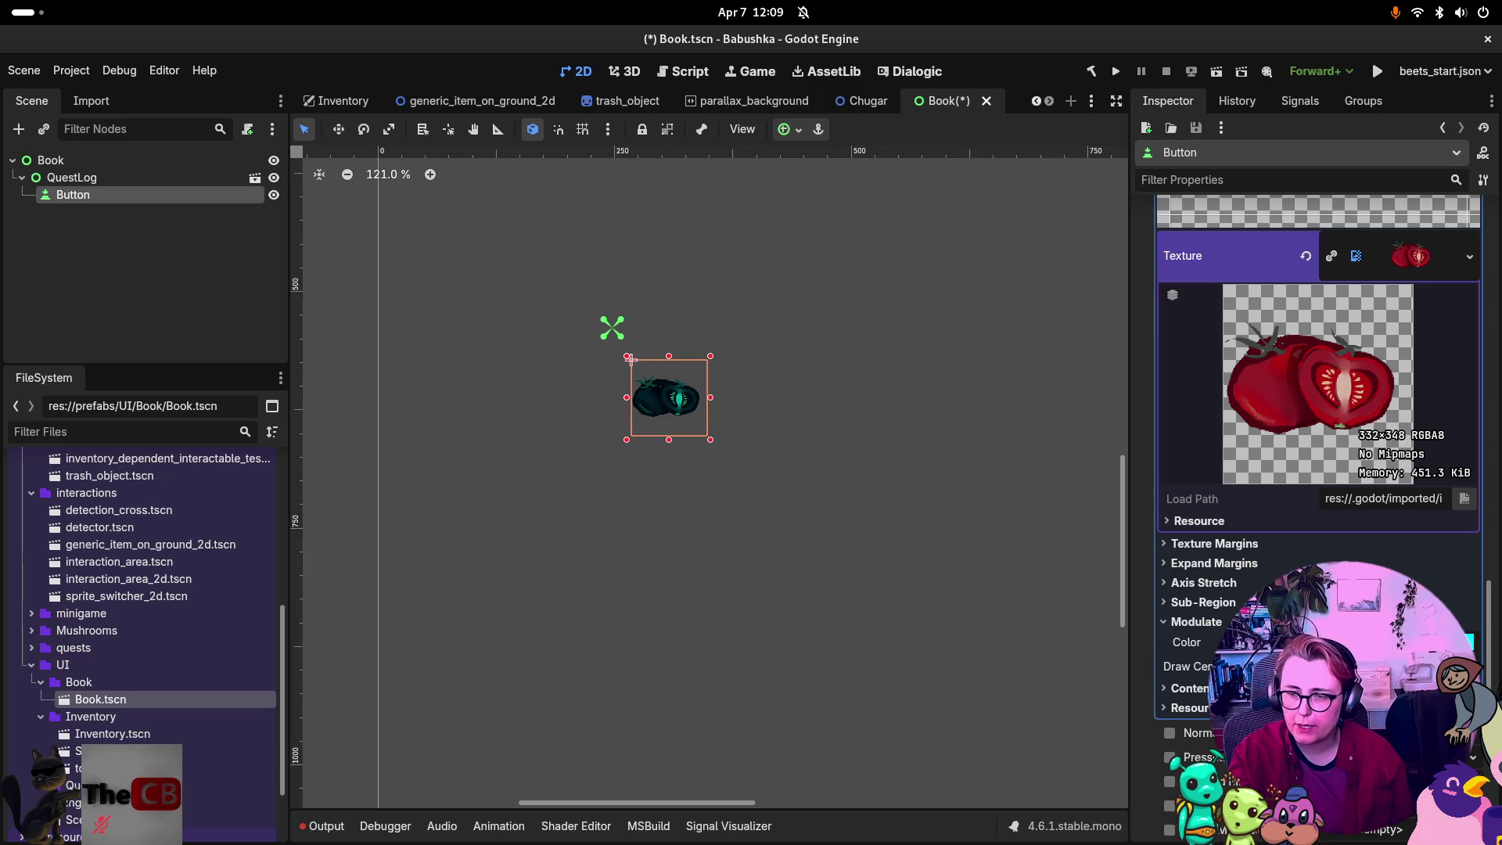
pyautogui.click(1470, 641)
pyautogui.moveTo(1384, 528)
pyautogui.mouseDown()
pyautogui.moveTo(1329, 536)
pyautogui.moveTo(1372, 532)
pyautogui.moveTo(1354, 540)
pyautogui.mouseUp()
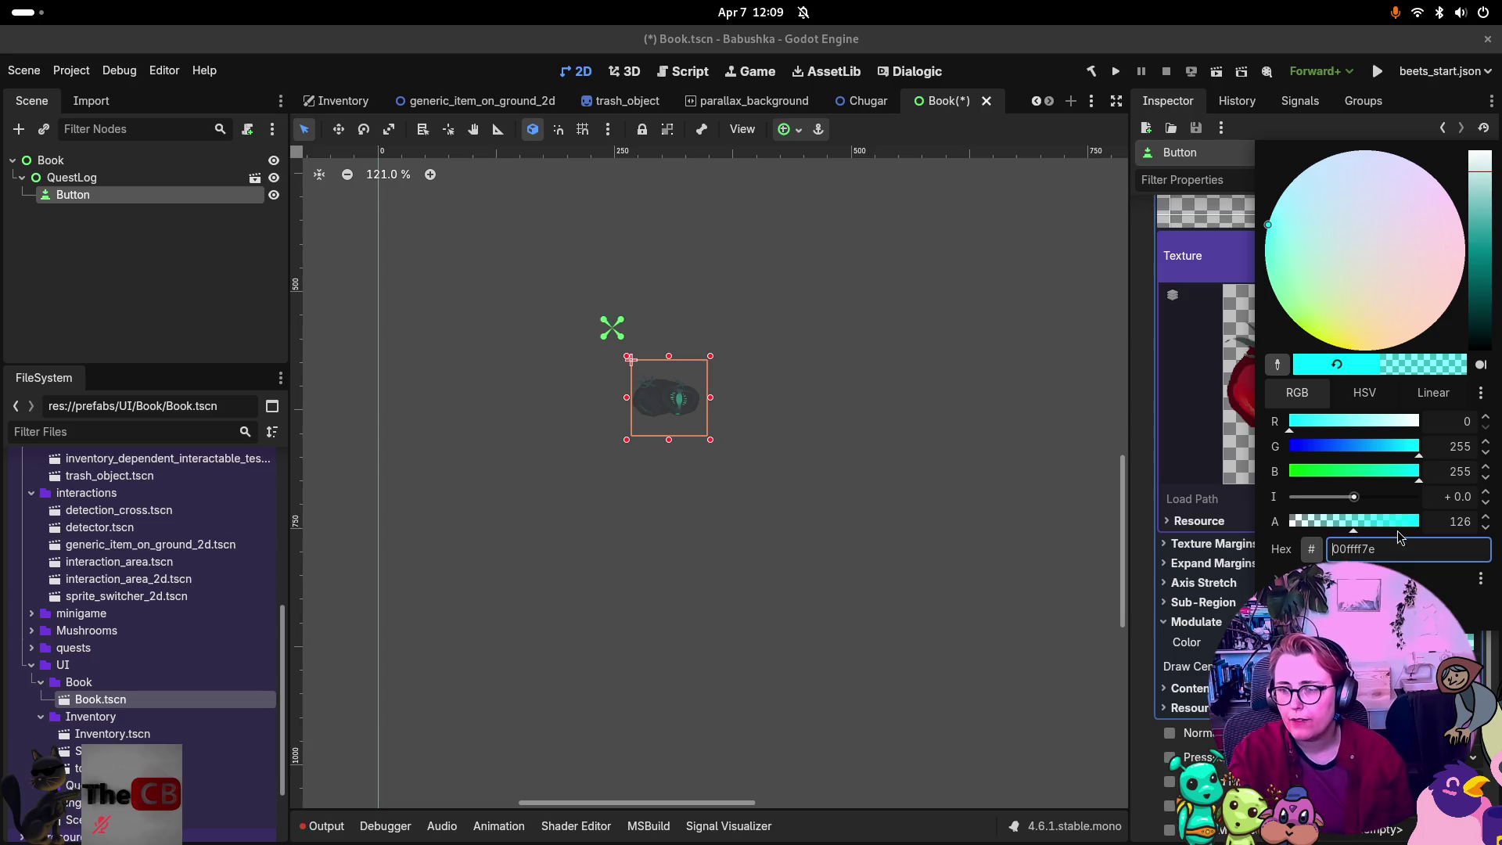
pyautogui.click(1213, 258)
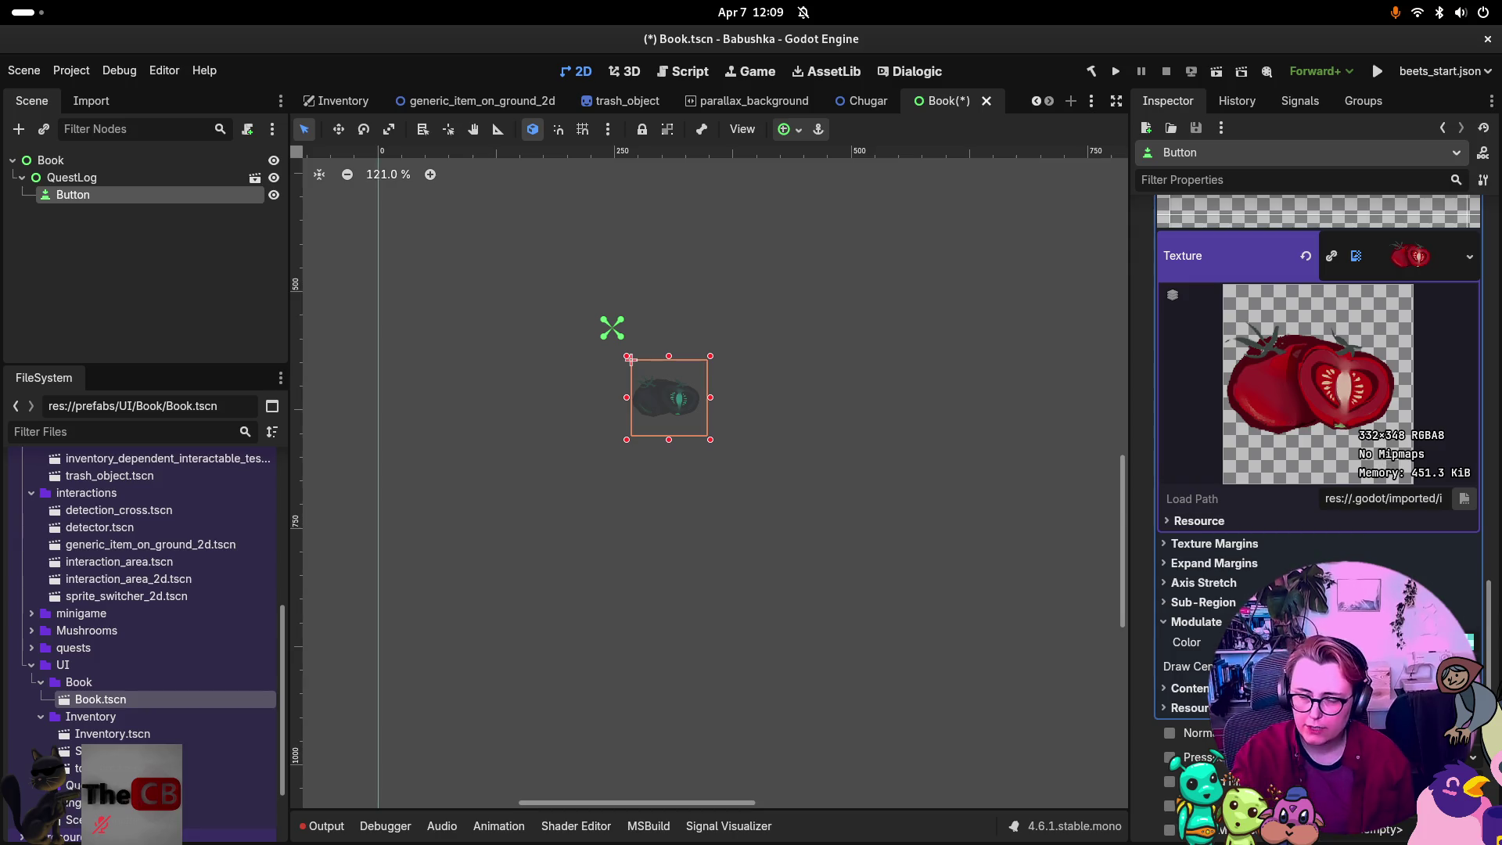
pyautogui.scroll(4, 1388, 492)
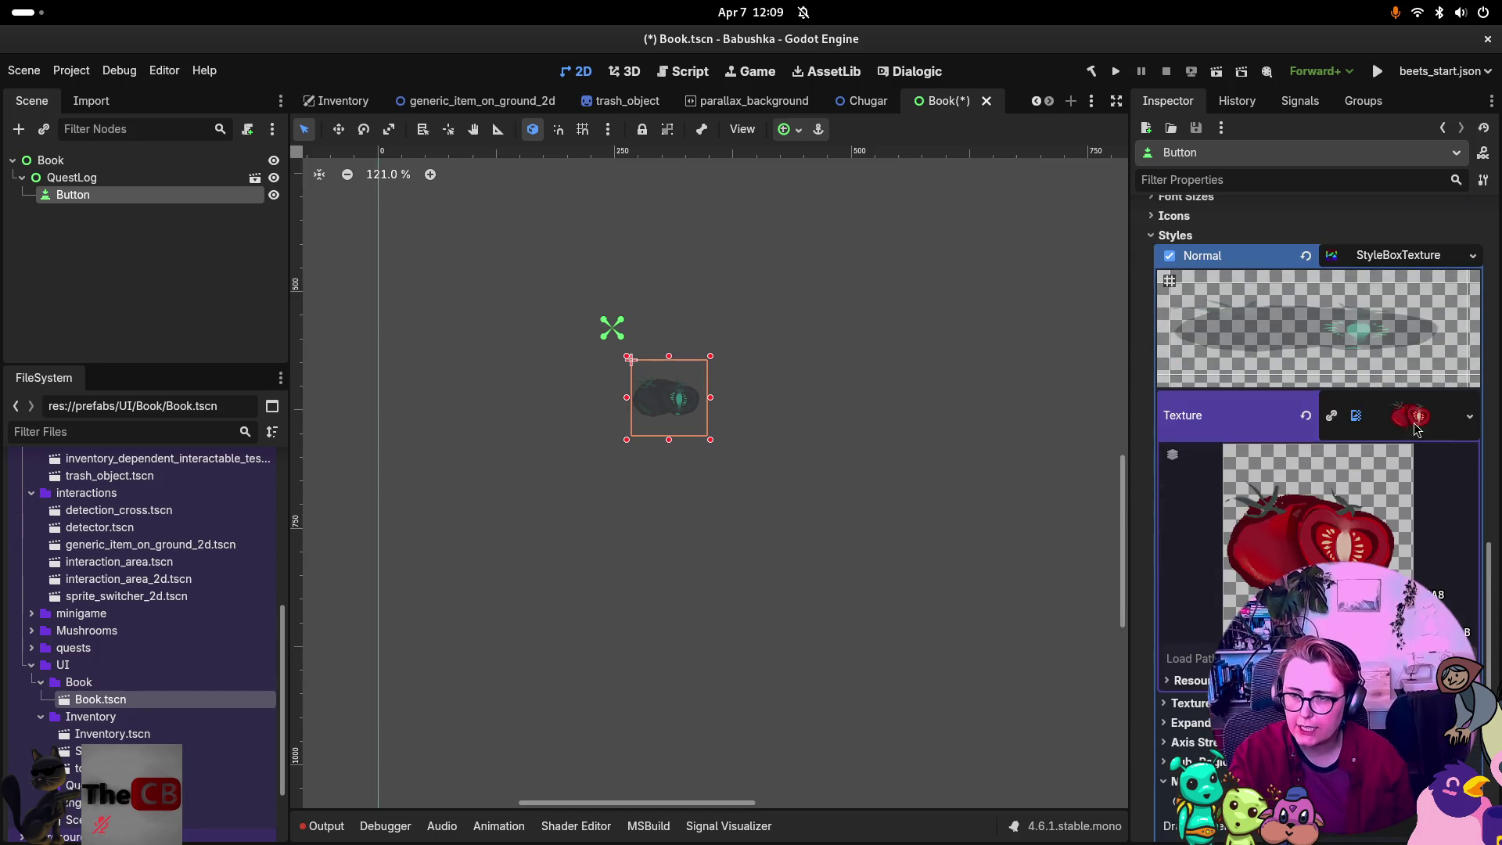
pyautogui.click(1305, 416)
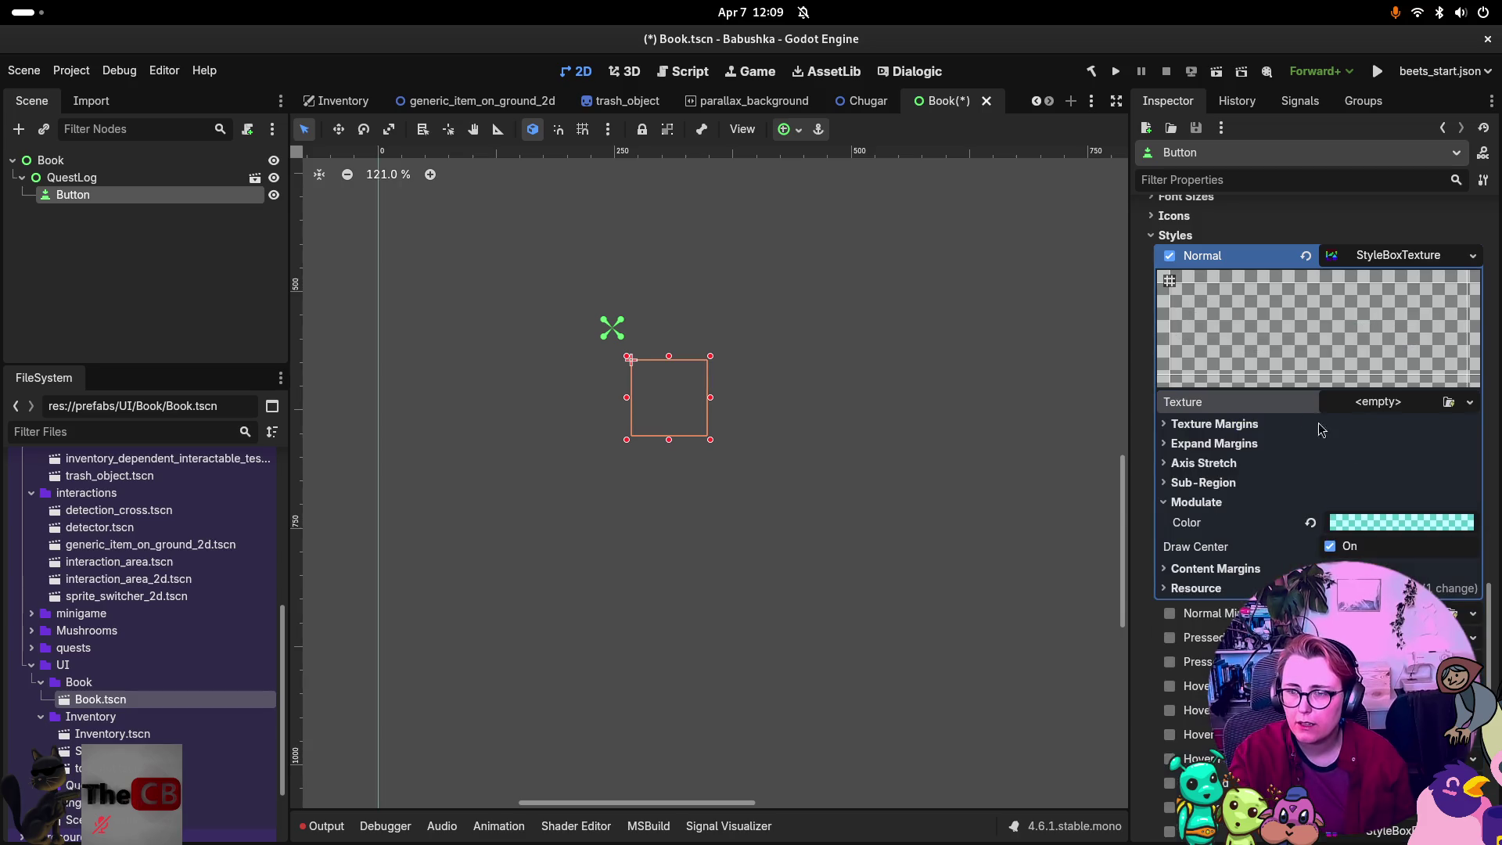
# Revert the Normal style override and assign a new StyleBoxFlat, showing a grey square.
pyautogui.click(1306, 256)
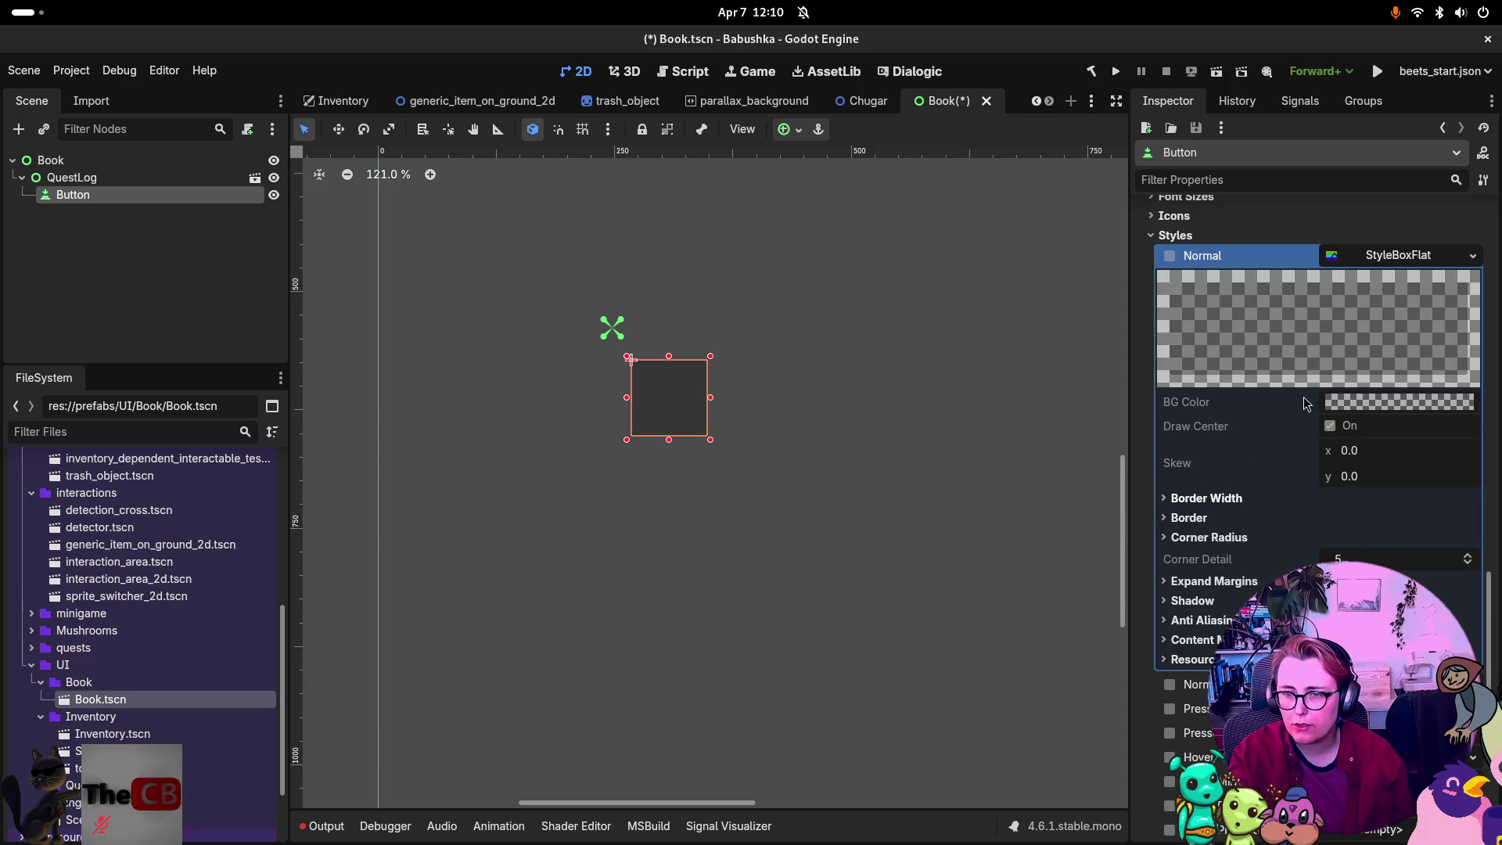
pyautogui.click(1474, 256)
pyautogui.click(1339, 414)
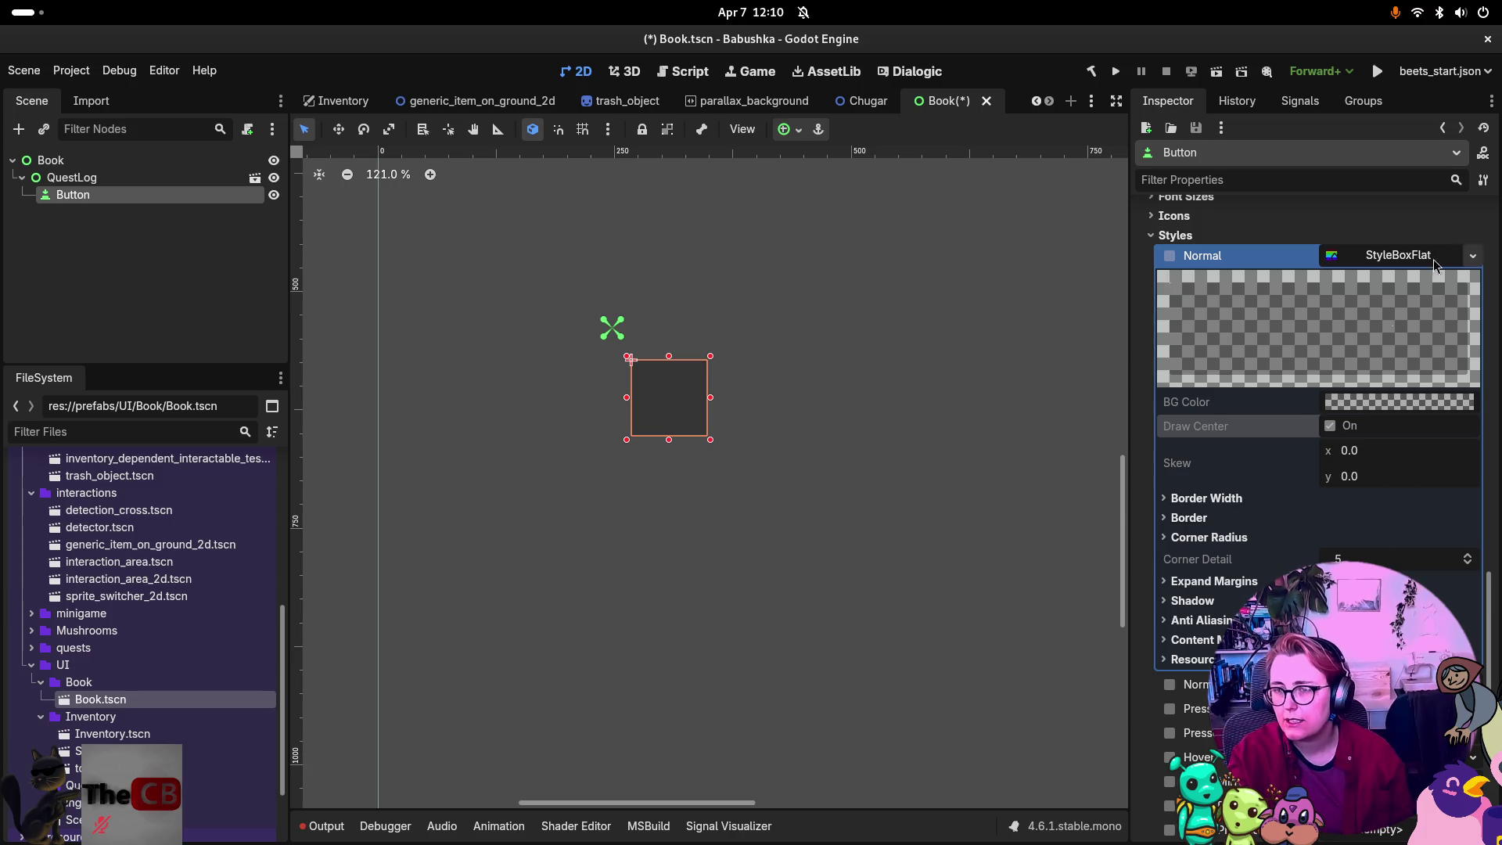
pyautogui.click(1471, 258)
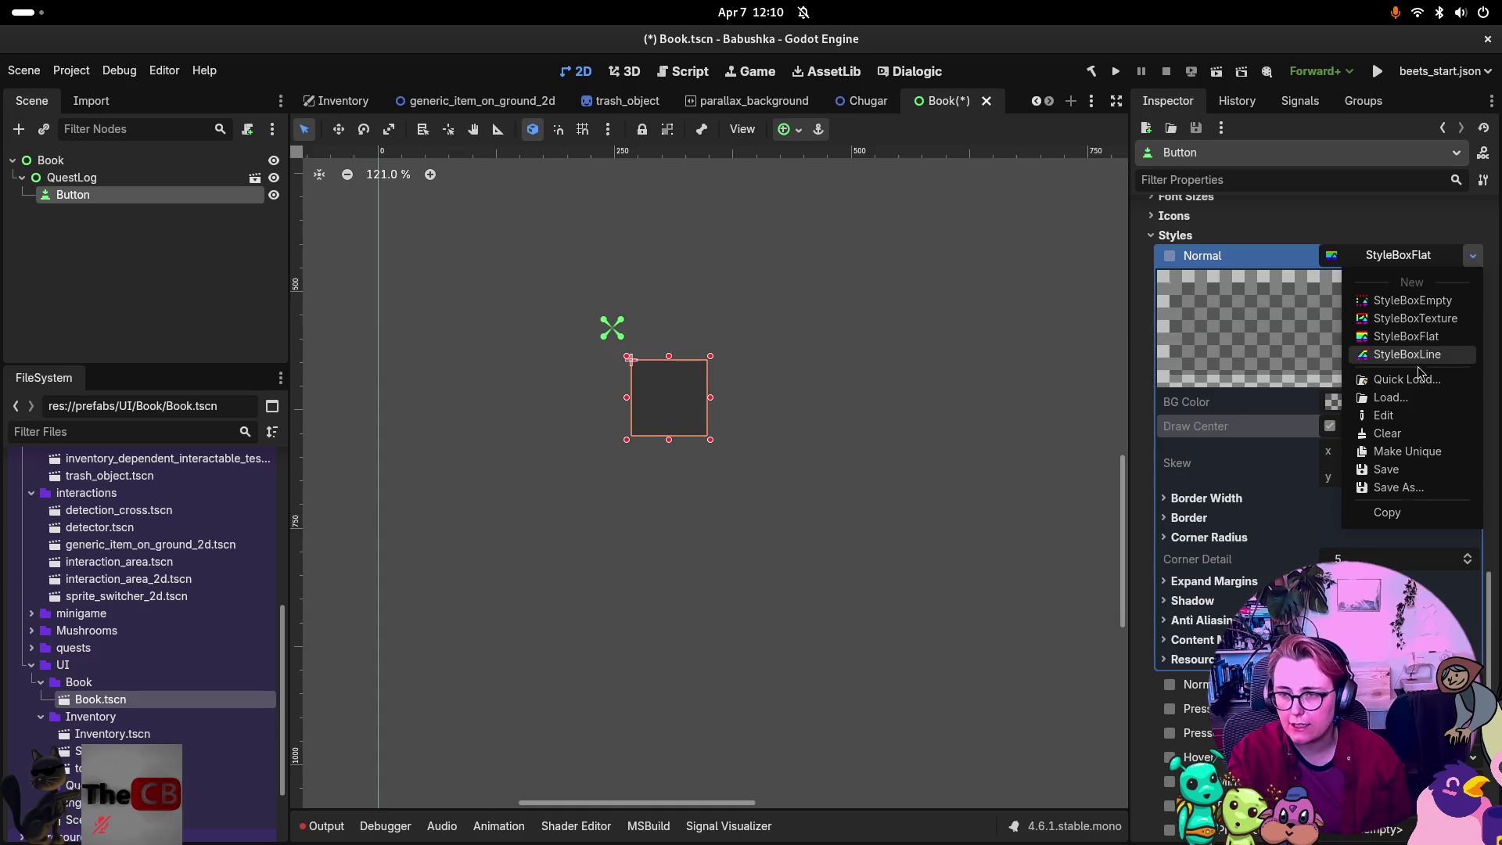
pyautogui.click(1437, 342)
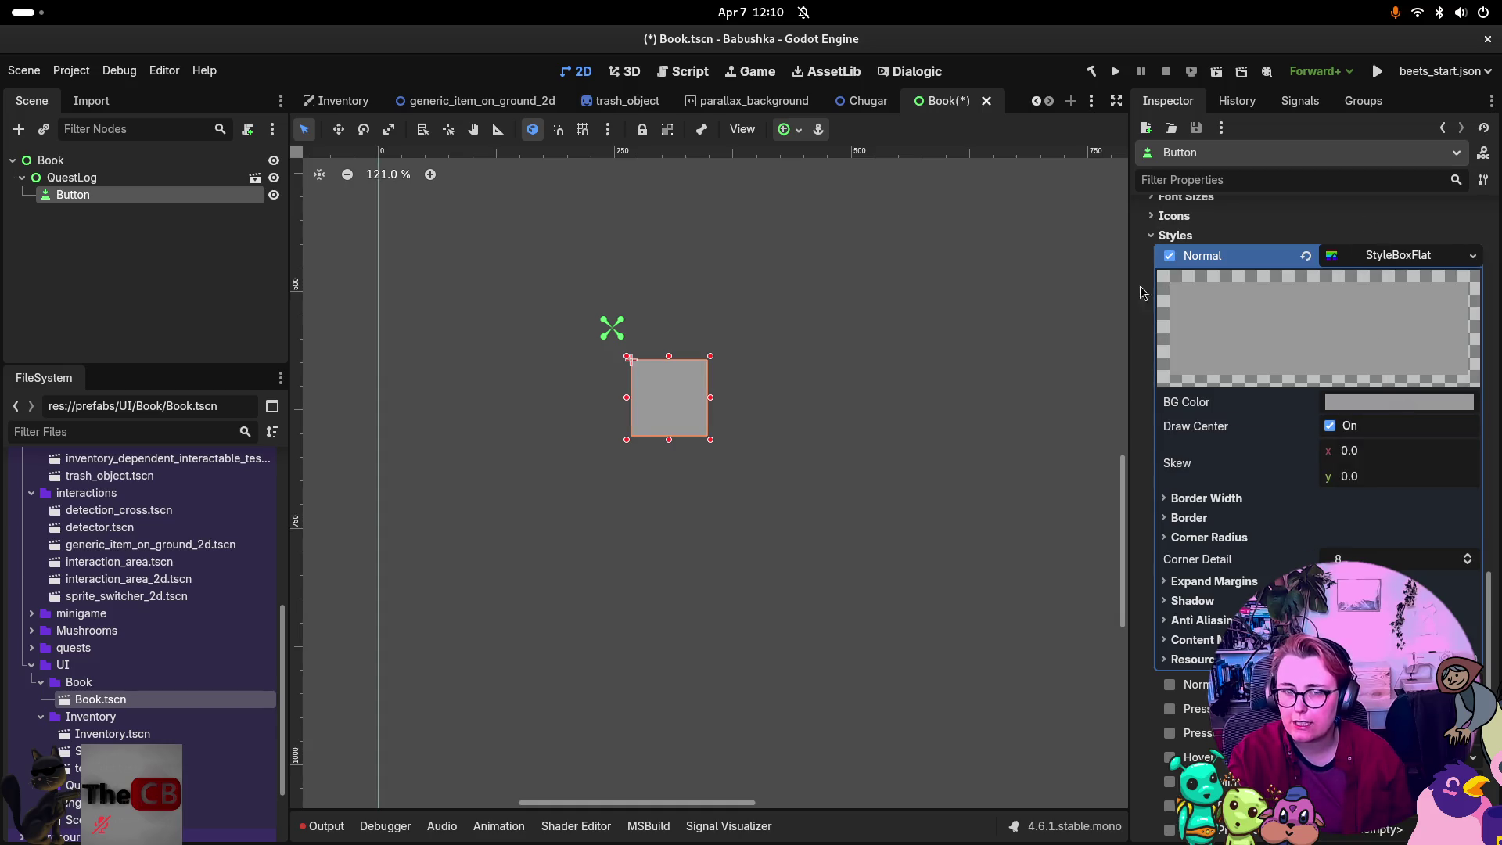
pyautogui.click(1472, 256)
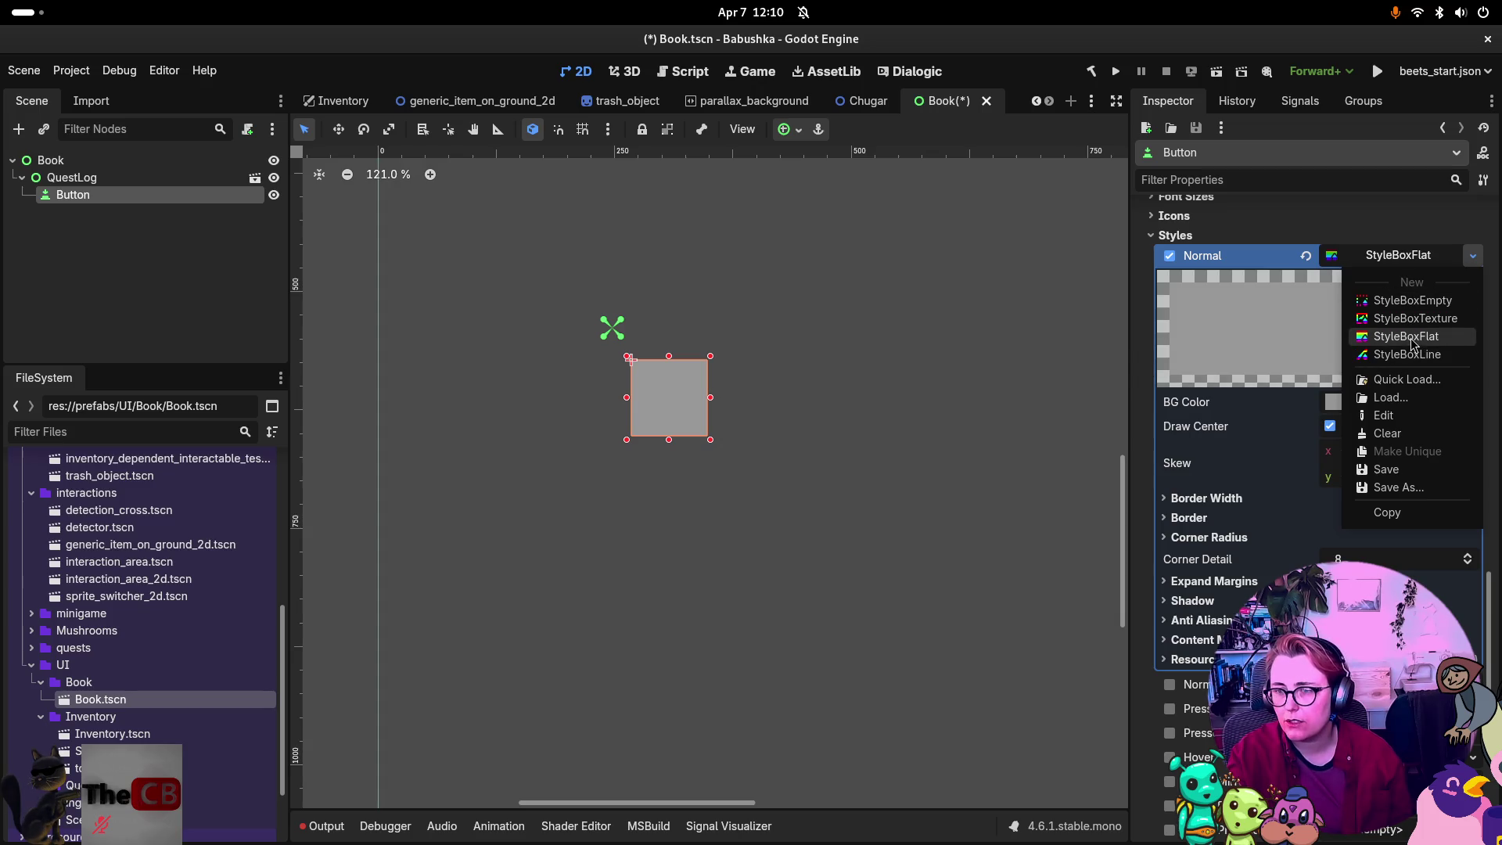
pyautogui.click(1284, 405)
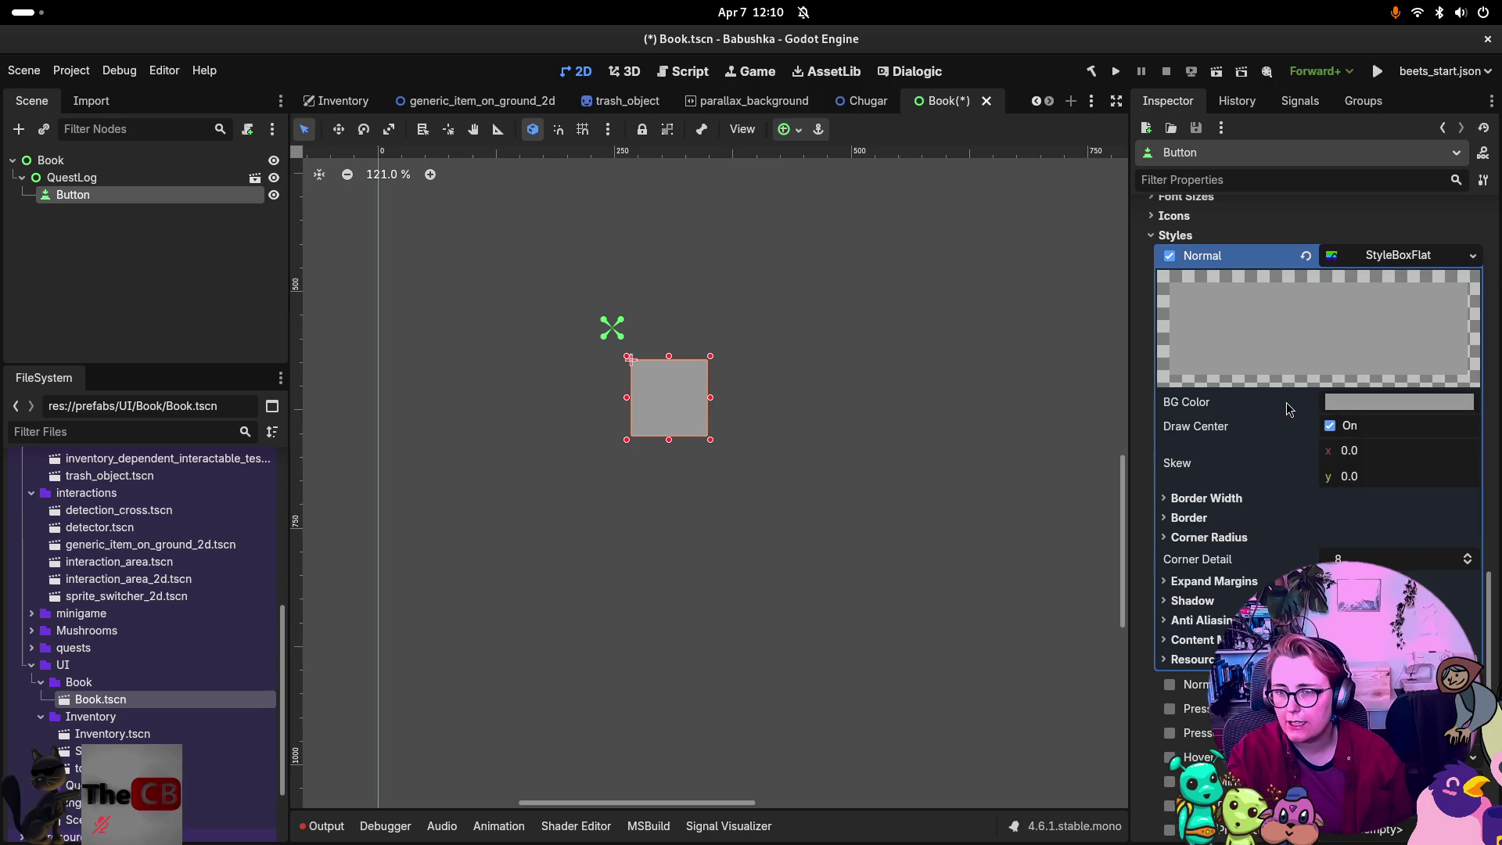
# Set the flat style's background to translucent magenta and skew it horizontally.
pyautogui.click(1357, 423)
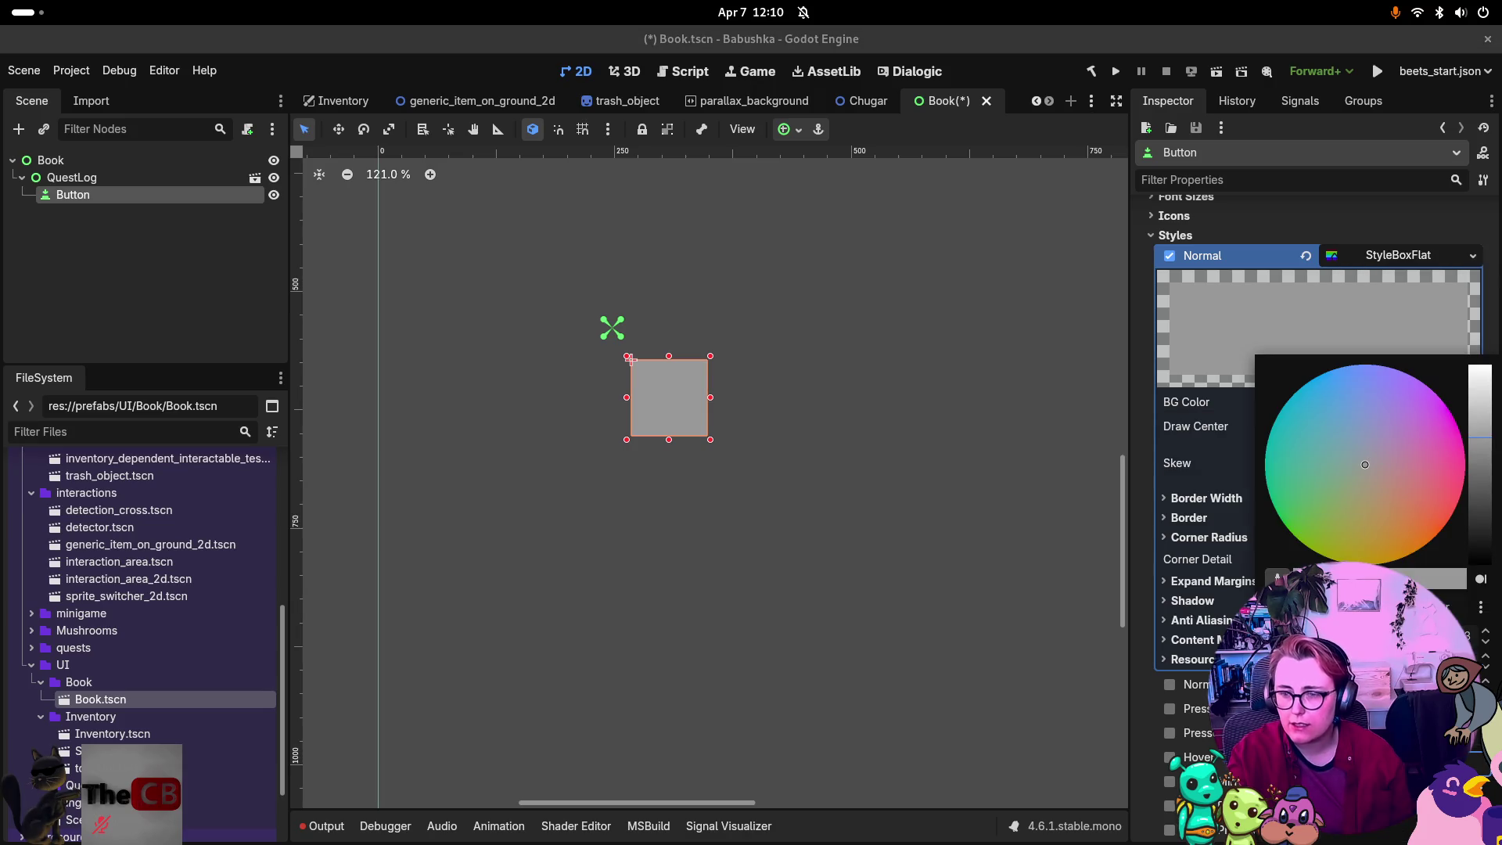
pyautogui.click(1399, 457)
pyautogui.click(1449, 448)
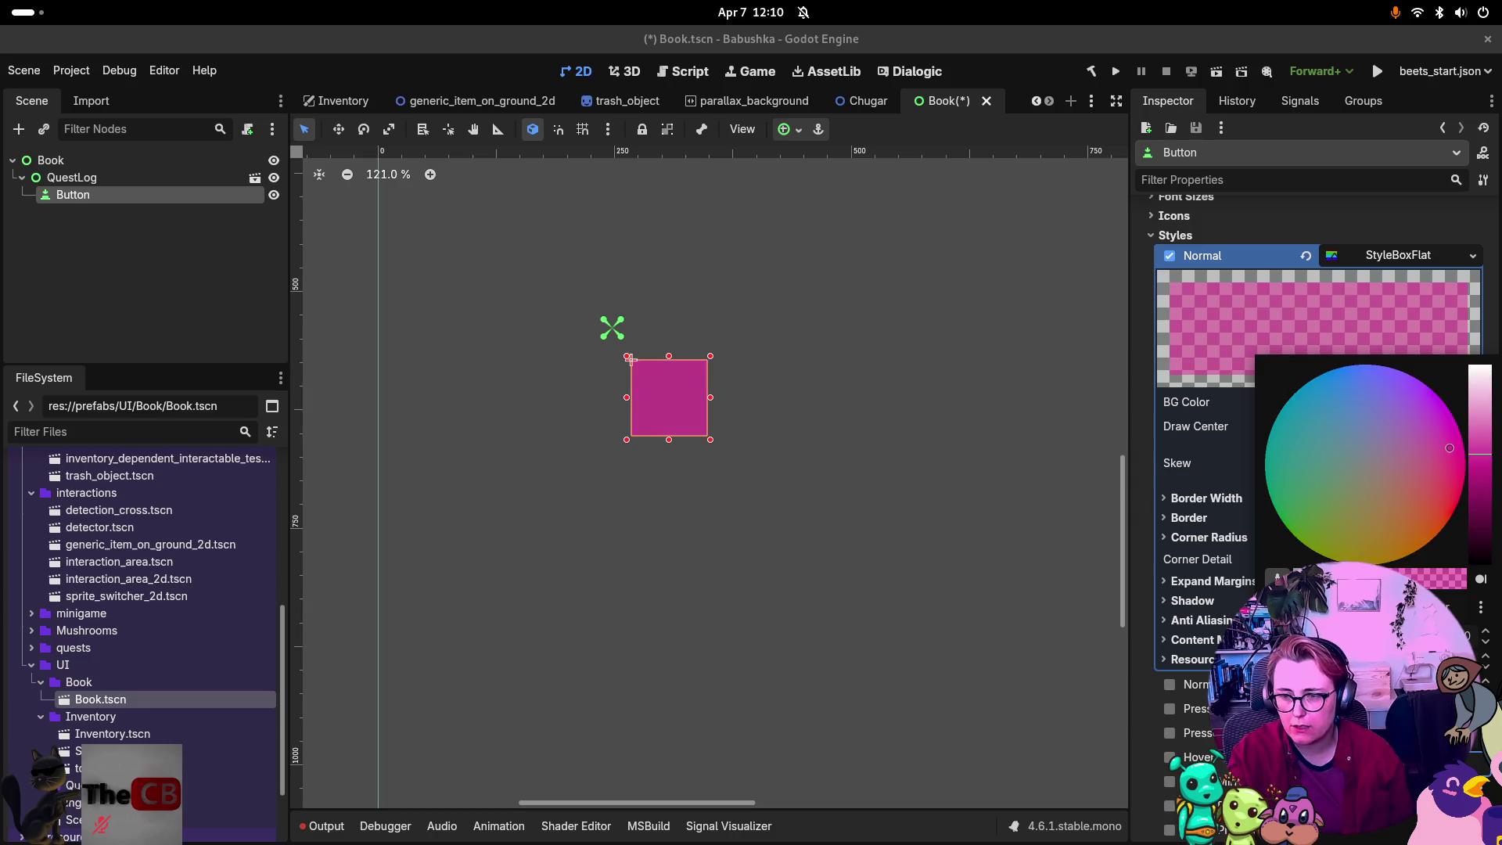
pyautogui.click(1373, 329)
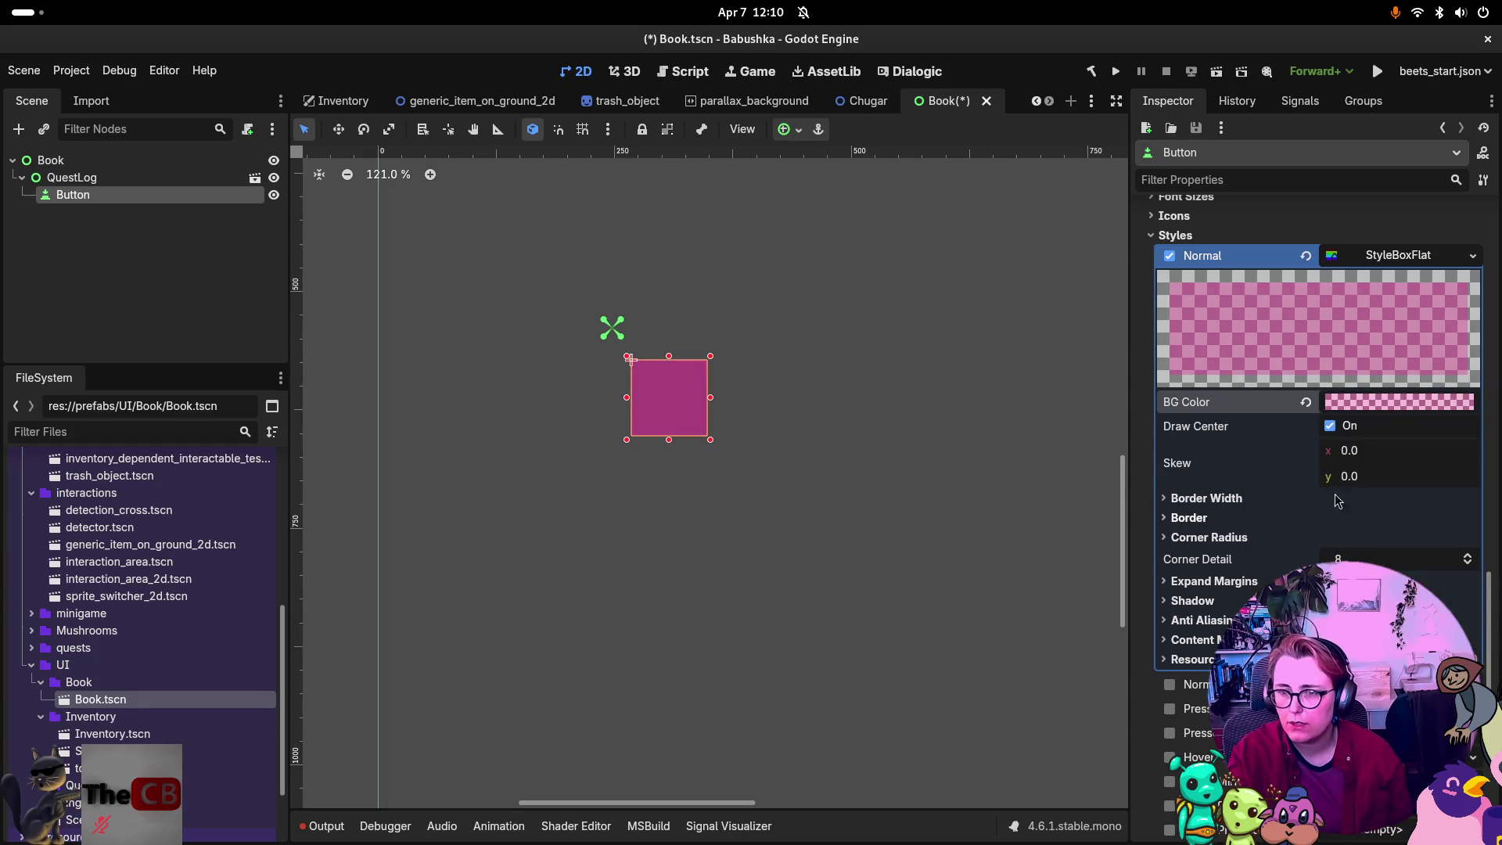
pyautogui.moveTo(1359, 456)
pyautogui.mouseDown()
pyautogui.moveTo(1402, 456)
pyautogui.moveTo(1330, 456)
pyautogui.mouseUp()
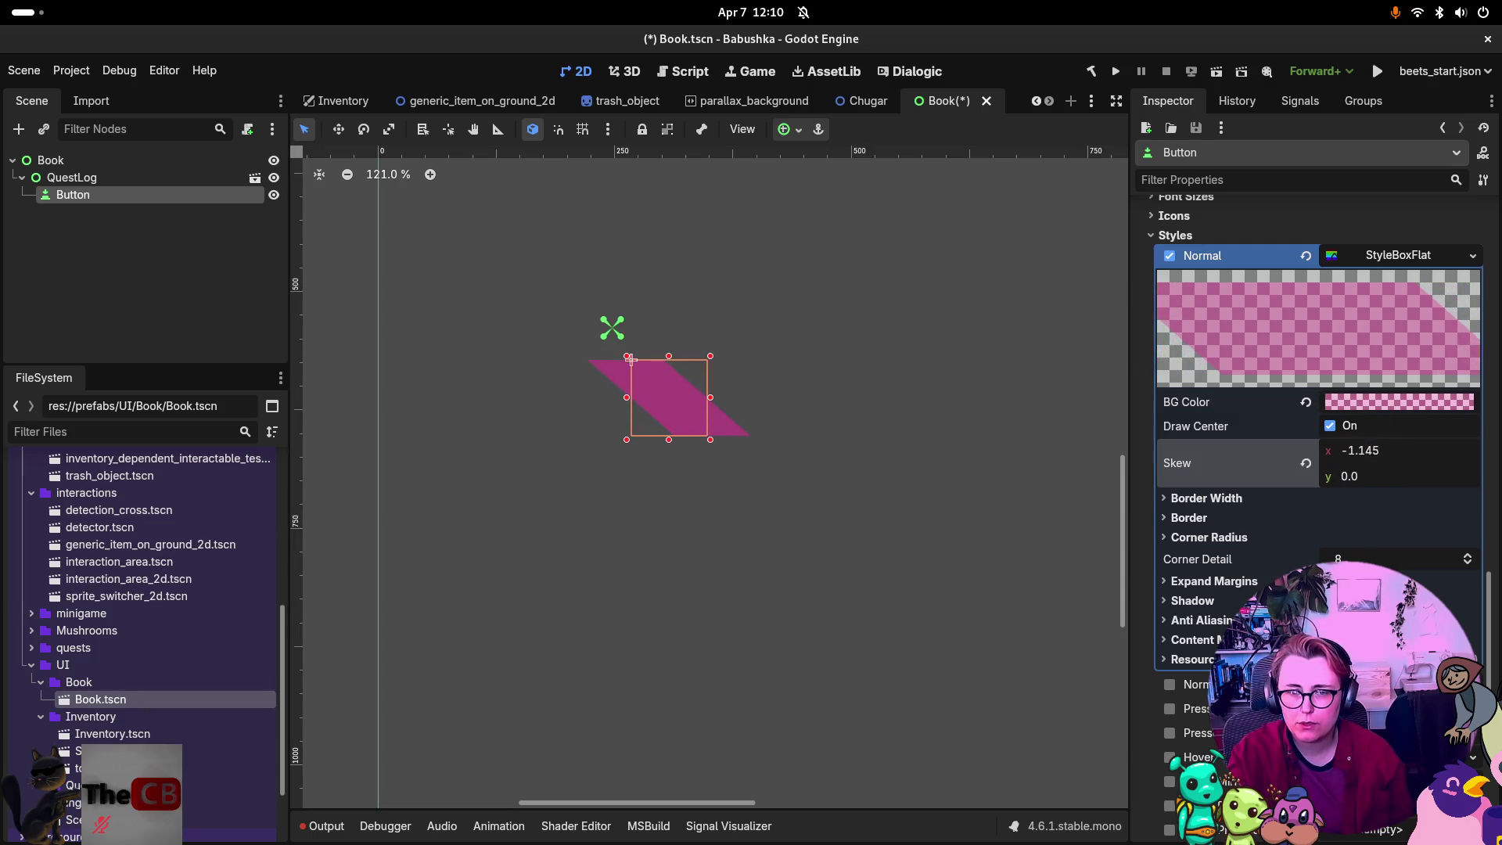
# Try thick left and top borders, revert them to zero, and reset Skew to 0.
pyautogui.click(1224, 500)
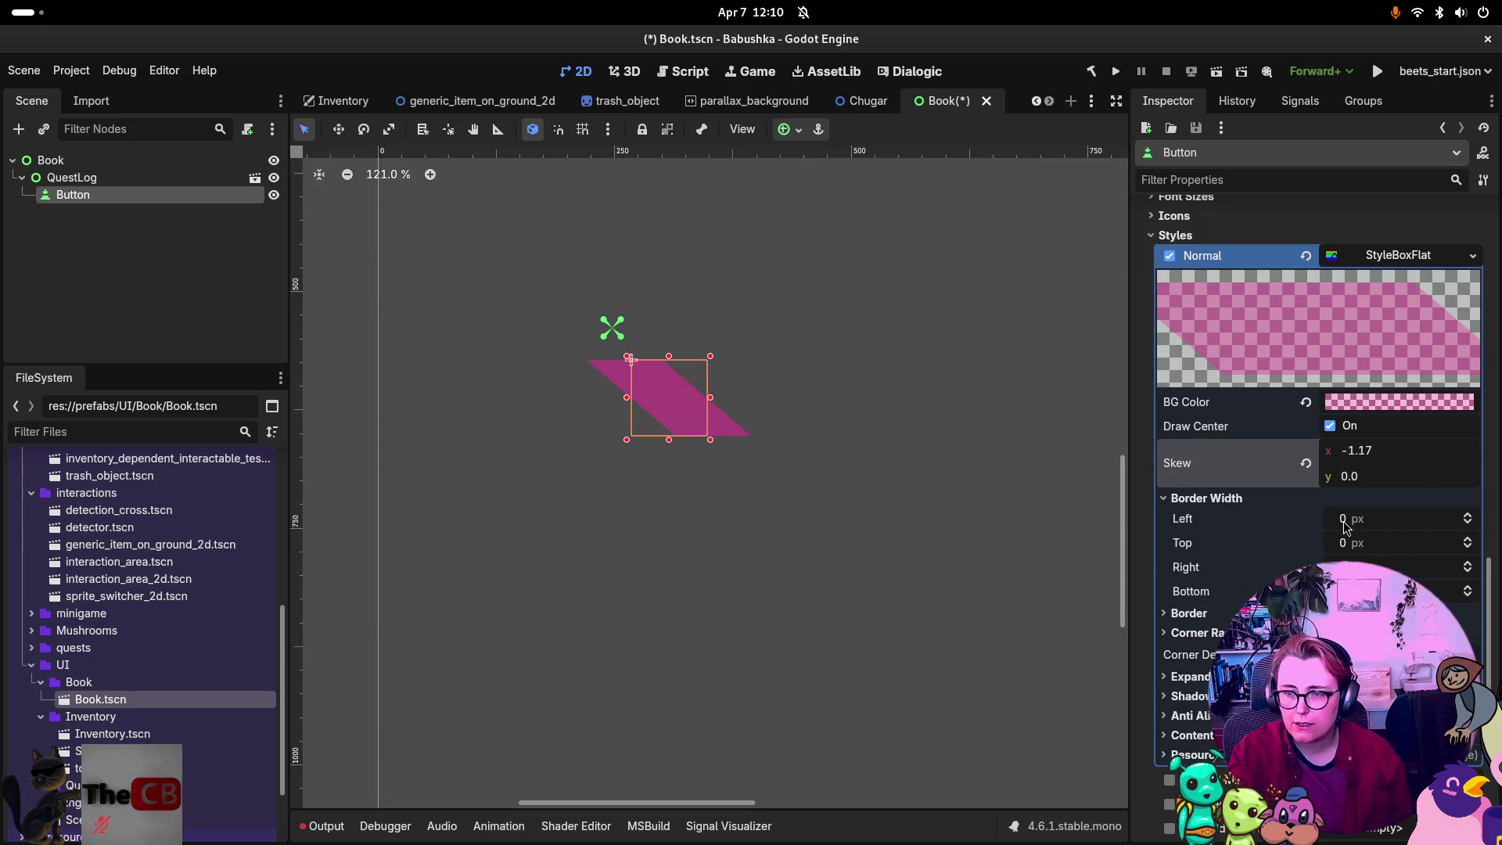
pyautogui.moveTo(1345, 528)
pyautogui.mouseDown()
pyautogui.moveTo(1384, 528)
pyautogui.moveTo(1365, 544)
pyautogui.mouseUp()
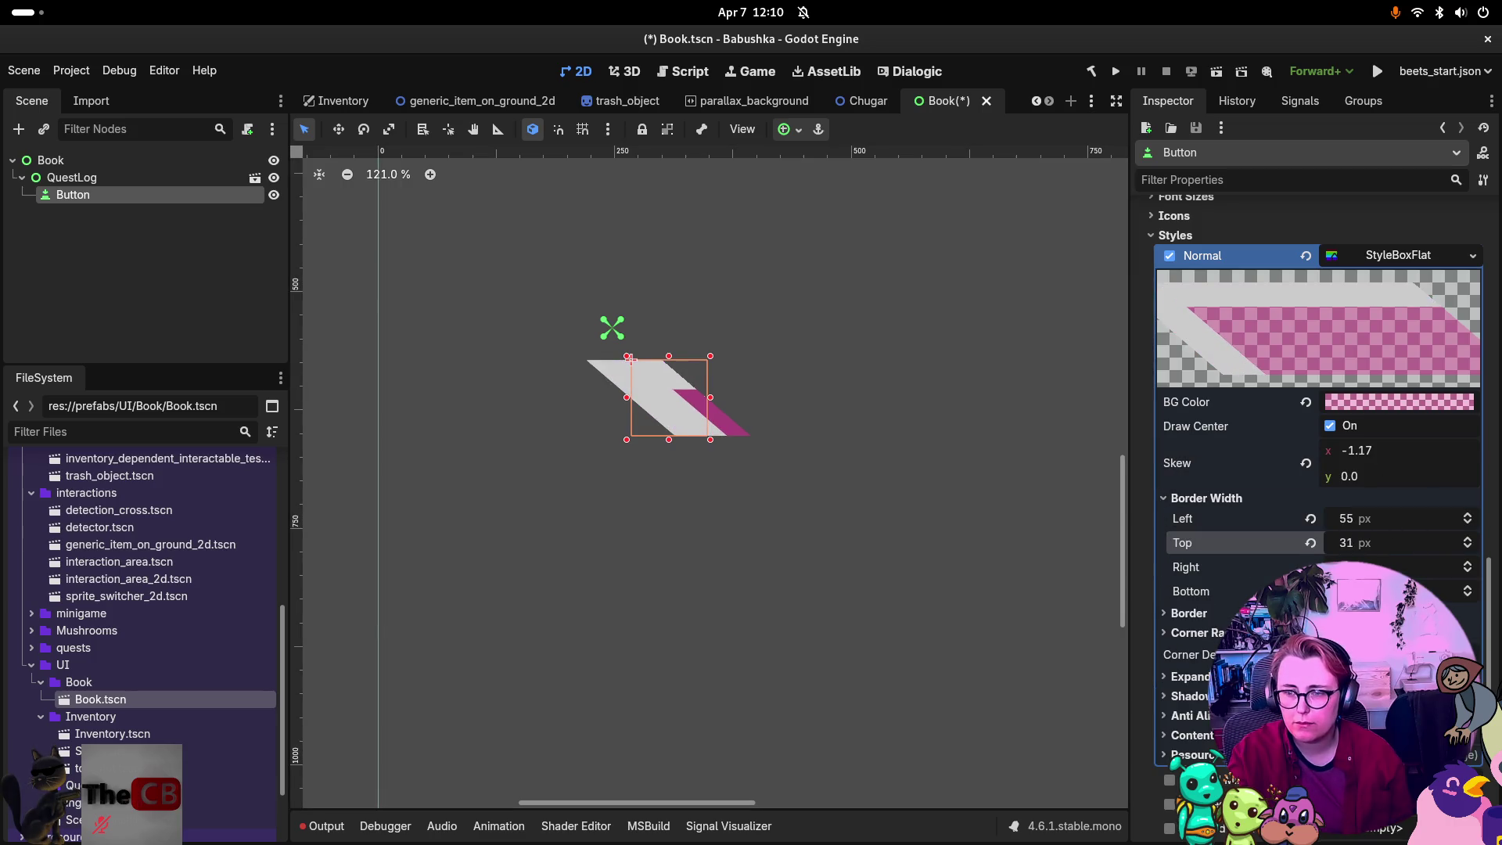
pyautogui.click(1310, 542)
pyautogui.click(1310, 518)
pyautogui.click(1306, 498)
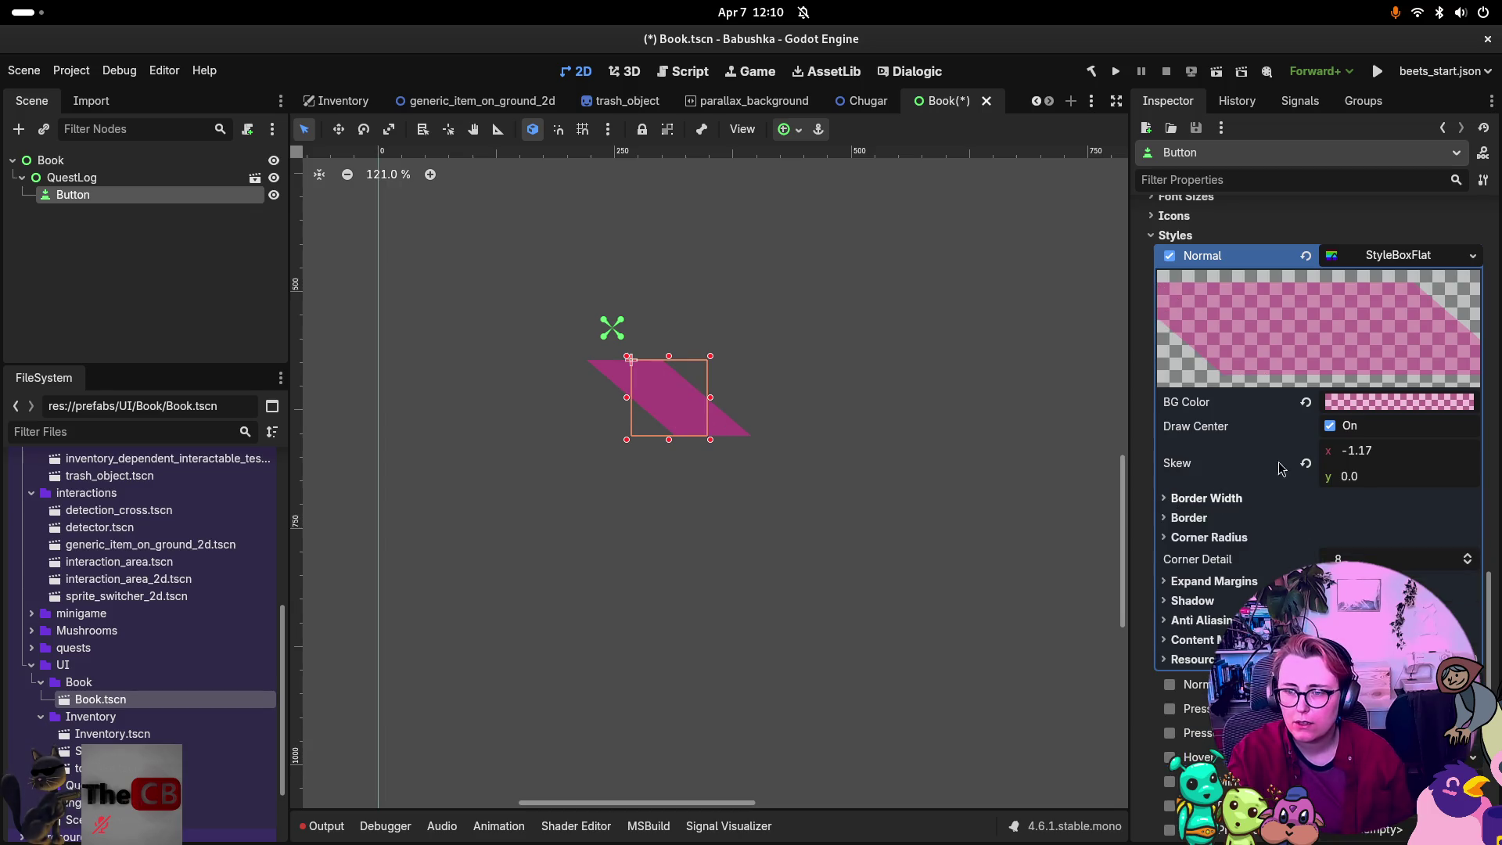
pyautogui.click(1307, 464)
# Round the style box's top-left corner to 22 px and its bottom-right corner.
pyautogui.click(1189, 519)
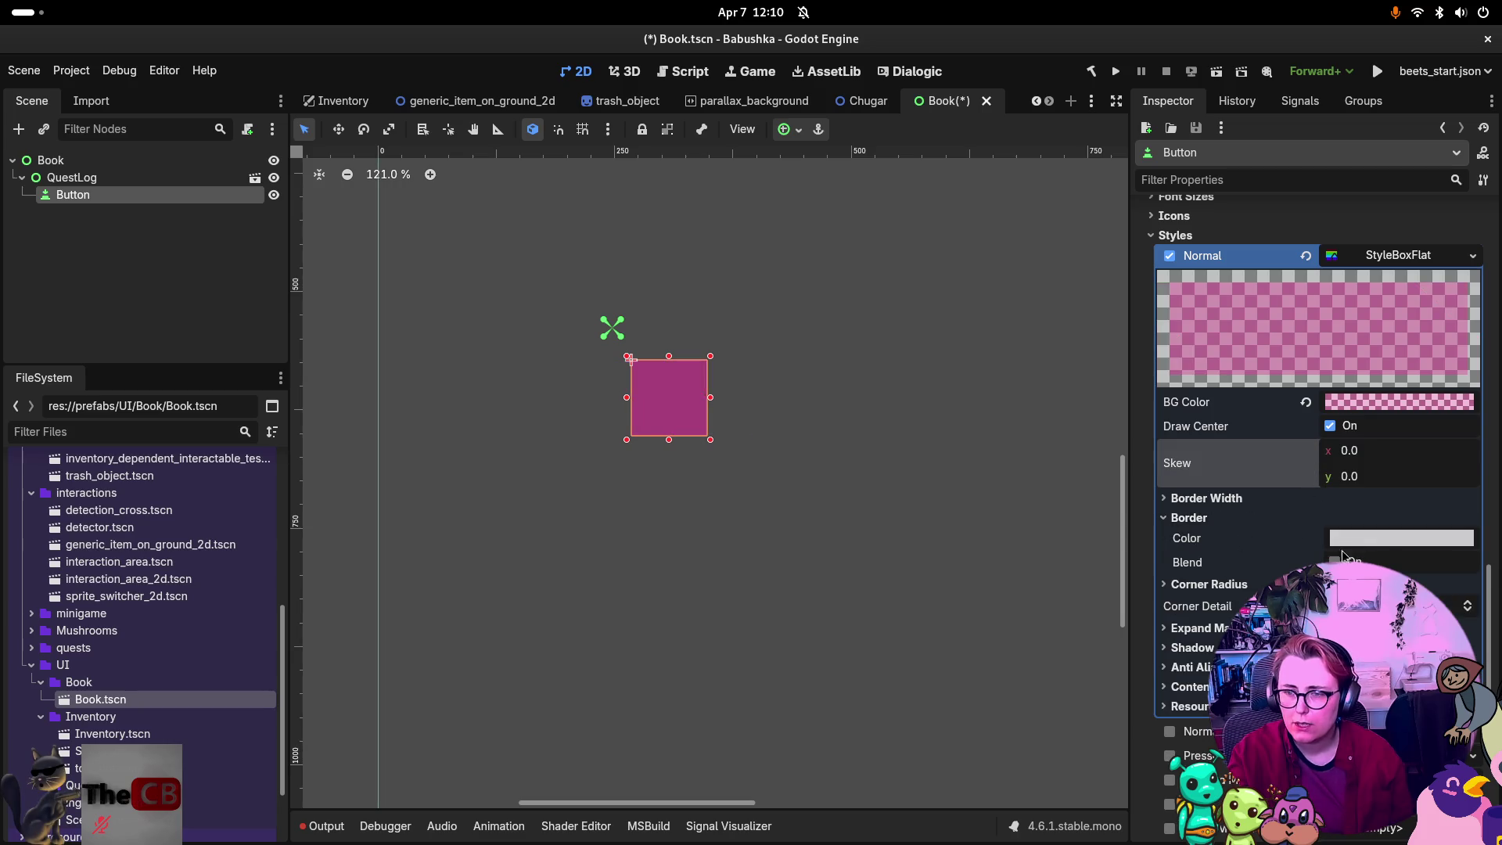
pyautogui.click(1189, 518)
pyautogui.click(1209, 537)
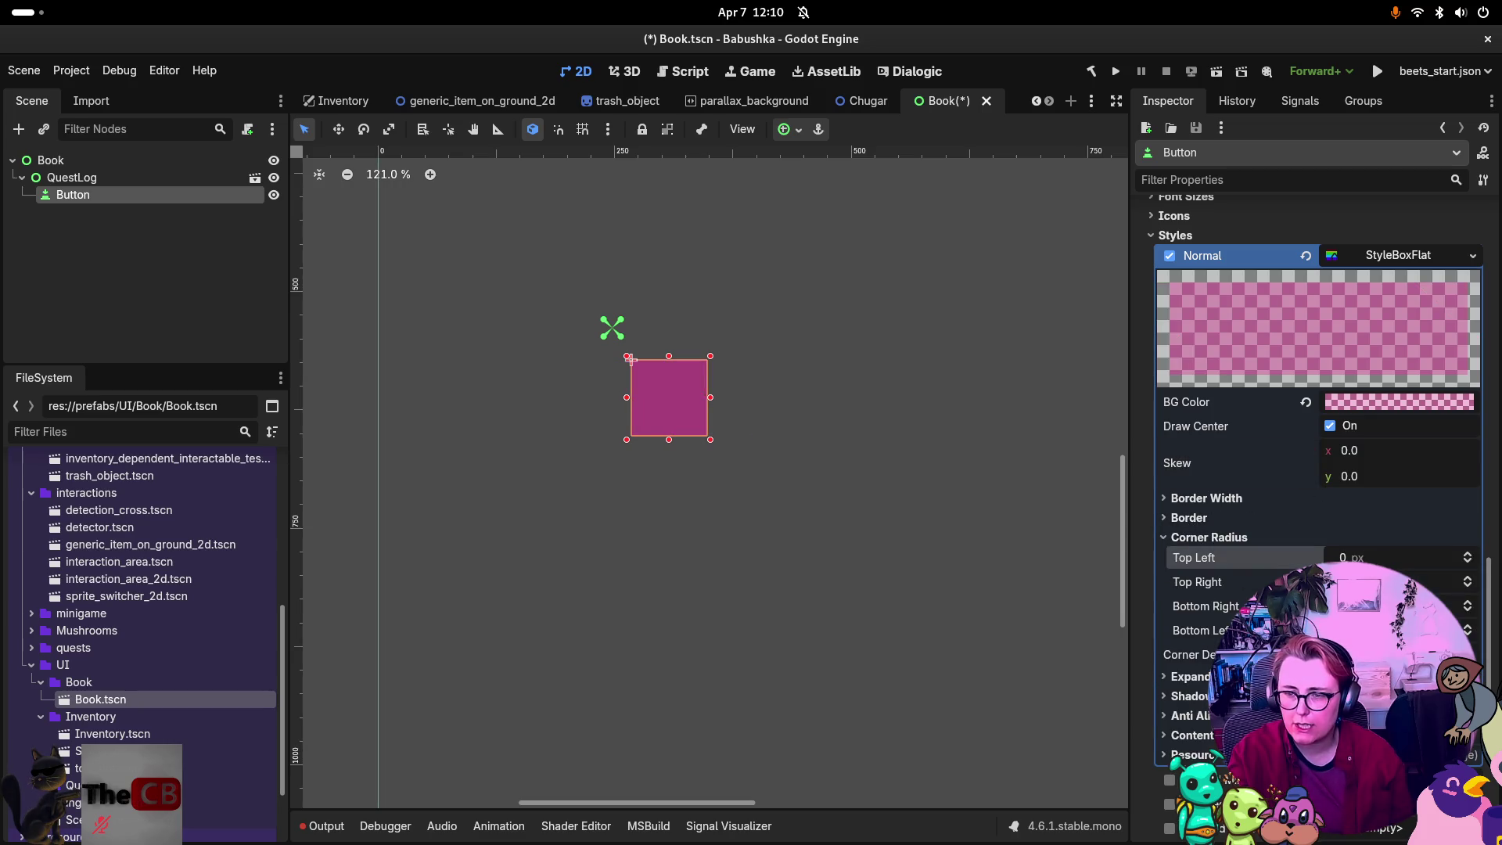
pyautogui.moveTo(1330, 557); pyautogui.dragTo(1385, 581)
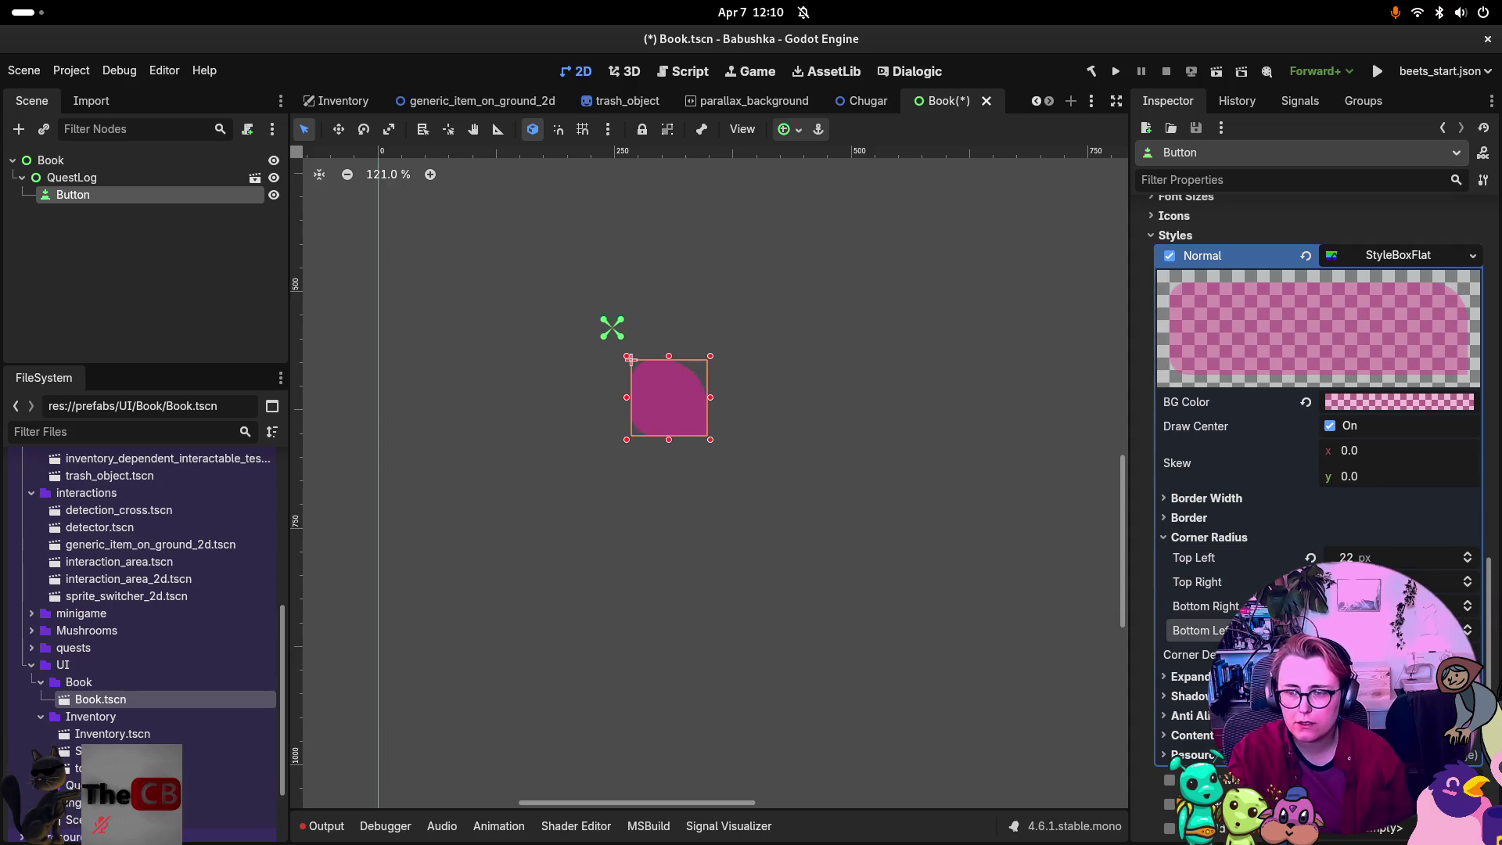
pyautogui.moveTo(1346, 605); pyautogui.dragTo(1407, 605)
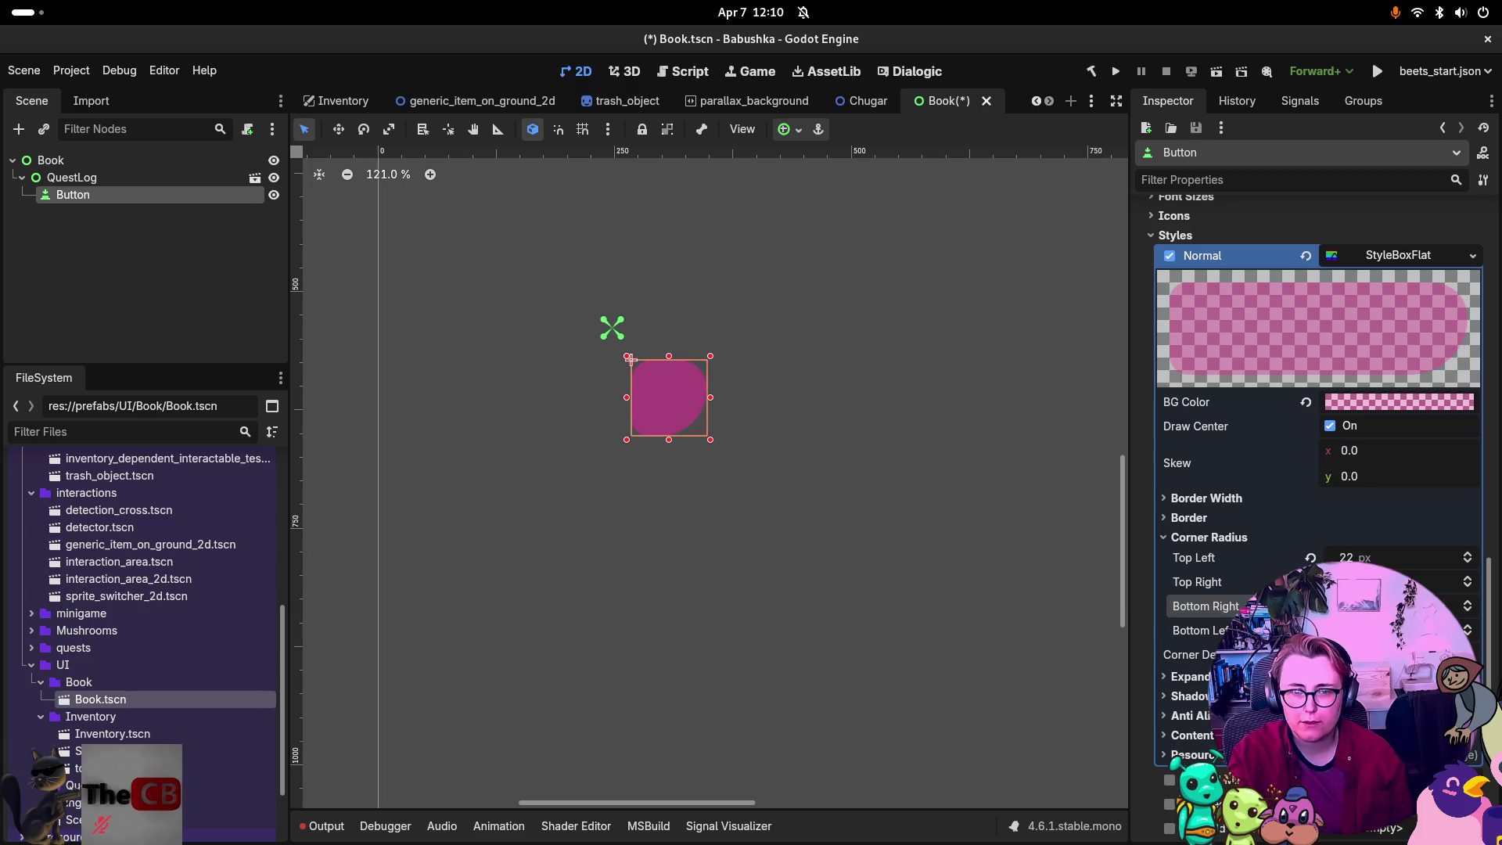
pyautogui.click(840, 524)
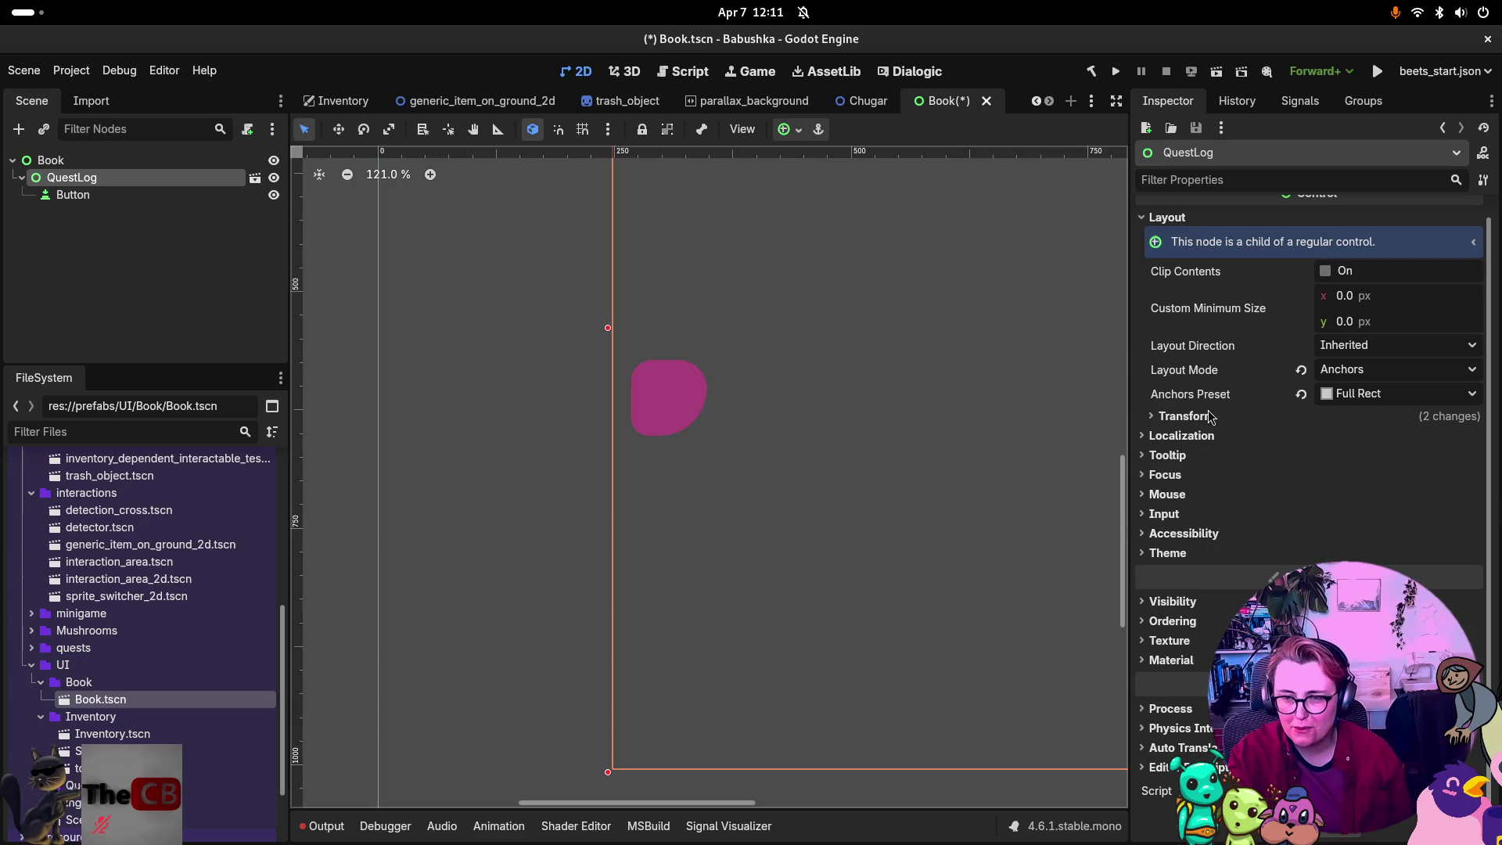
pyautogui.scroll(1, 1232, 502)
pyautogui.scroll(-1, 1239, 512)
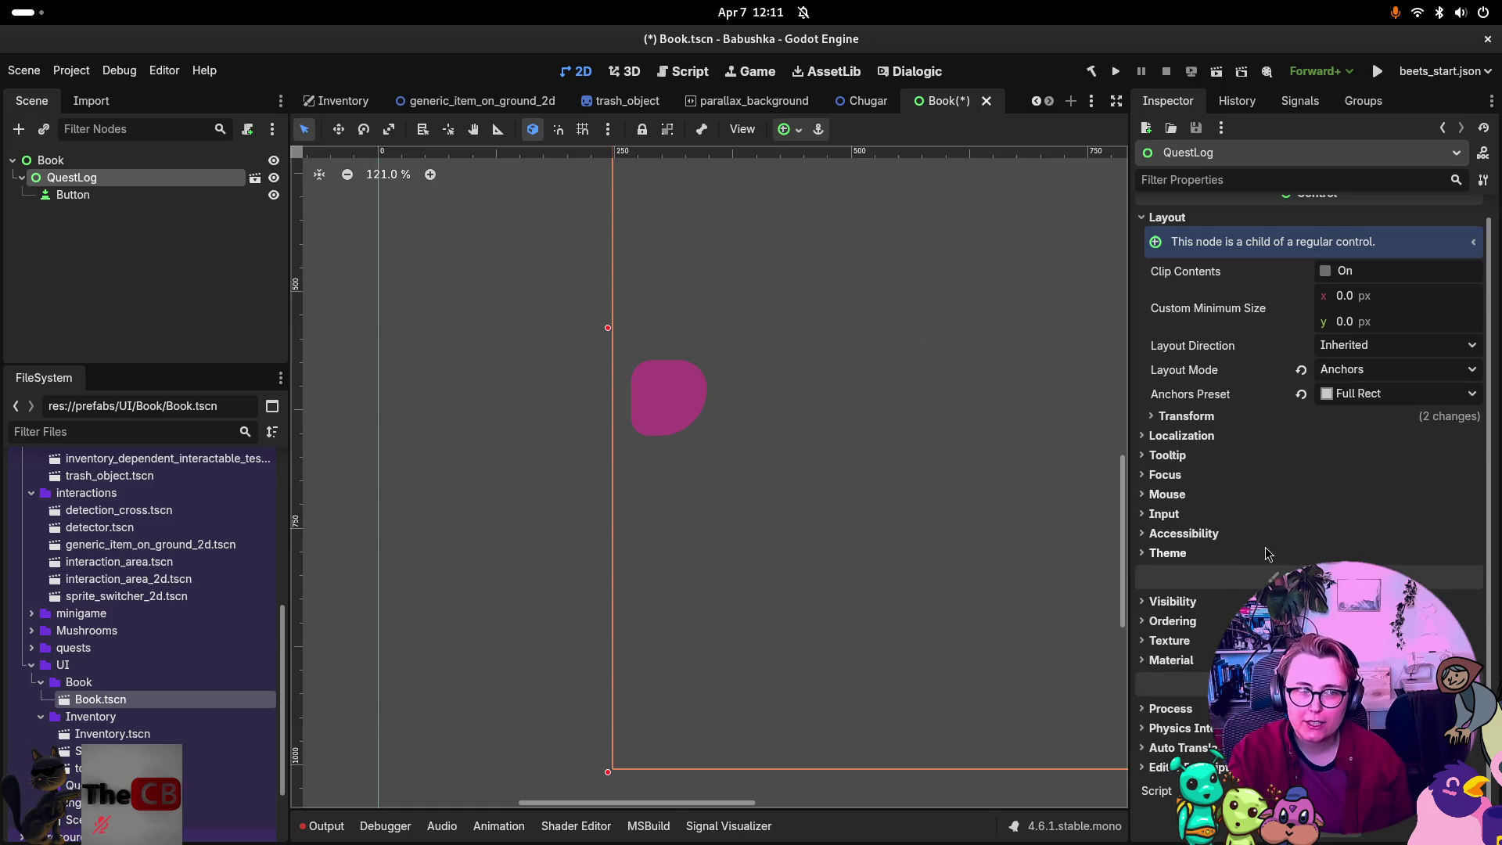
pyautogui.click(60, 195)
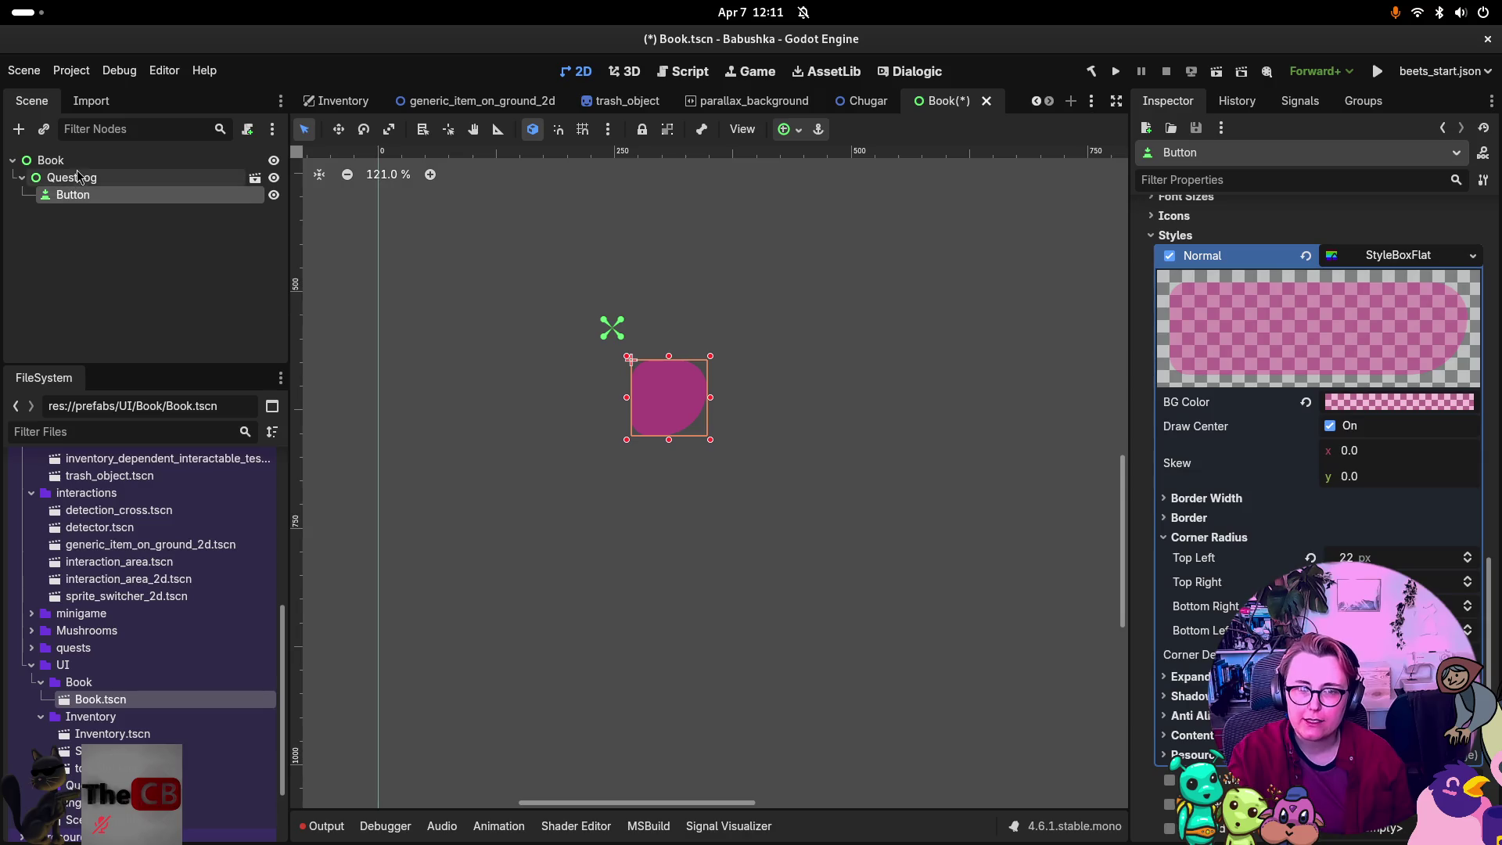
pyautogui.click(50, 160)
pyautogui.click(72, 178)
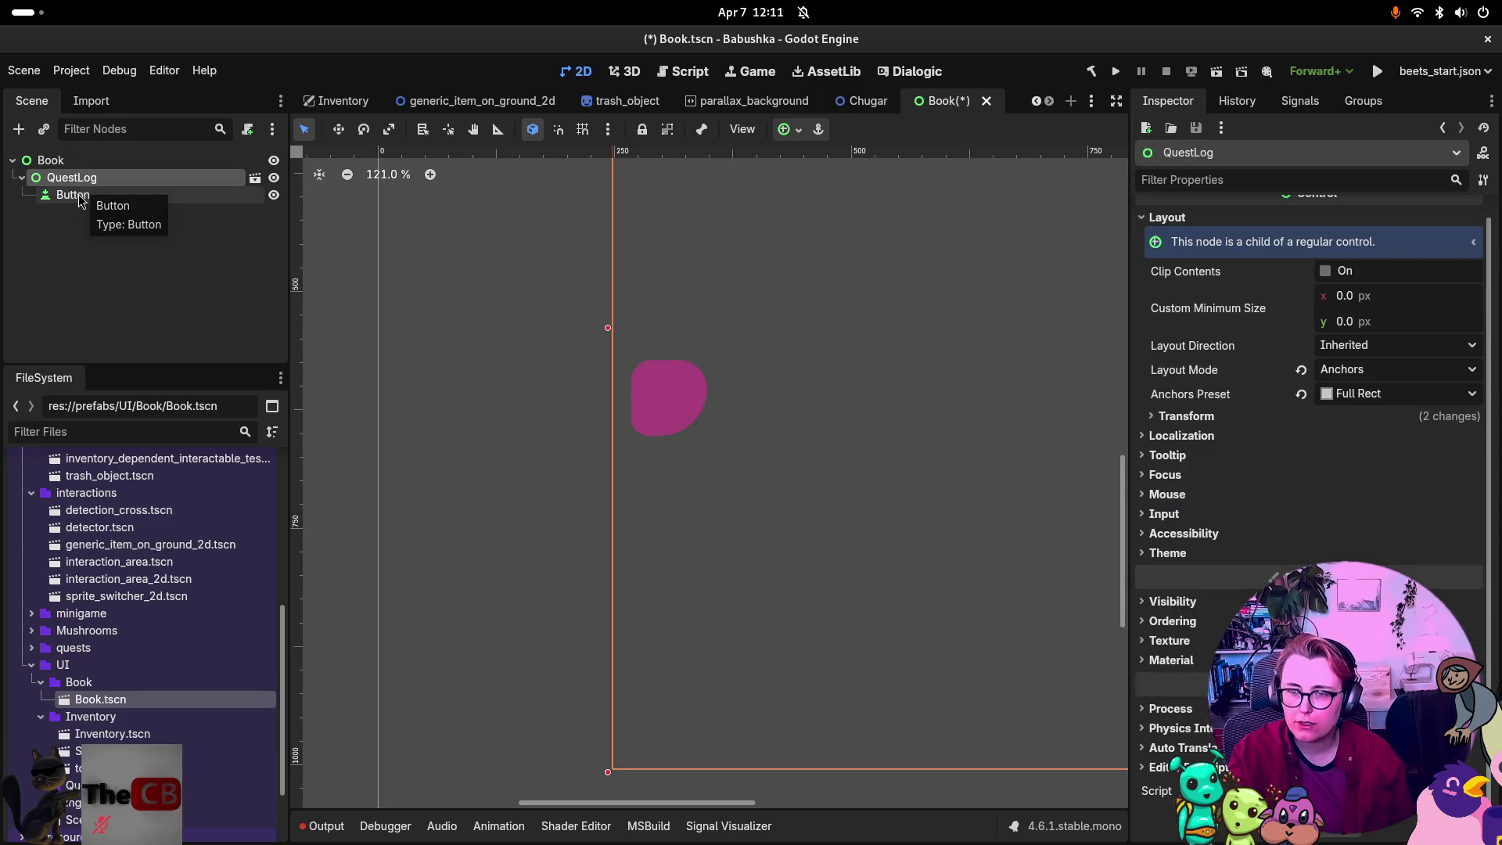
pyautogui.click(83, 196)
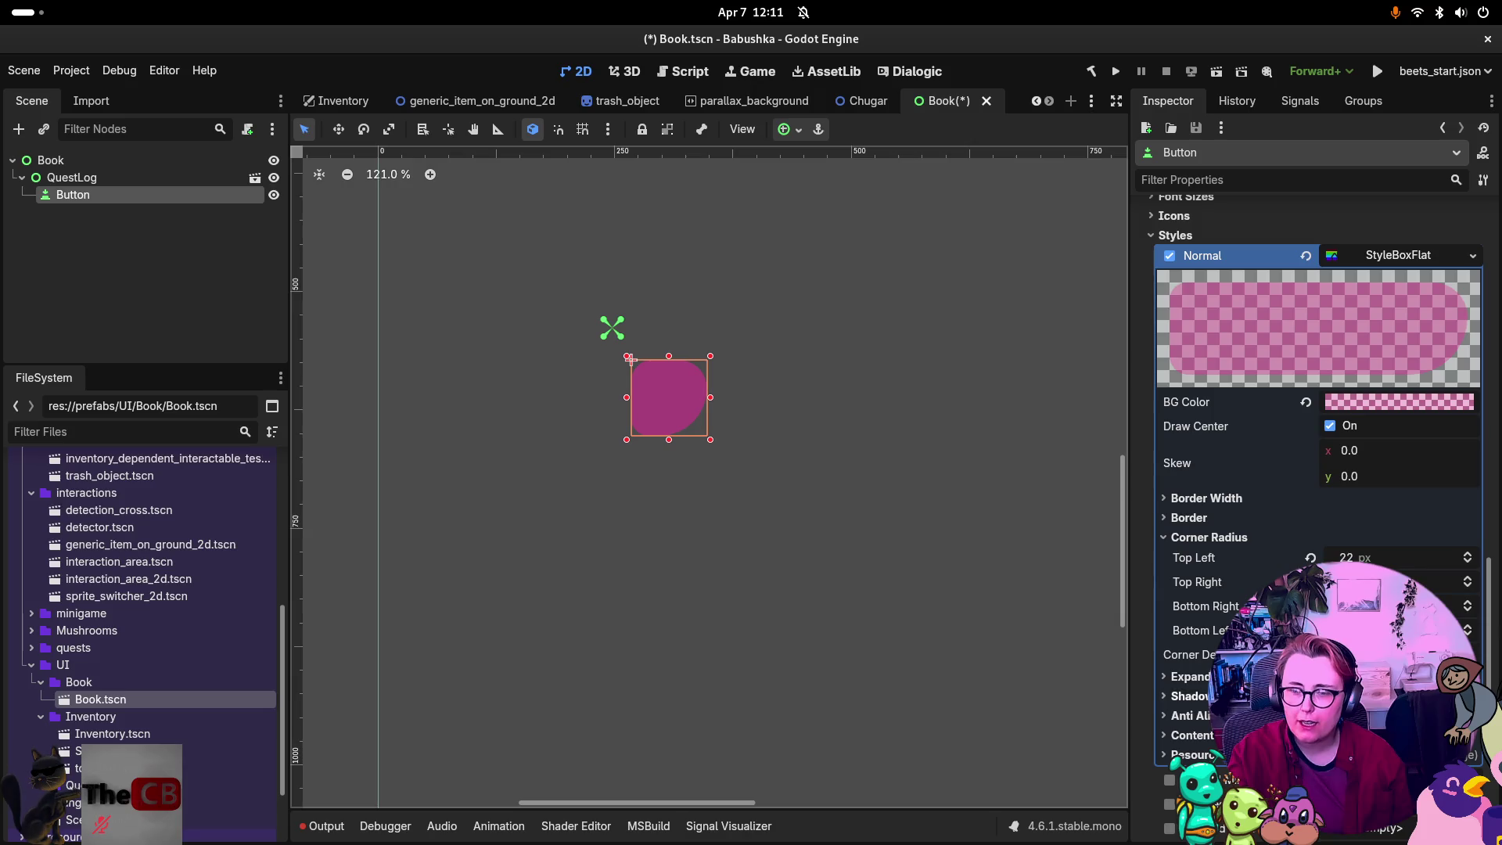
pyautogui.scroll(-2, 1314, 438)
pyautogui.click(1193, 656)
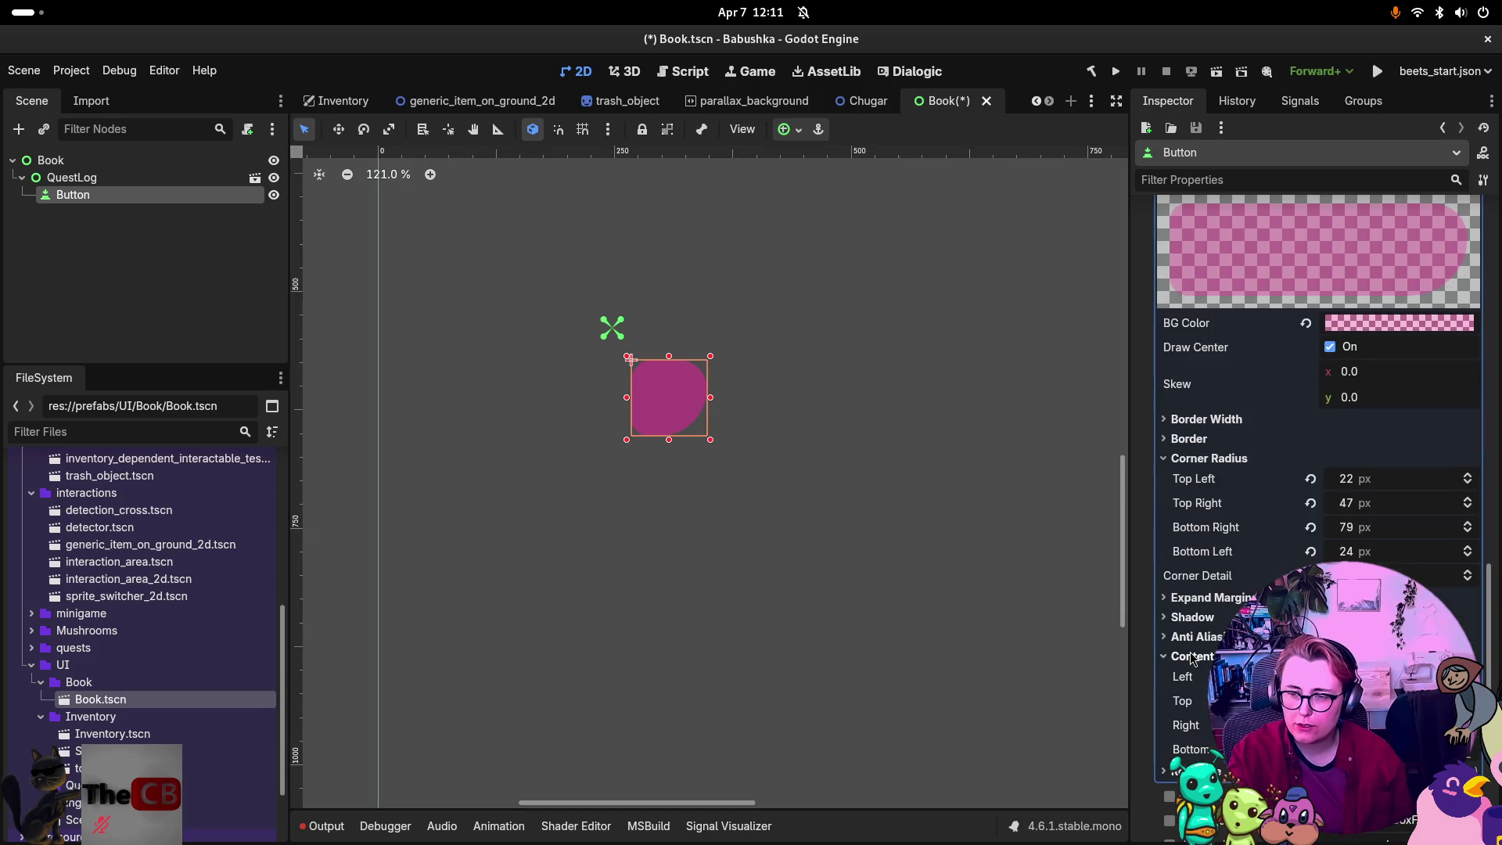
pyautogui.click(1193, 656)
pyautogui.click(1179, 617)
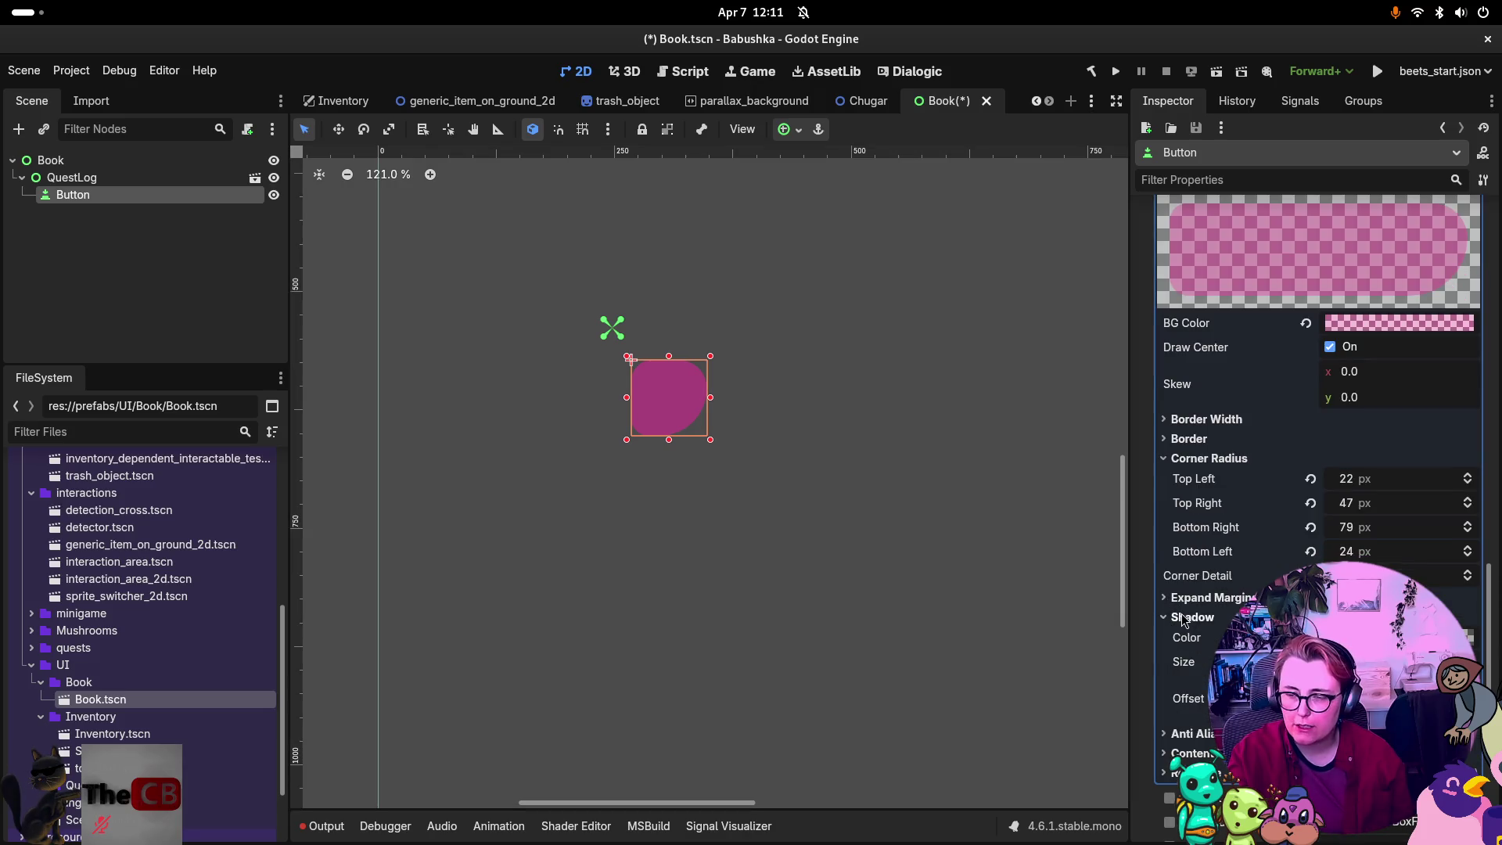
pyautogui.click(1183, 618)
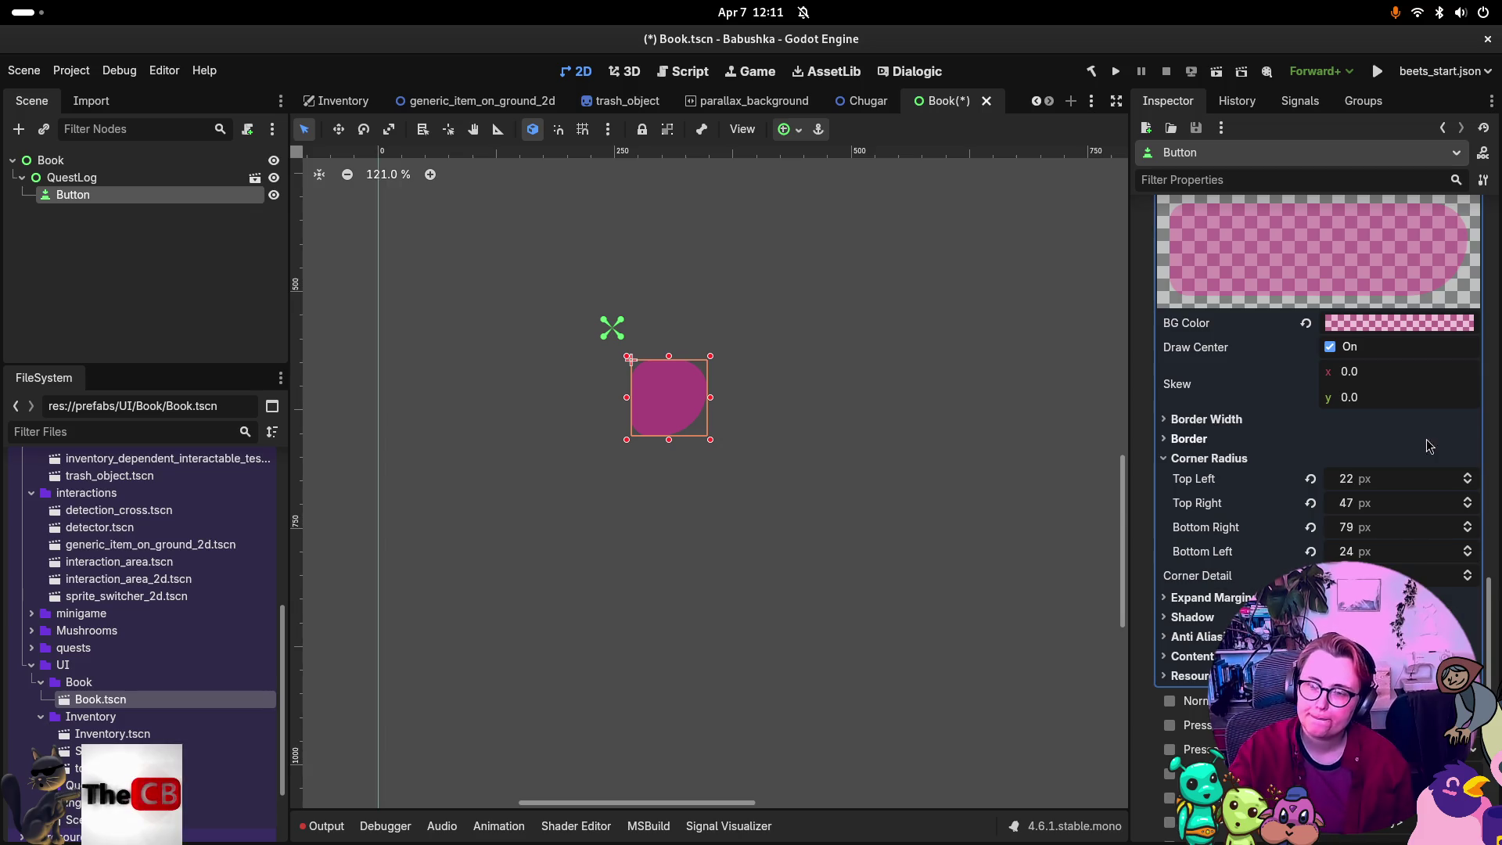
pyautogui.click(1310, 551)
# Reset the bottom-left, top-right and top-left corner radii to 0, and check the expand margins are 0 px.
pyautogui.click(1310, 527)
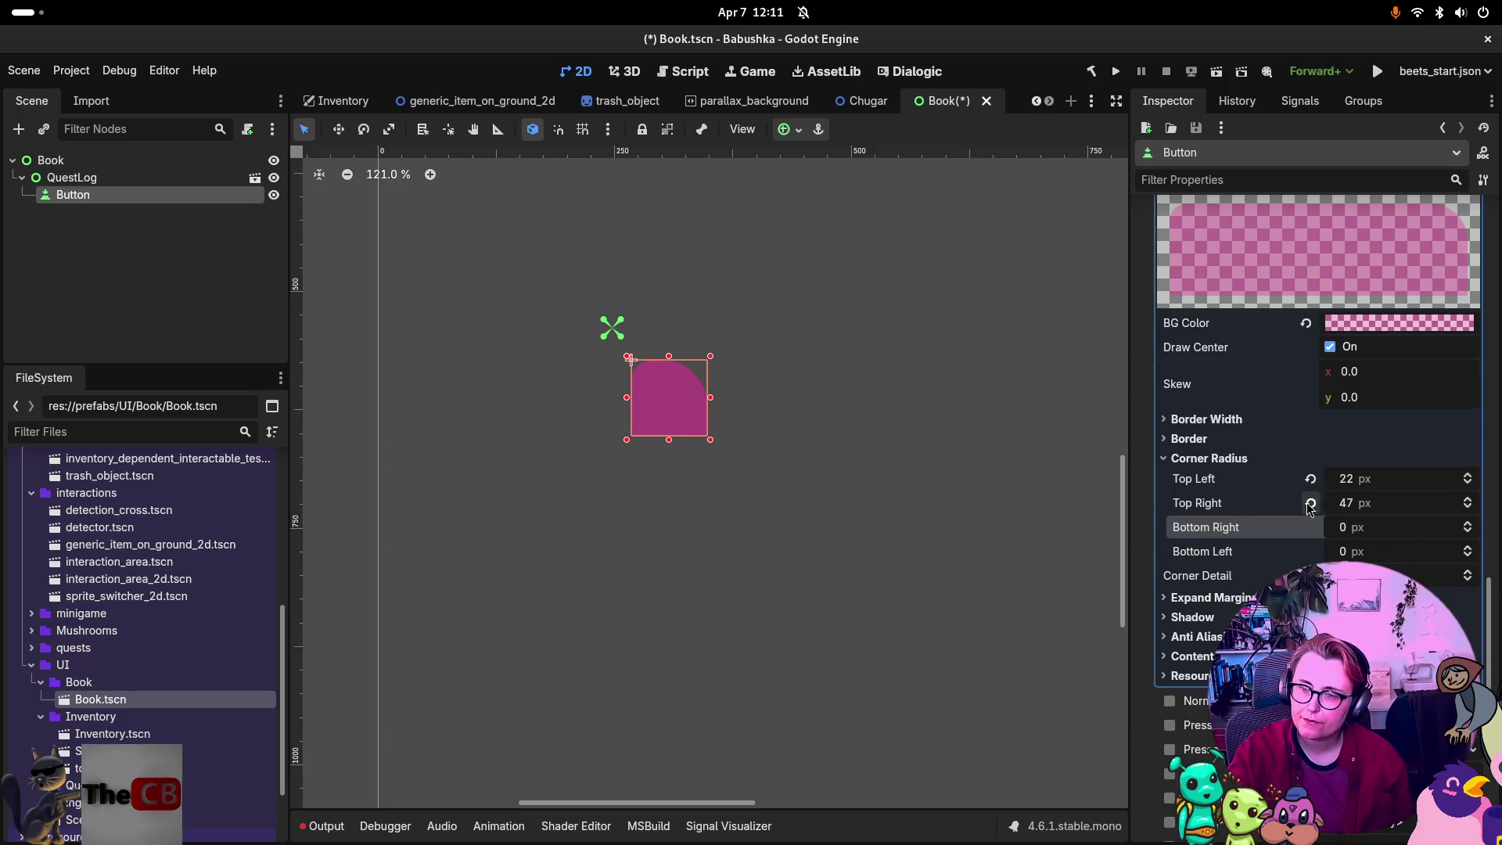
pyautogui.click(1310, 503)
pyautogui.click(1310, 479)
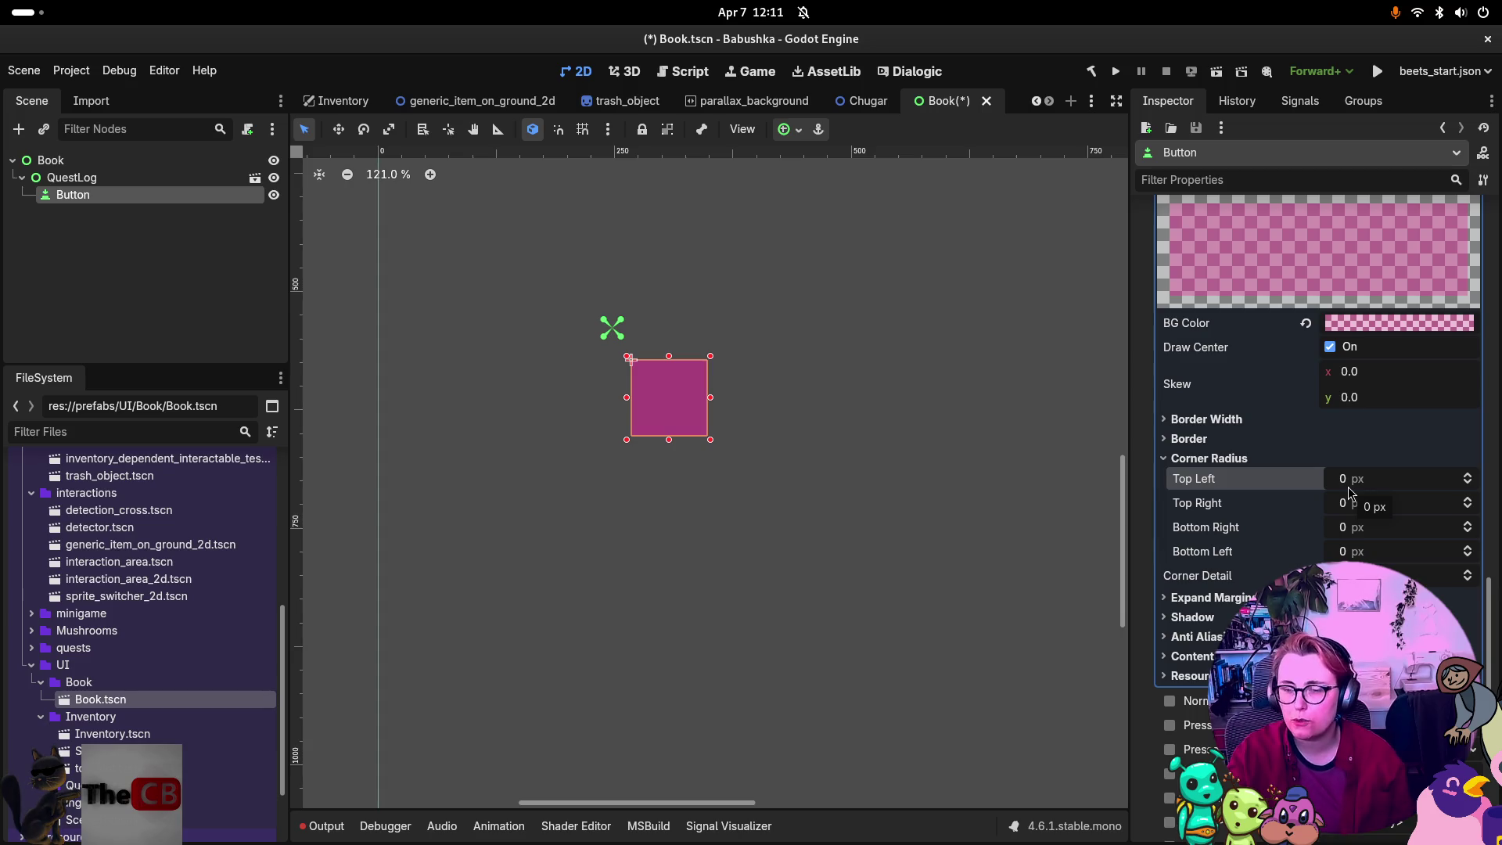
pyautogui.click(1242, 459)
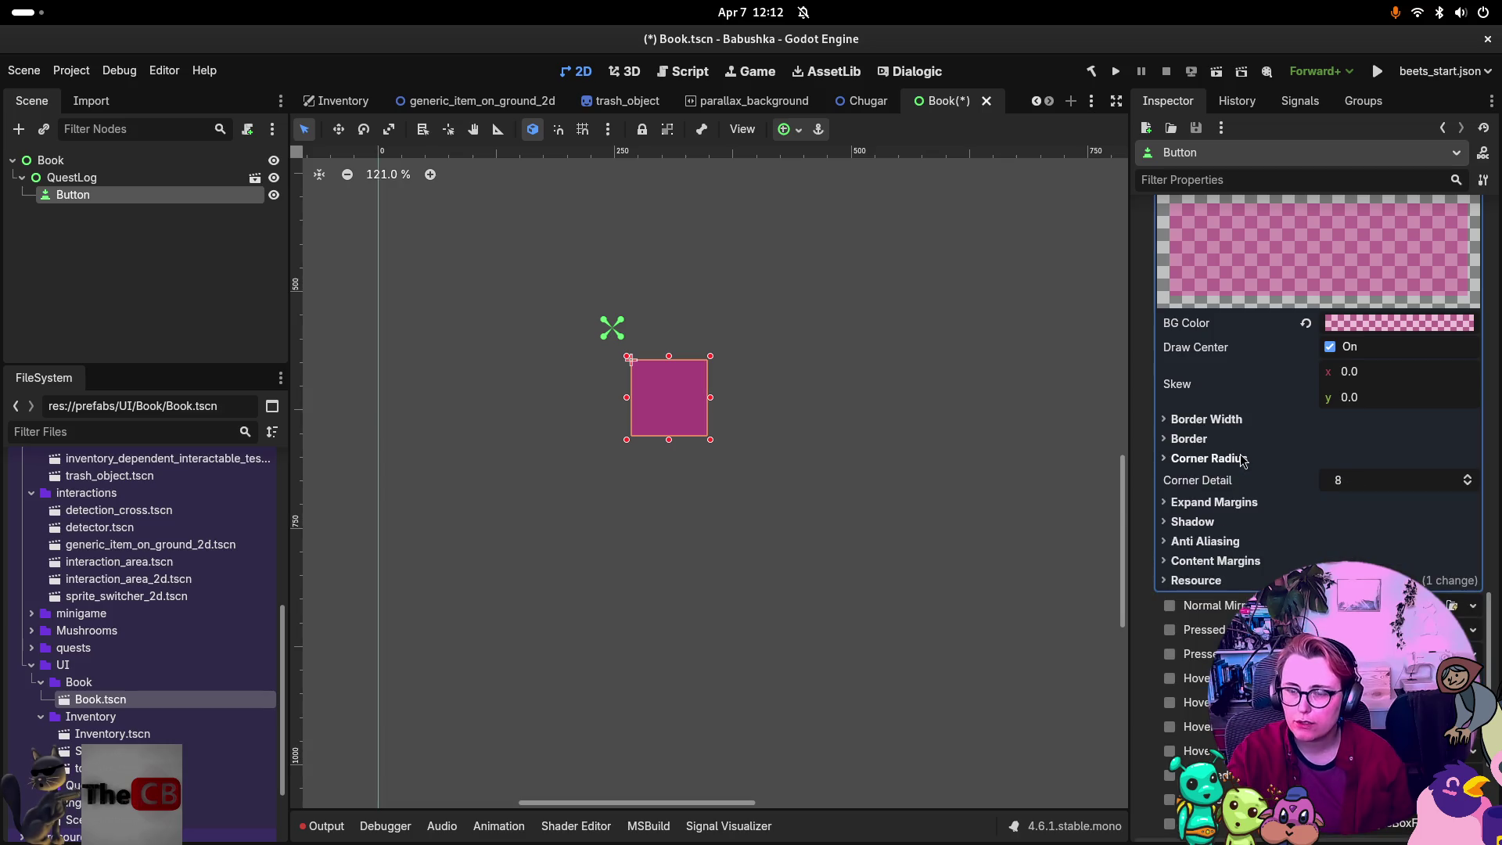
pyautogui.click(1235, 505)
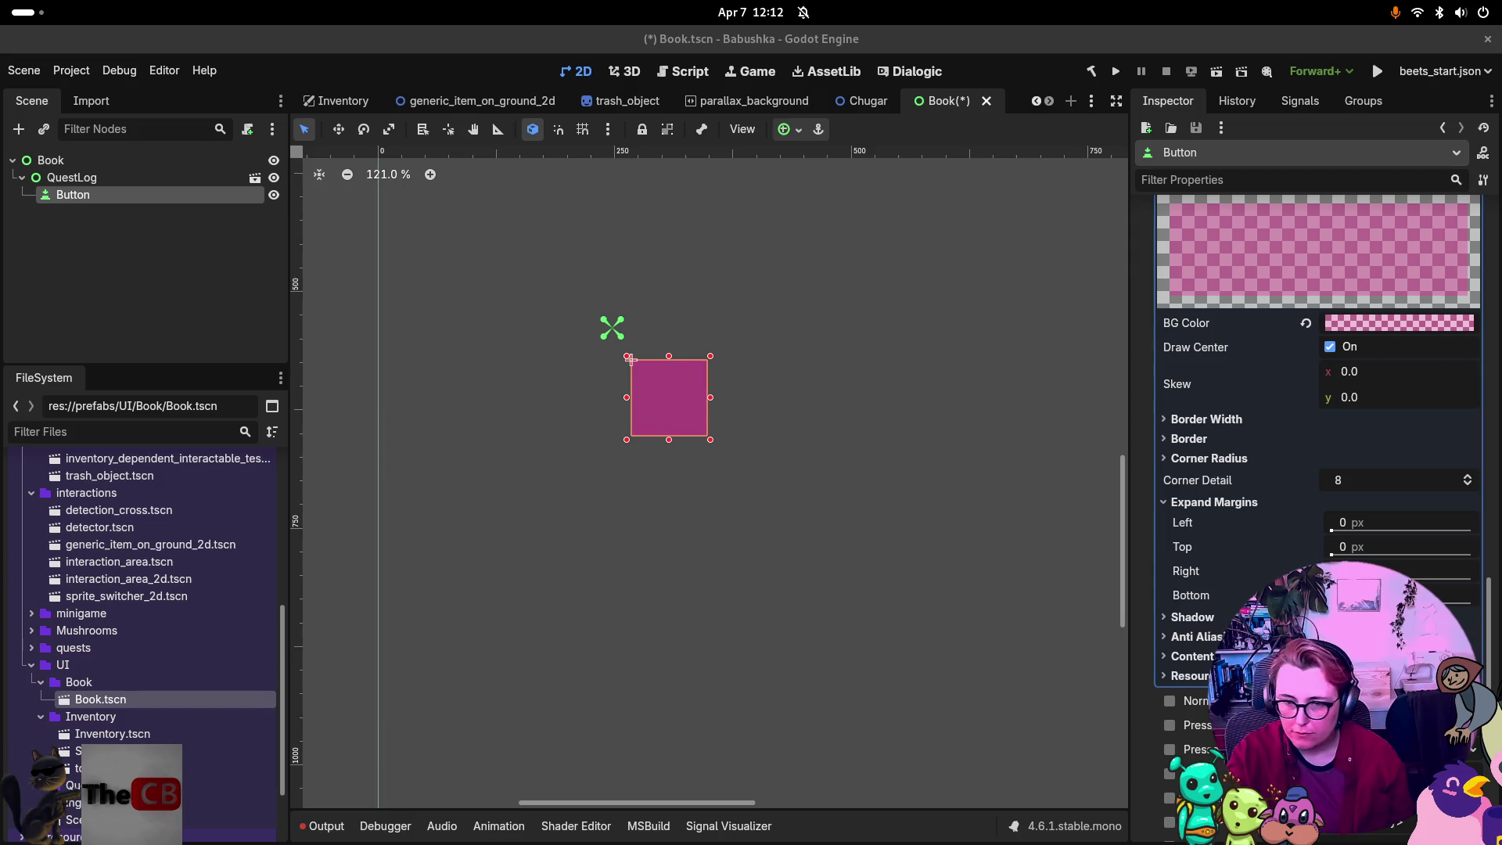
pyautogui.scroll(-5, 1263, 570)
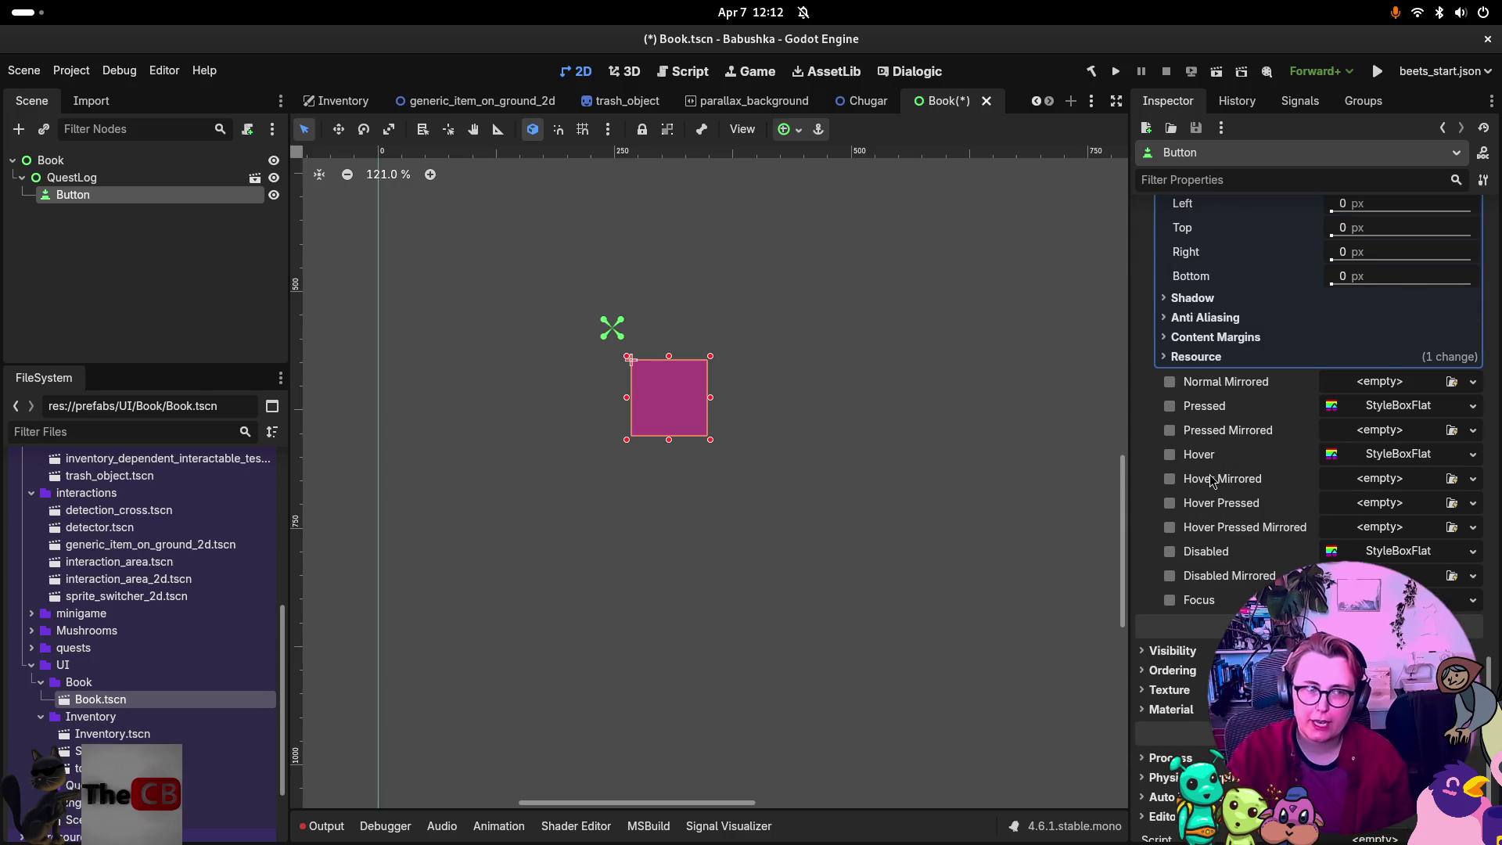
# Add a TextureButton node and place it under QuestLog beside the Button.
pyautogui.rightClick(140, 263)
pyautogui.click(231, 297)
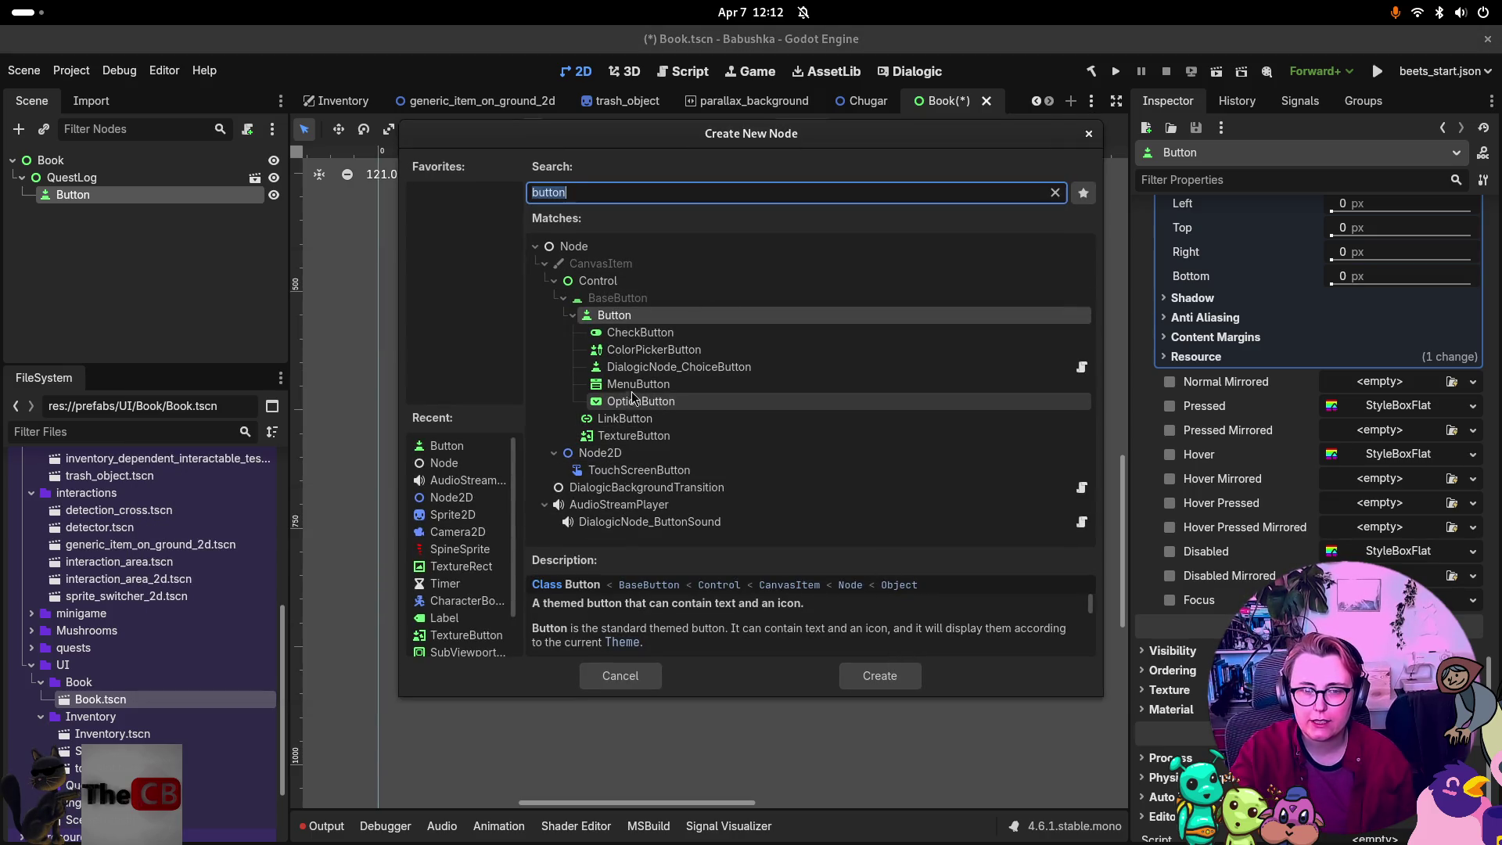
pyautogui.click(651, 434)
pyautogui.click(911, 680)
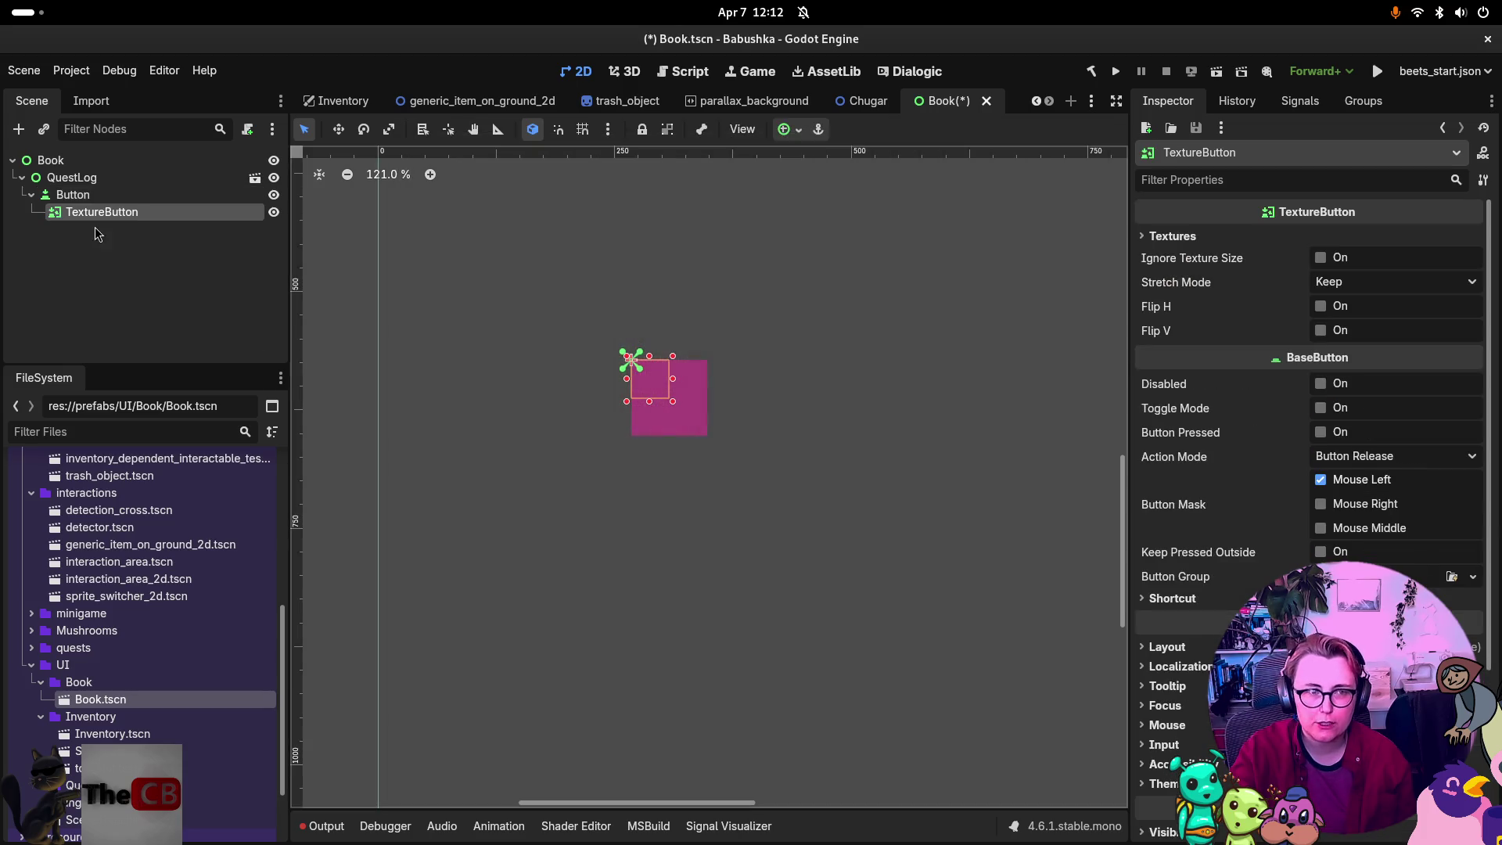
pyautogui.moveTo(79, 216); pyautogui.dragTo(76, 202)
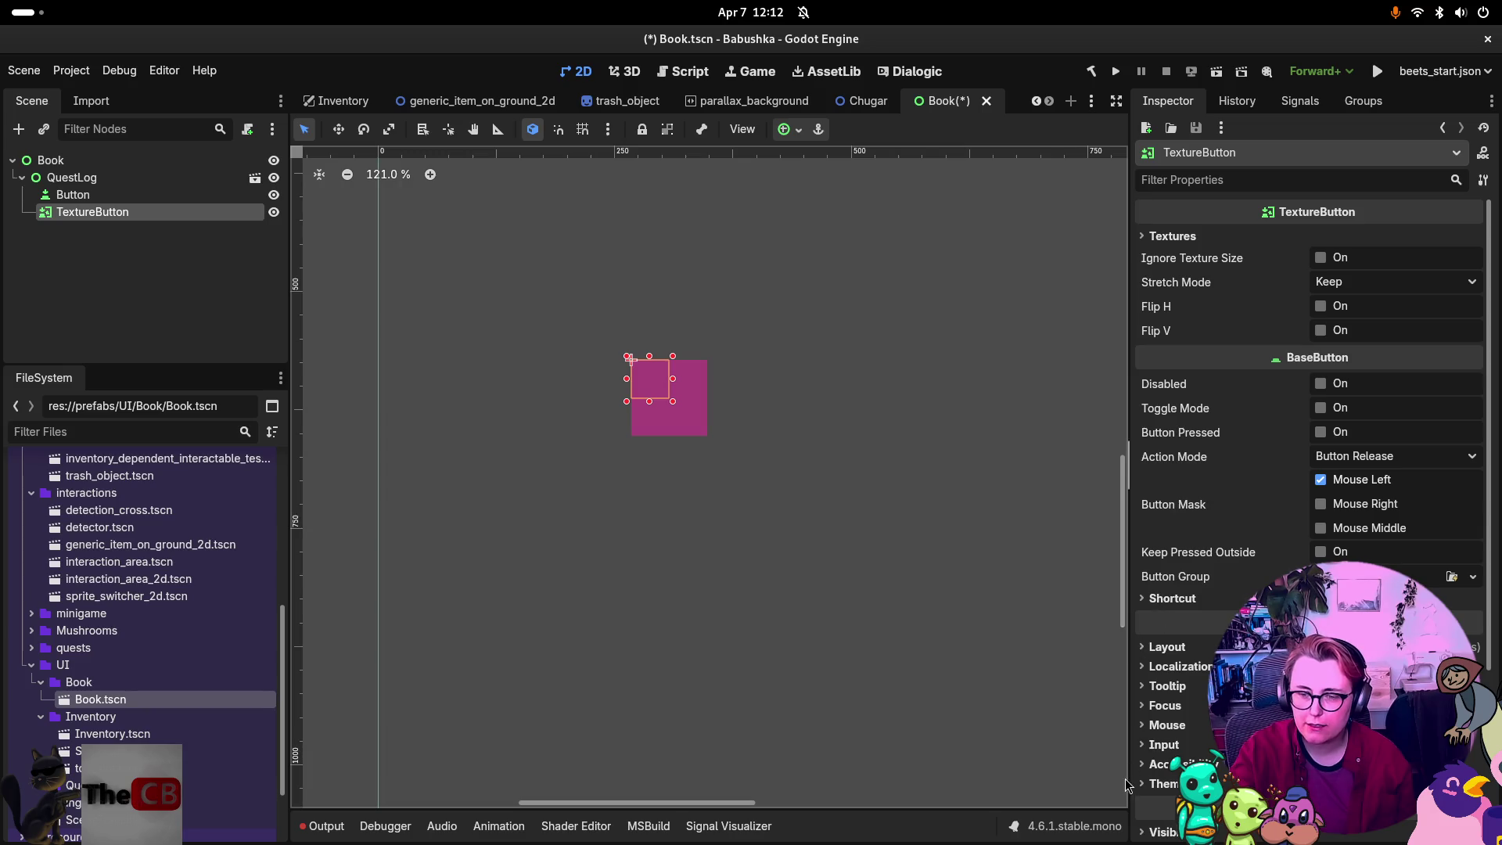
# Expand the TextureButton's Theme properties, then choose Add Child Node on QuestLog.
pyautogui.click(1167, 785)
pyautogui.scroll(-3, 1197, 723)
pyautogui.scroll(2, 1197, 723)
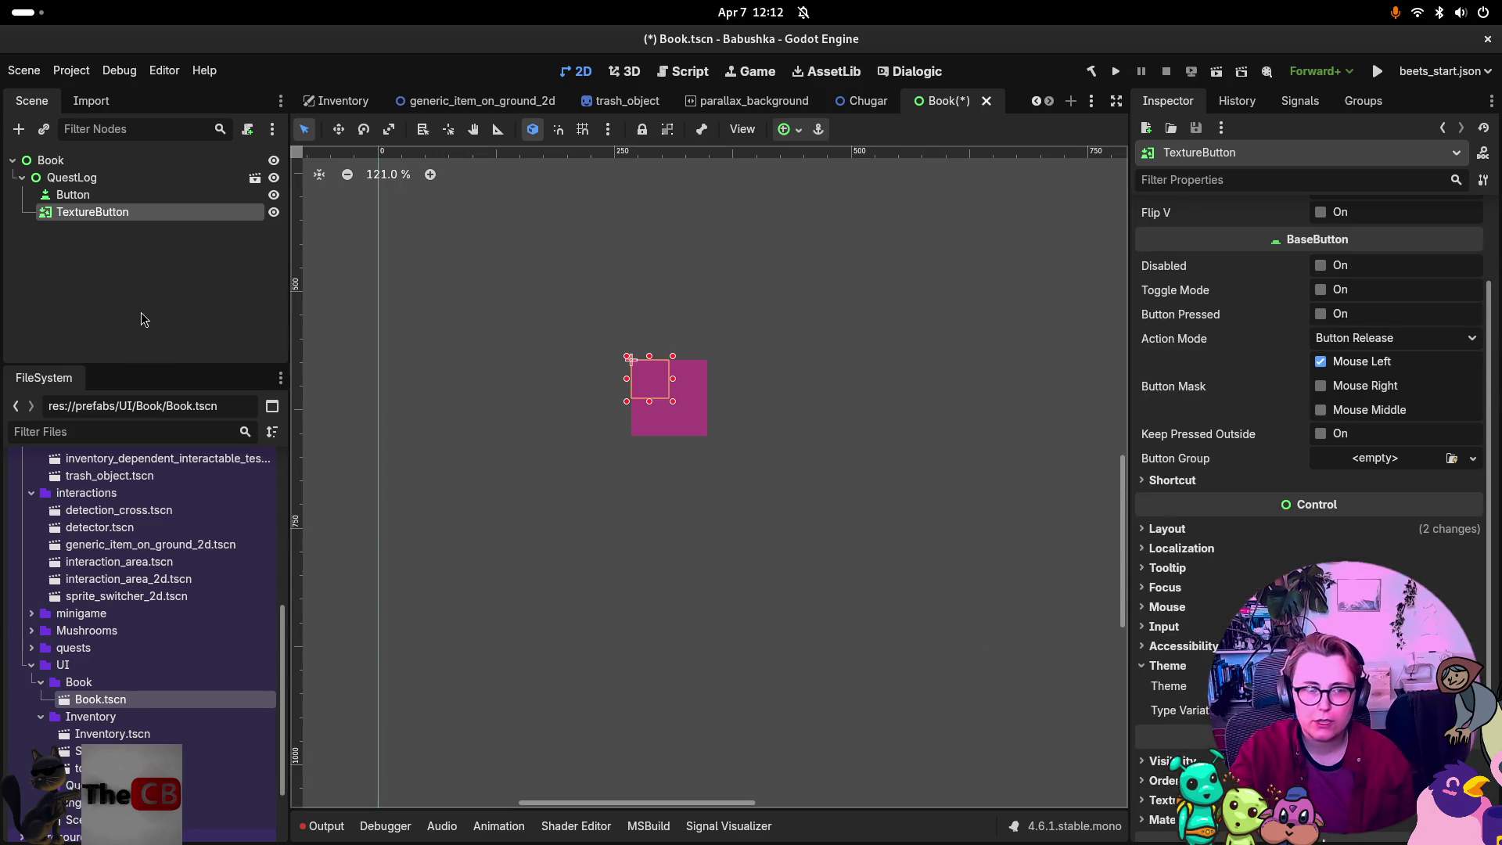
pyautogui.click(96, 181)
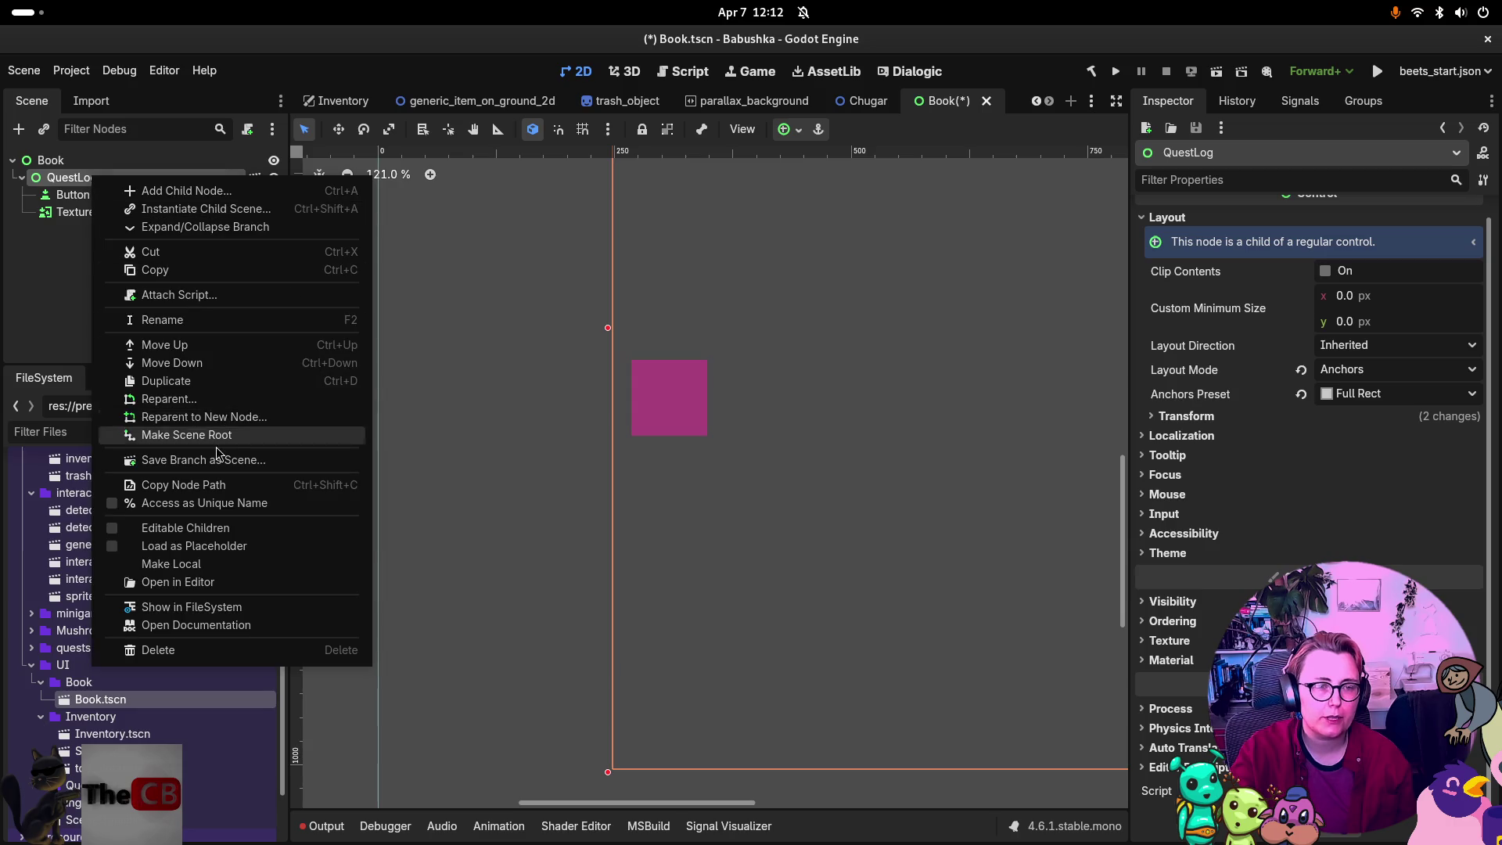
pyautogui.click(187, 191)
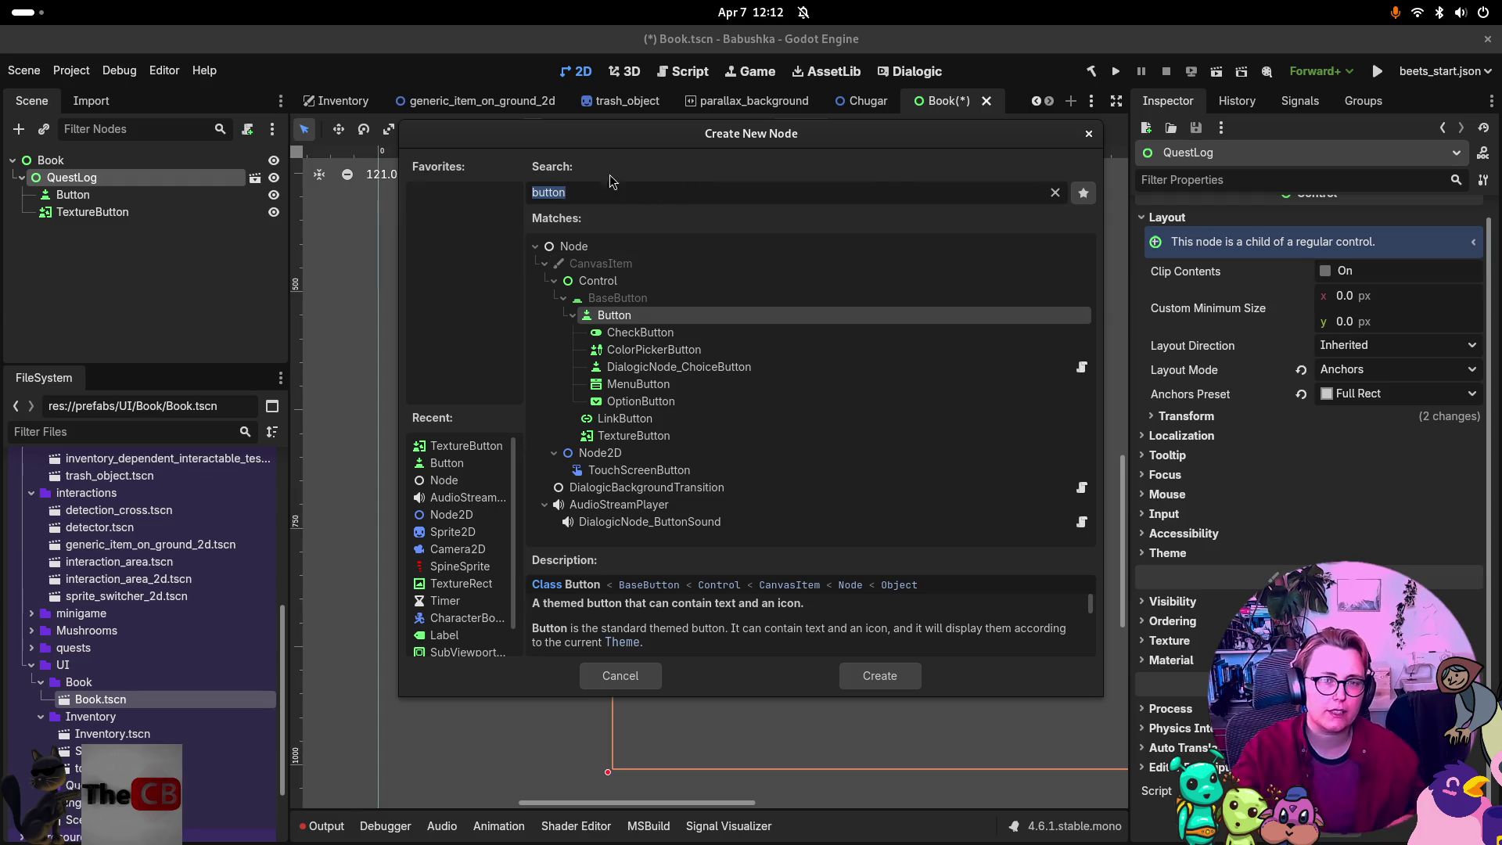
# Search 'canvas' and add a CanvasGroup node under QuestLog.
pyautogui.write('canvas')
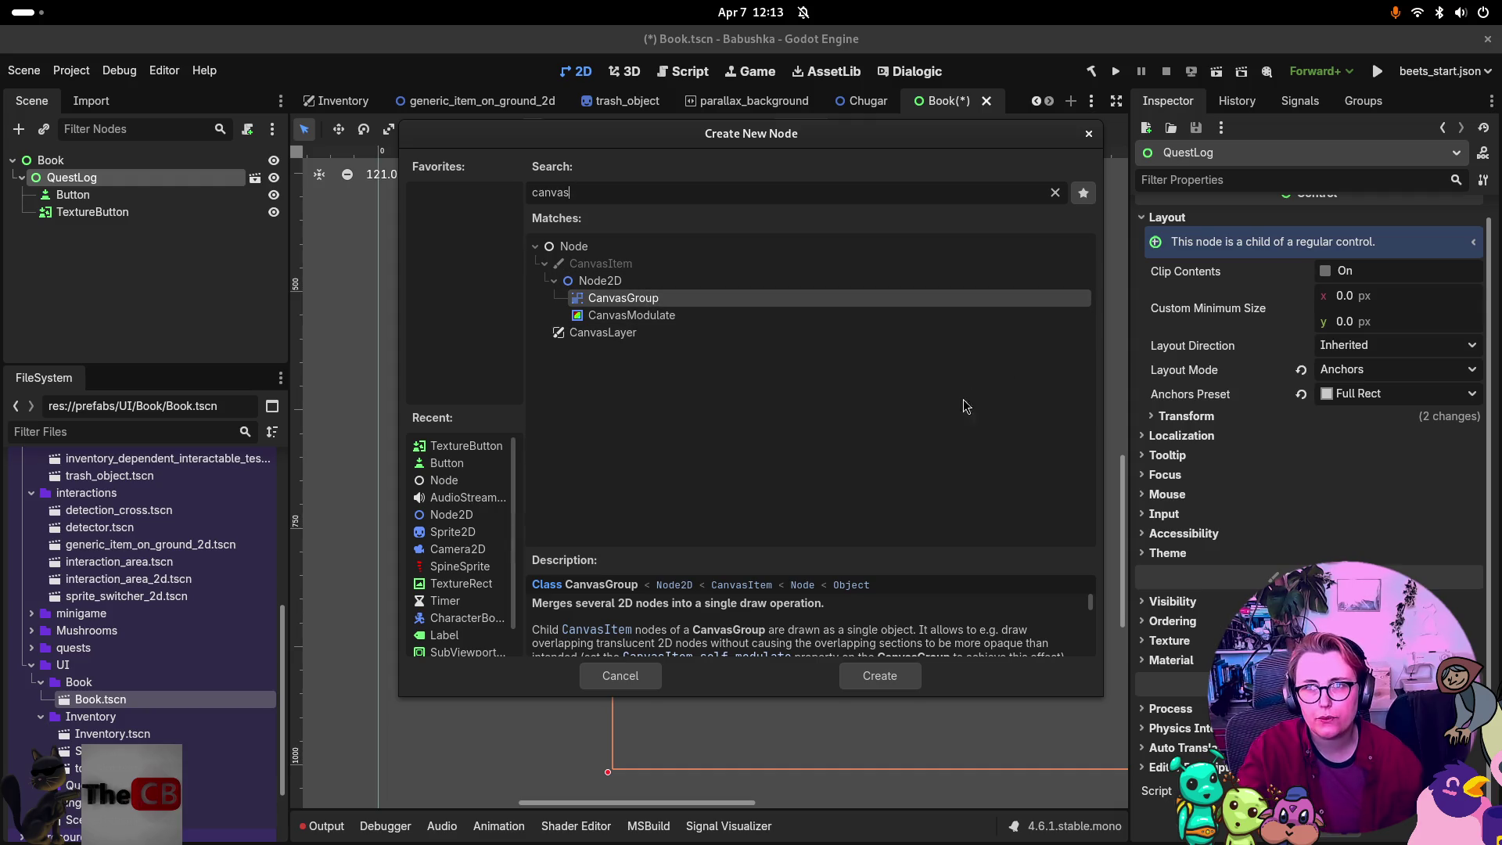
pyautogui.doubleClick(632, 298)
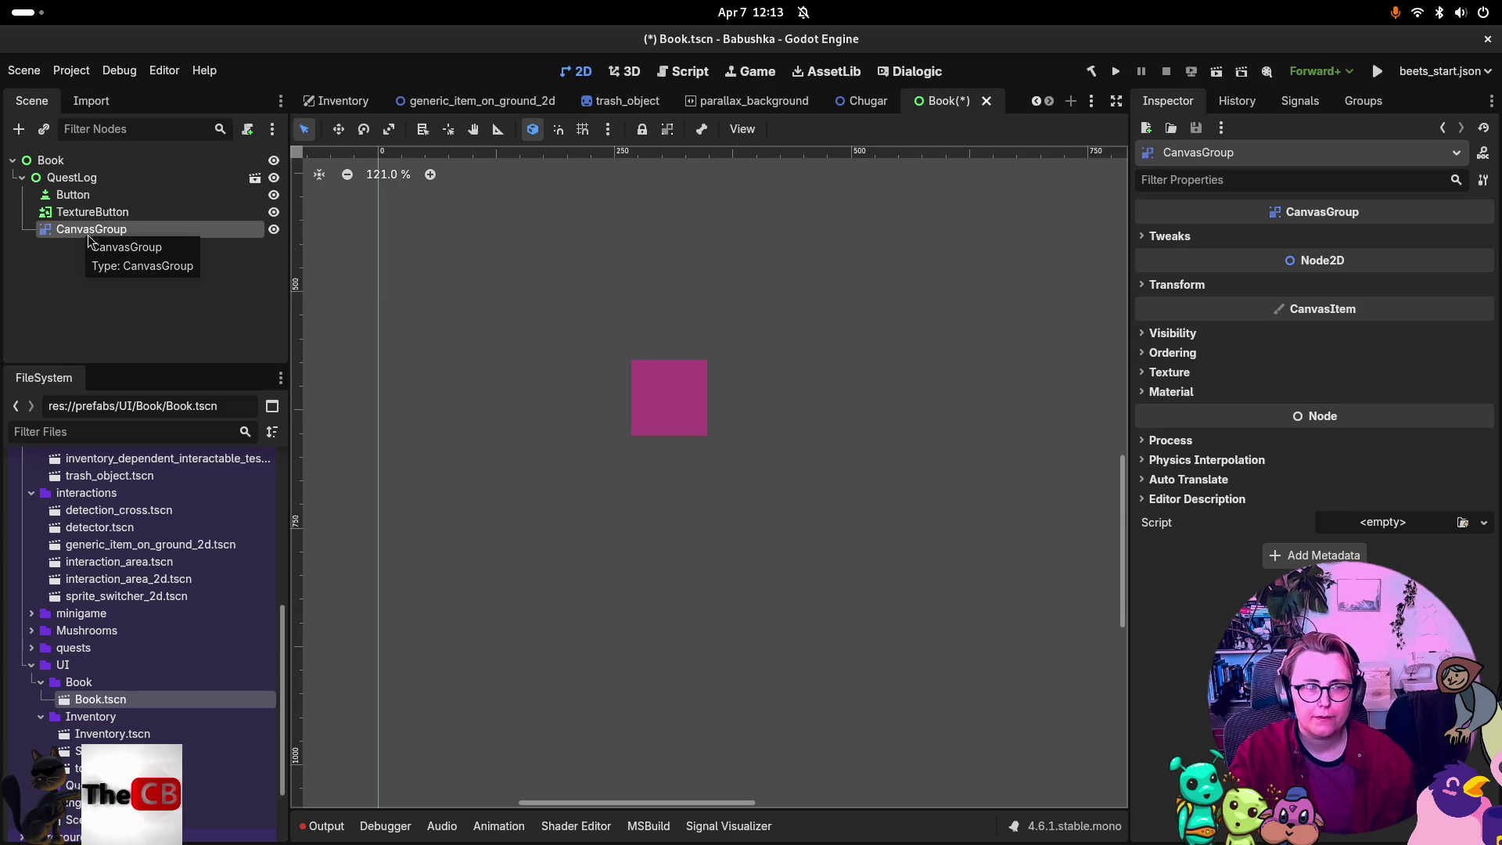
# Inspect CanvasGroup's Tweaks settings and compare them with the TextureButton's properties.
pyautogui.click(1189, 236)
pyautogui.click(1187, 237)
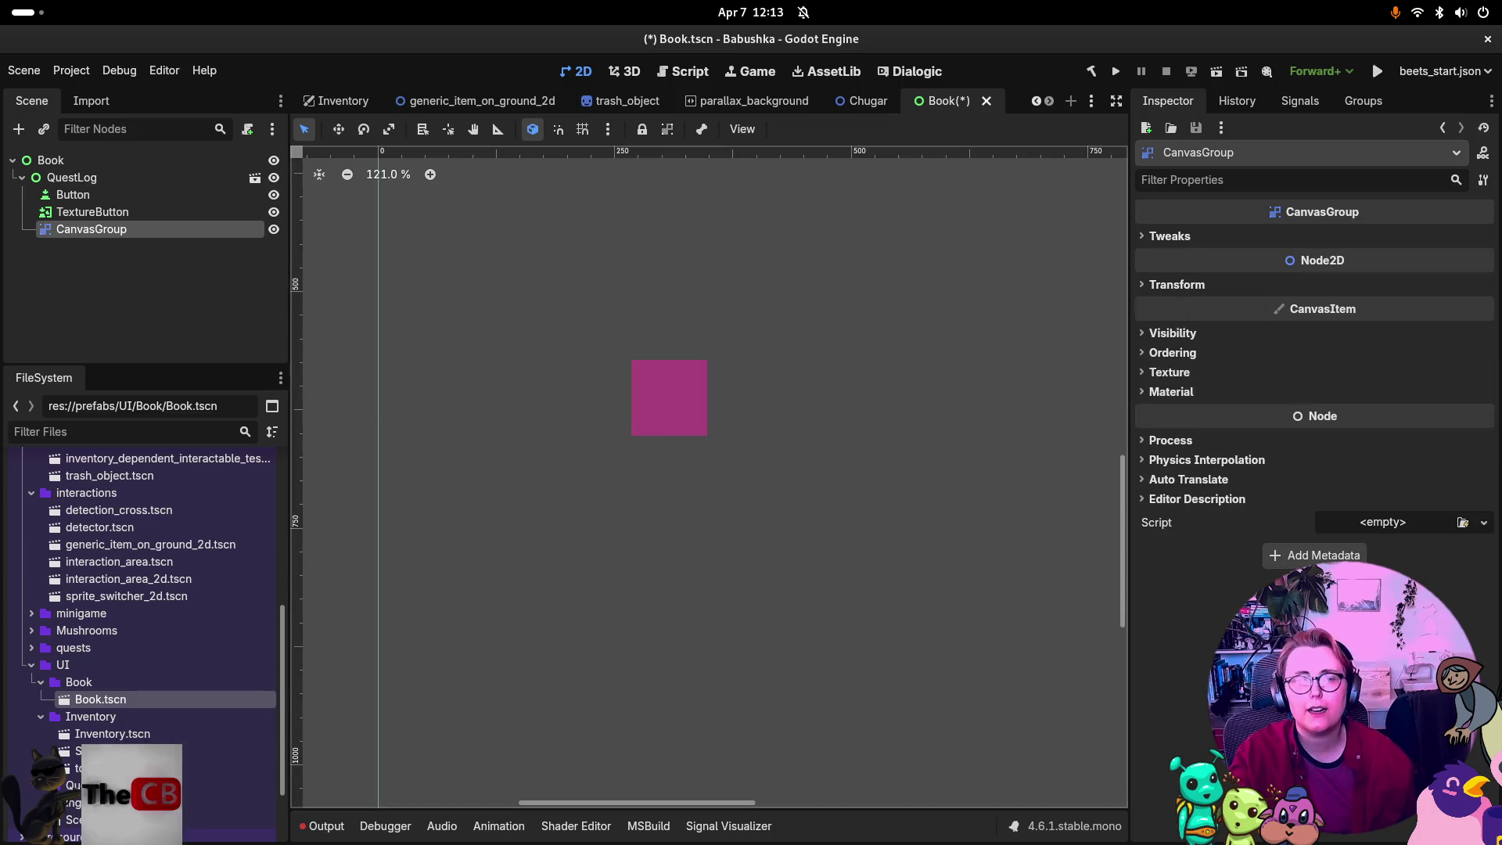
pyautogui.click(86, 211)
pyautogui.click(86, 228)
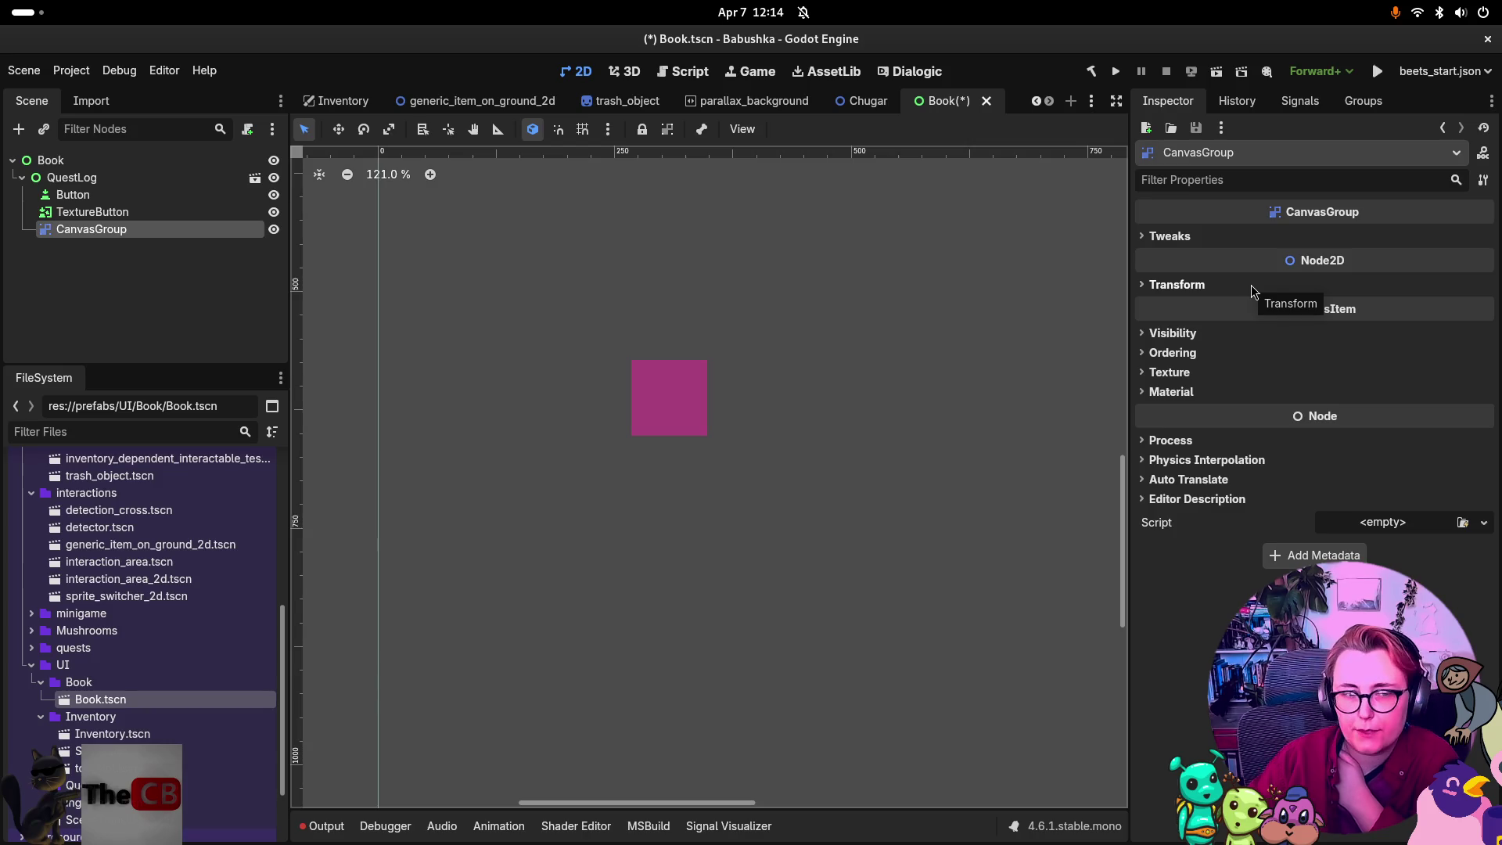
pyautogui.click(110, 211)
pyautogui.click(110, 229)
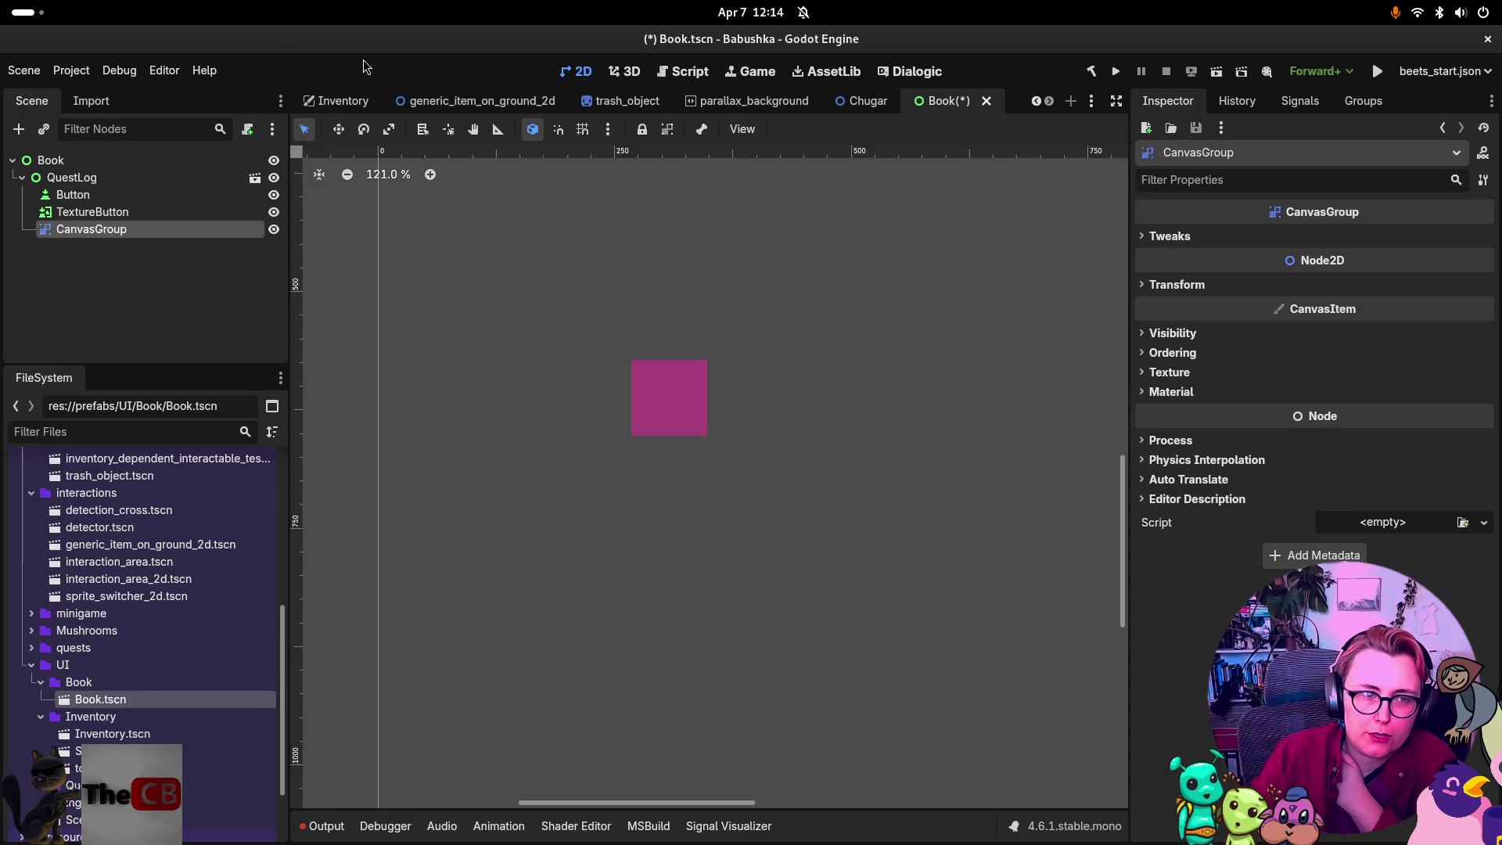
# Delete the CanvasGroup node and confirm with OK.
pyautogui.click(179, 212)
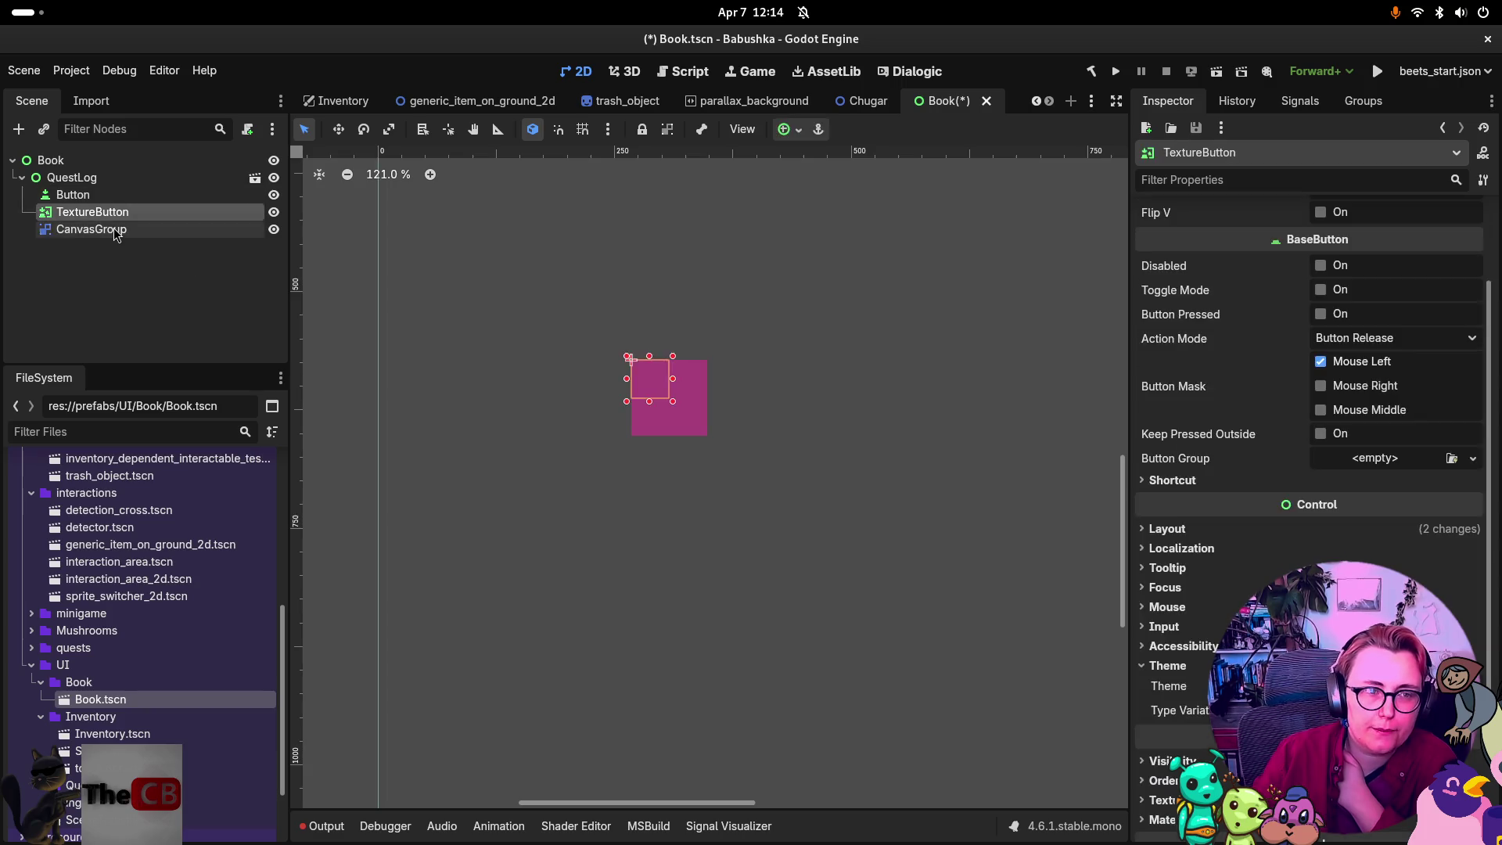
pyautogui.click(223, 229)
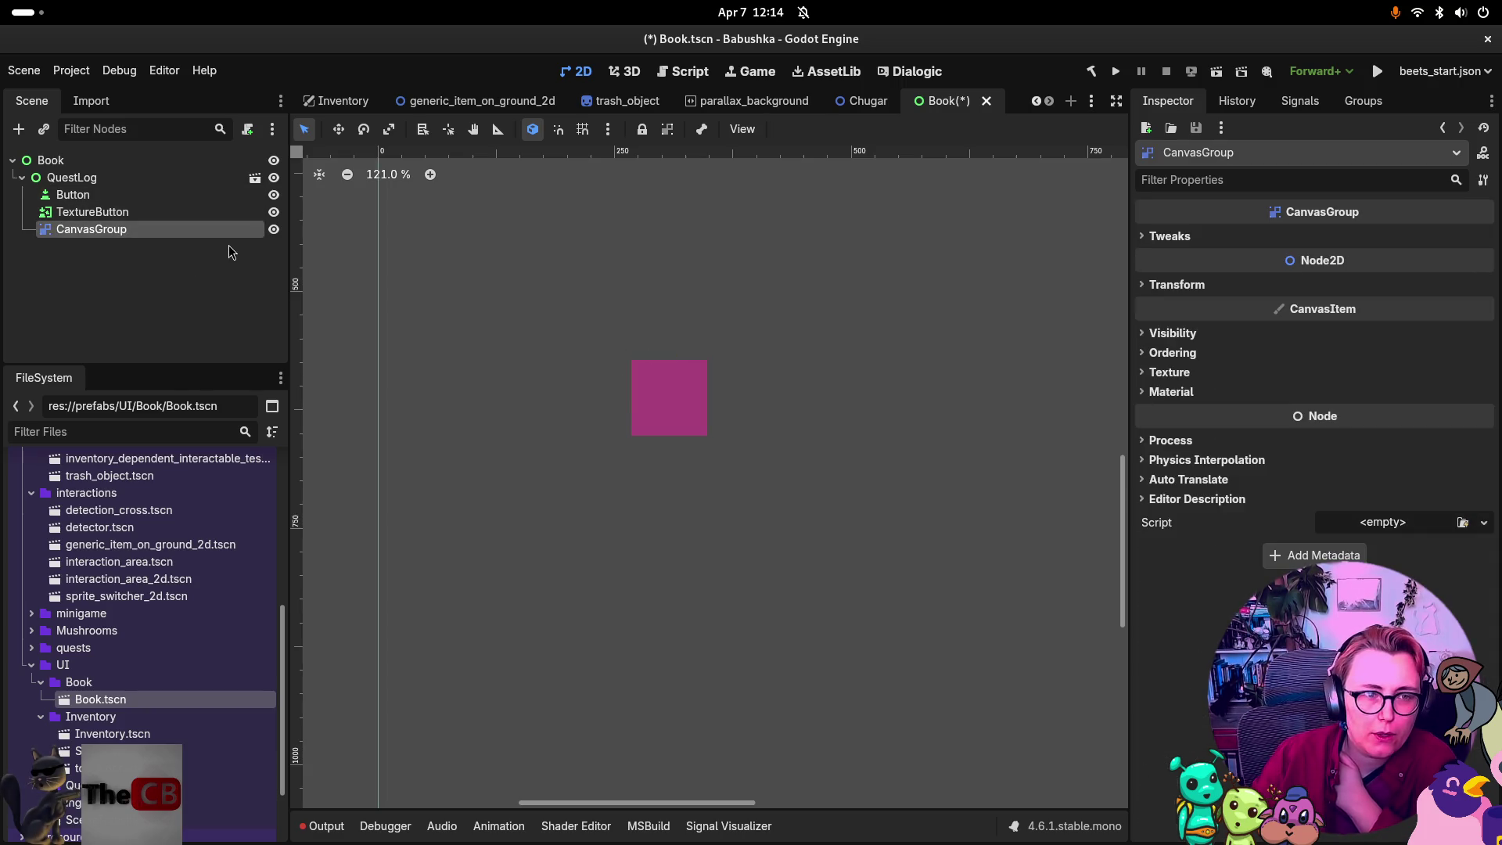
pyautogui.press('Delete')
pyautogui.click(817, 438)
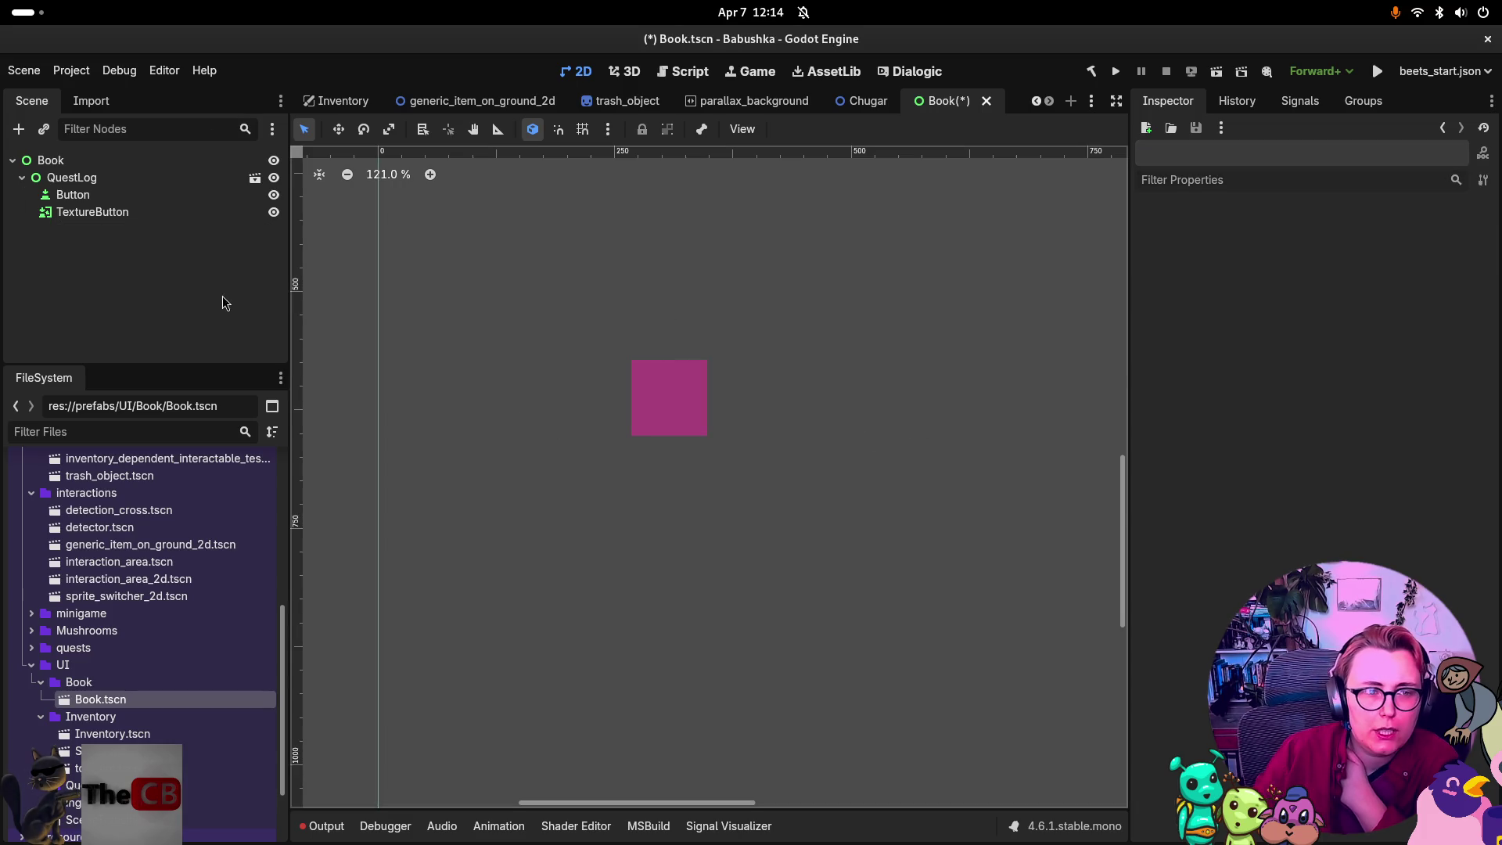
pyautogui.rightClick(224, 298)
pyautogui.click(303, 317)
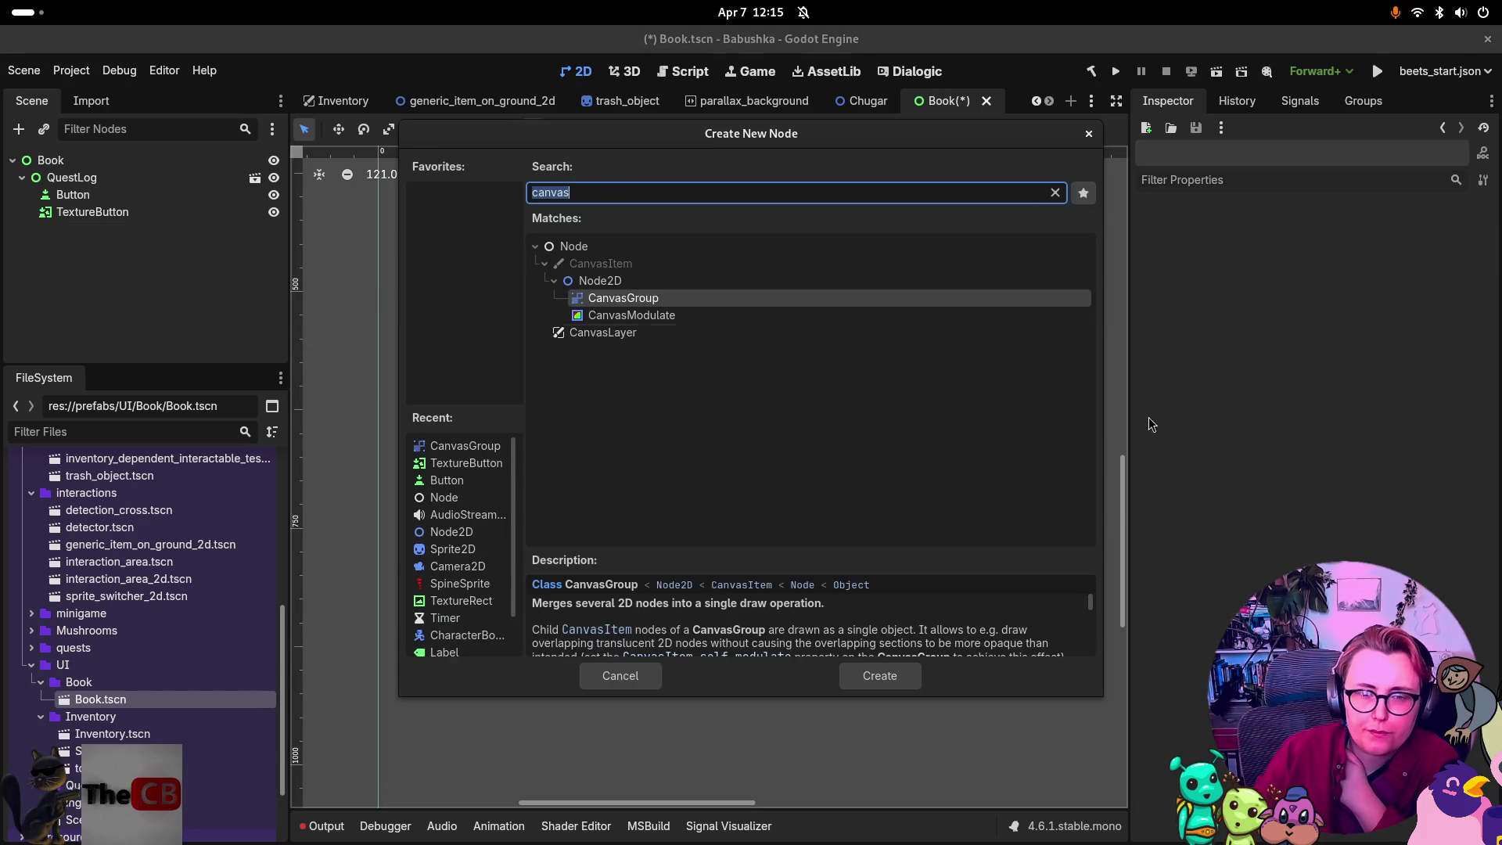
pyautogui.press('BackSpace')
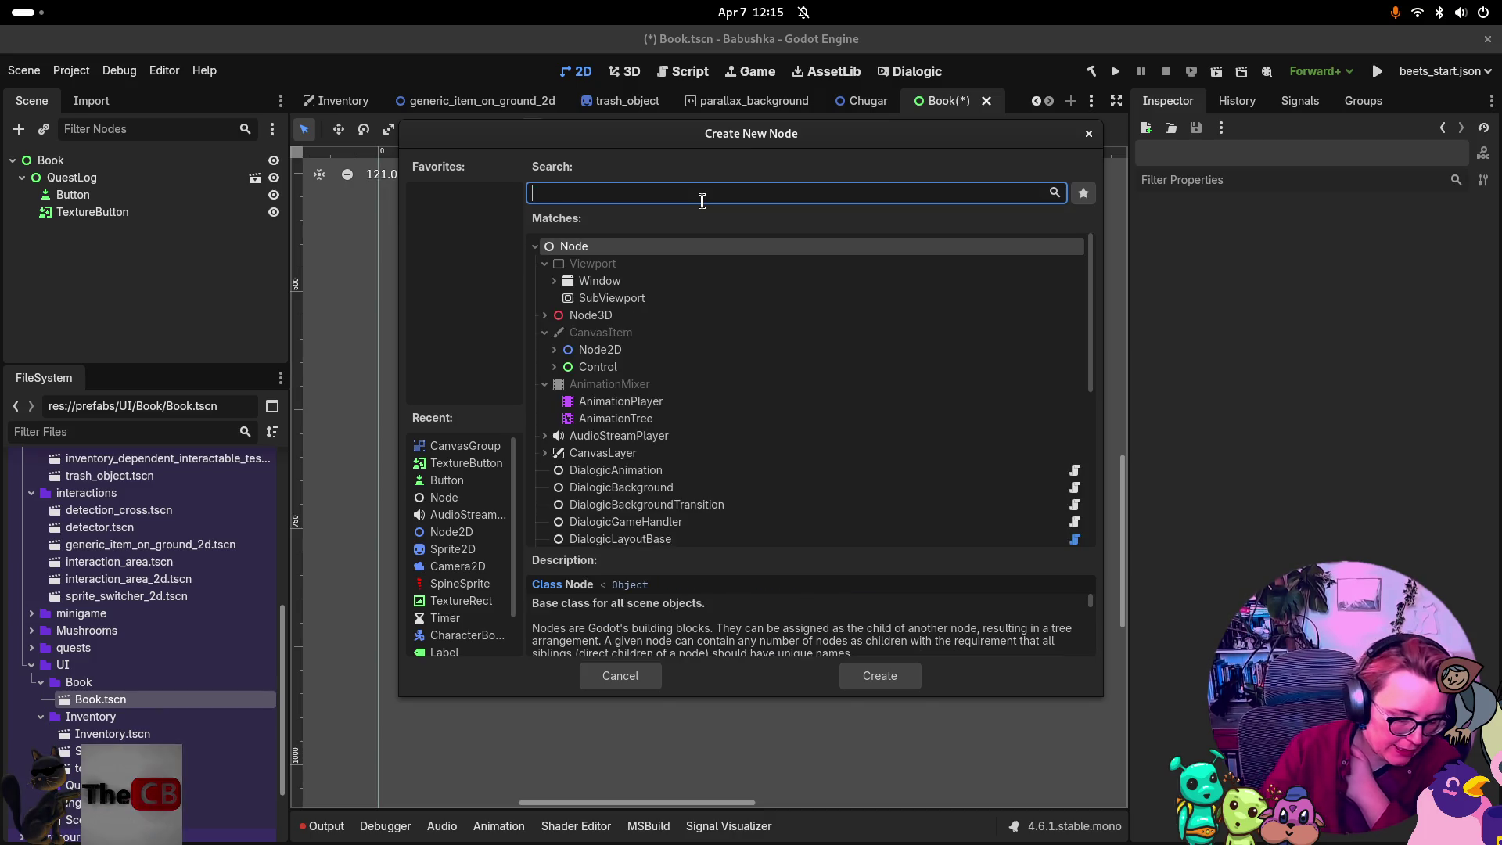
pyautogui.write('control')
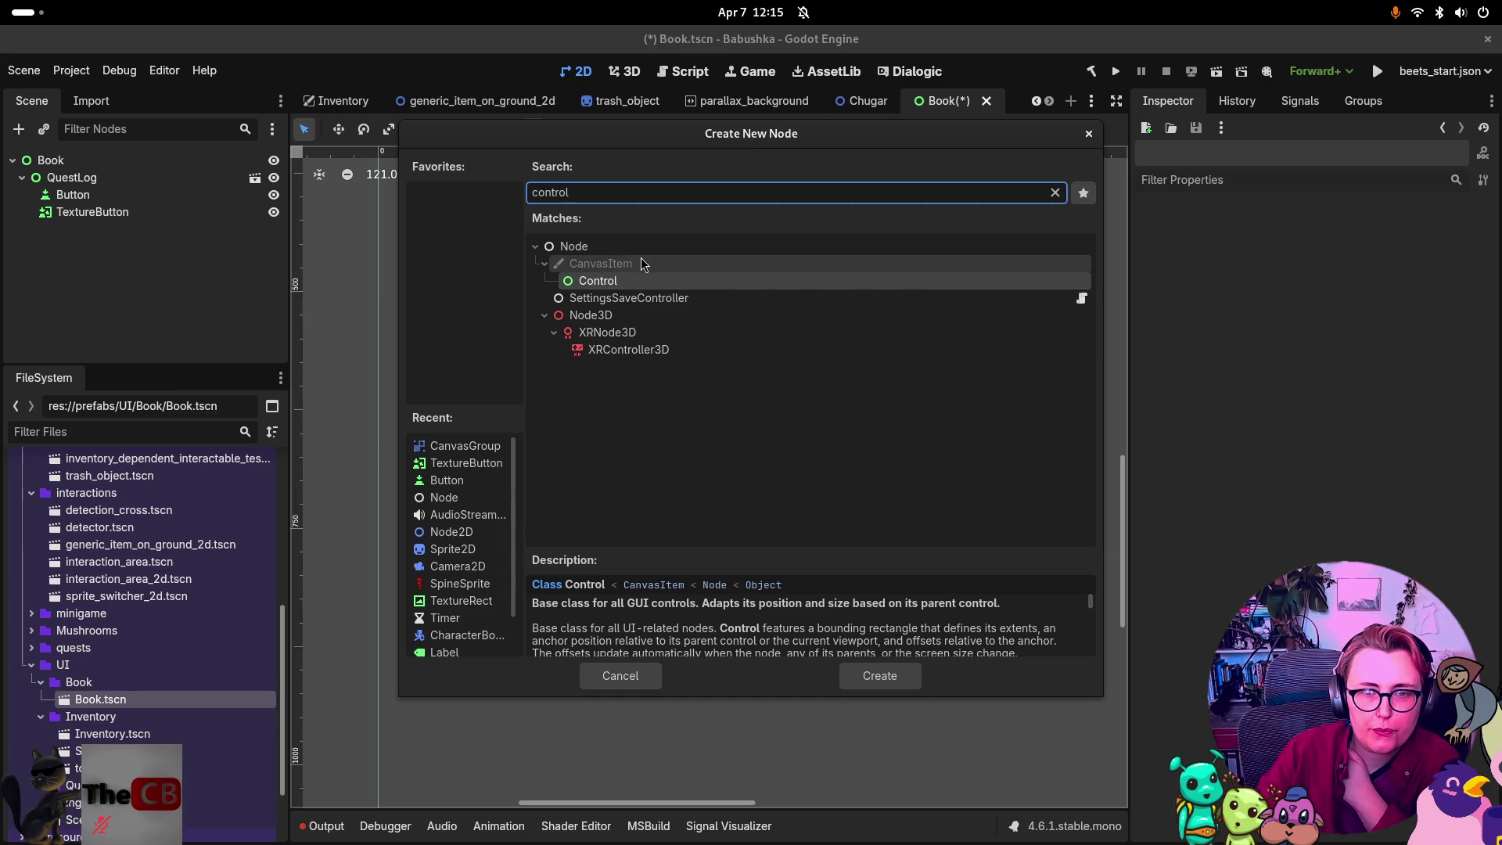
pyautogui.press('BackSpace')
pyautogui.press('BackSpace')
pyautogui.press('BackSpace')
pyautogui.press('BackSpace')
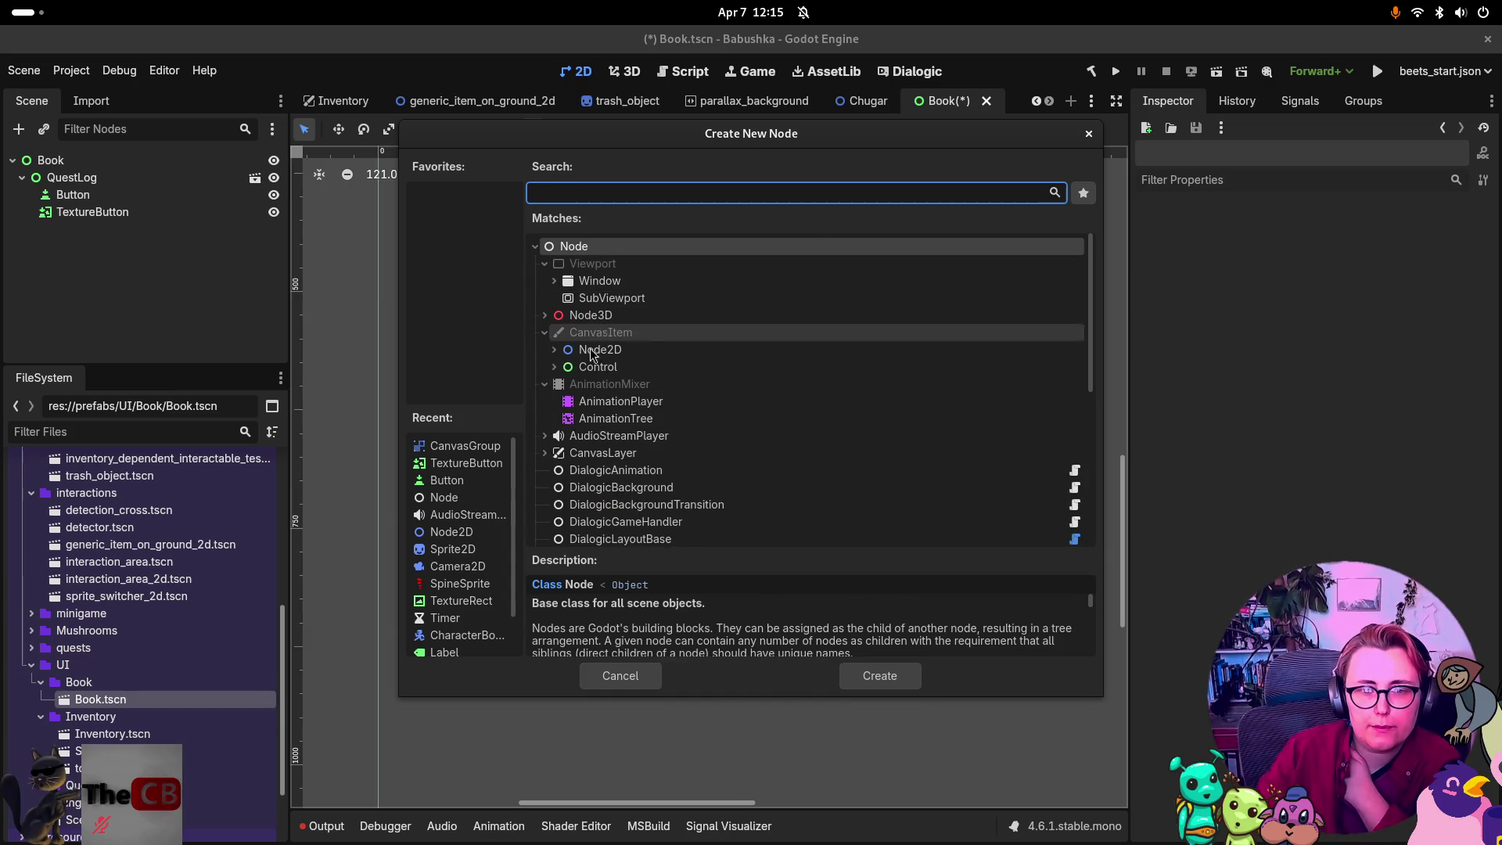
pyautogui.scroll(-10, 771, 380)
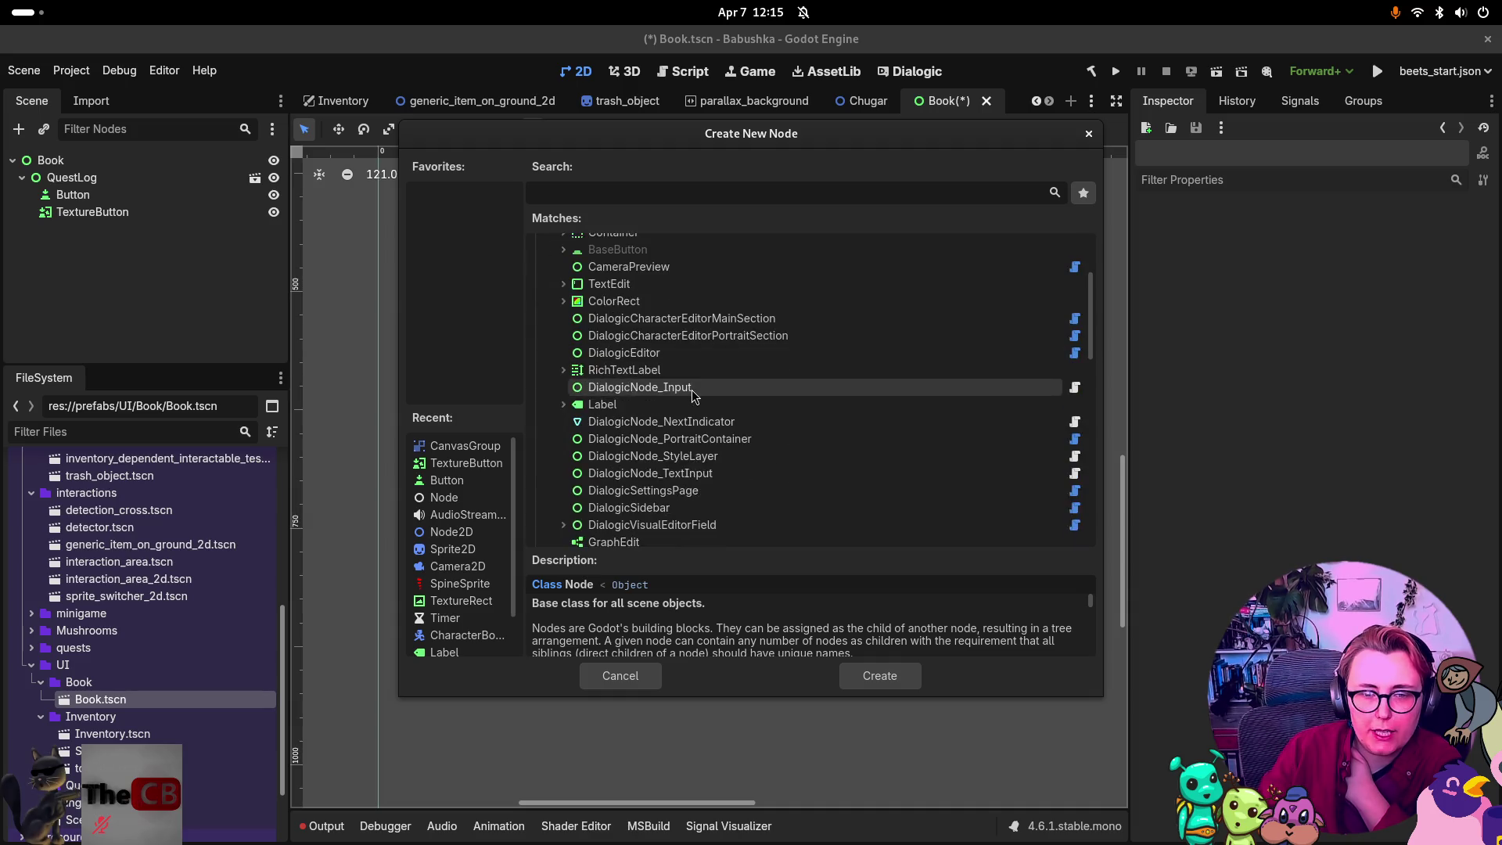
pyautogui.scroll(-2, 775, 375)
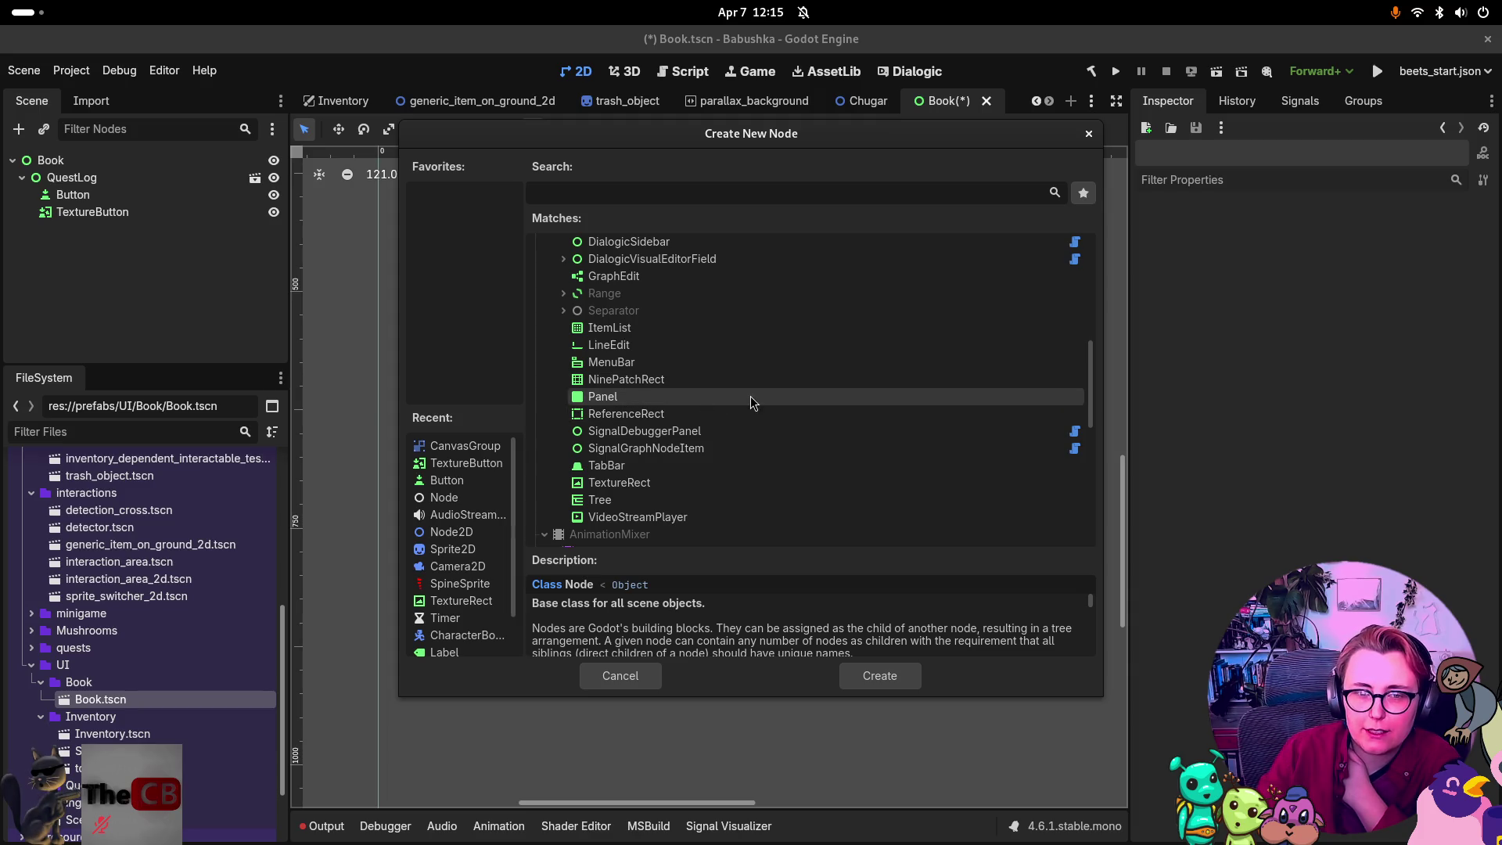
pyautogui.scroll(4, 861, 405)
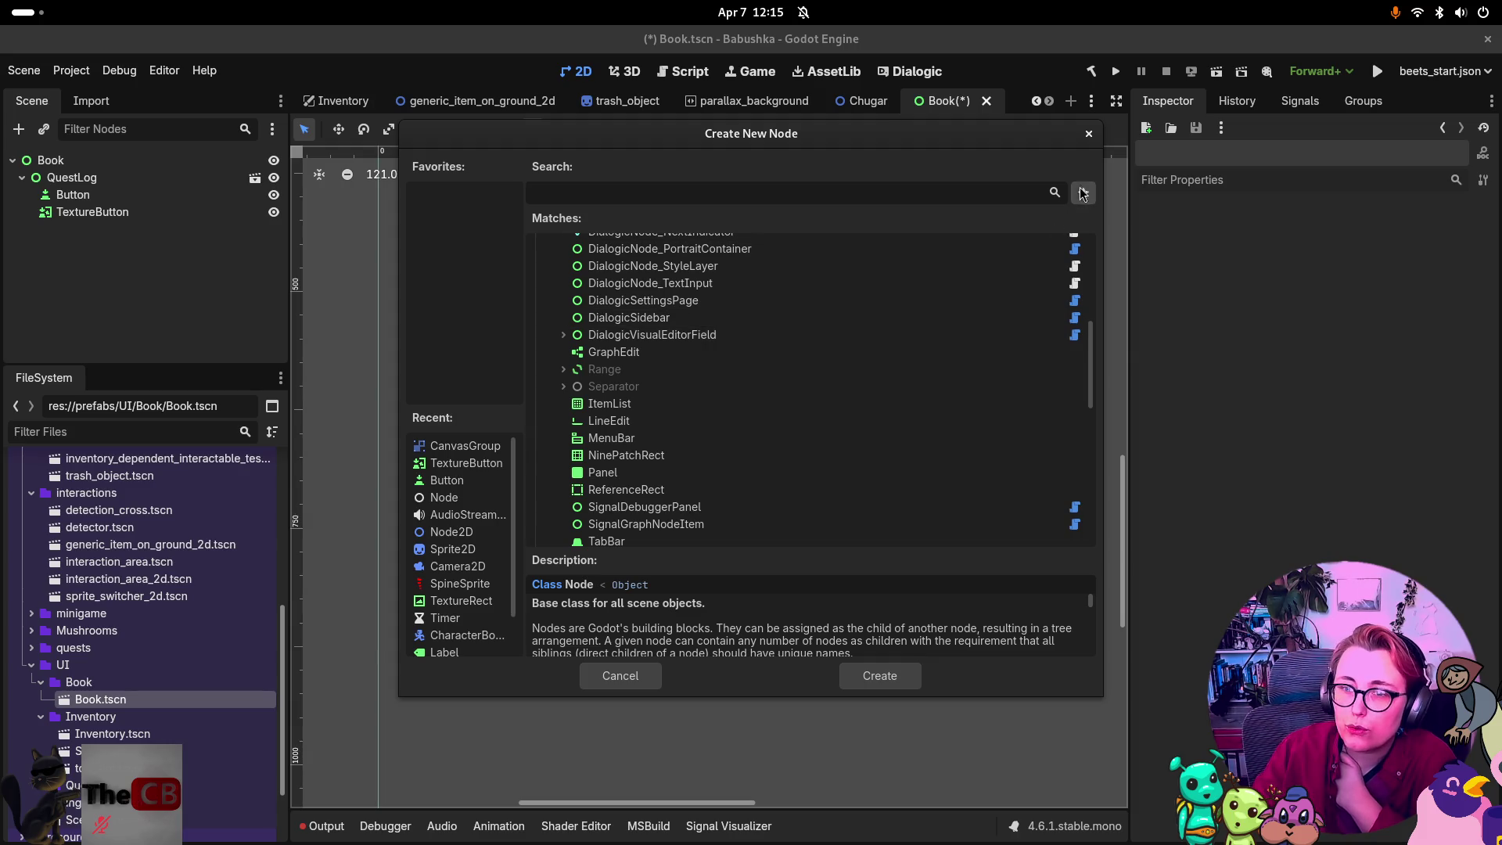
pyautogui.click(1088, 133)
pyautogui.scroll(-3, 656, 346)
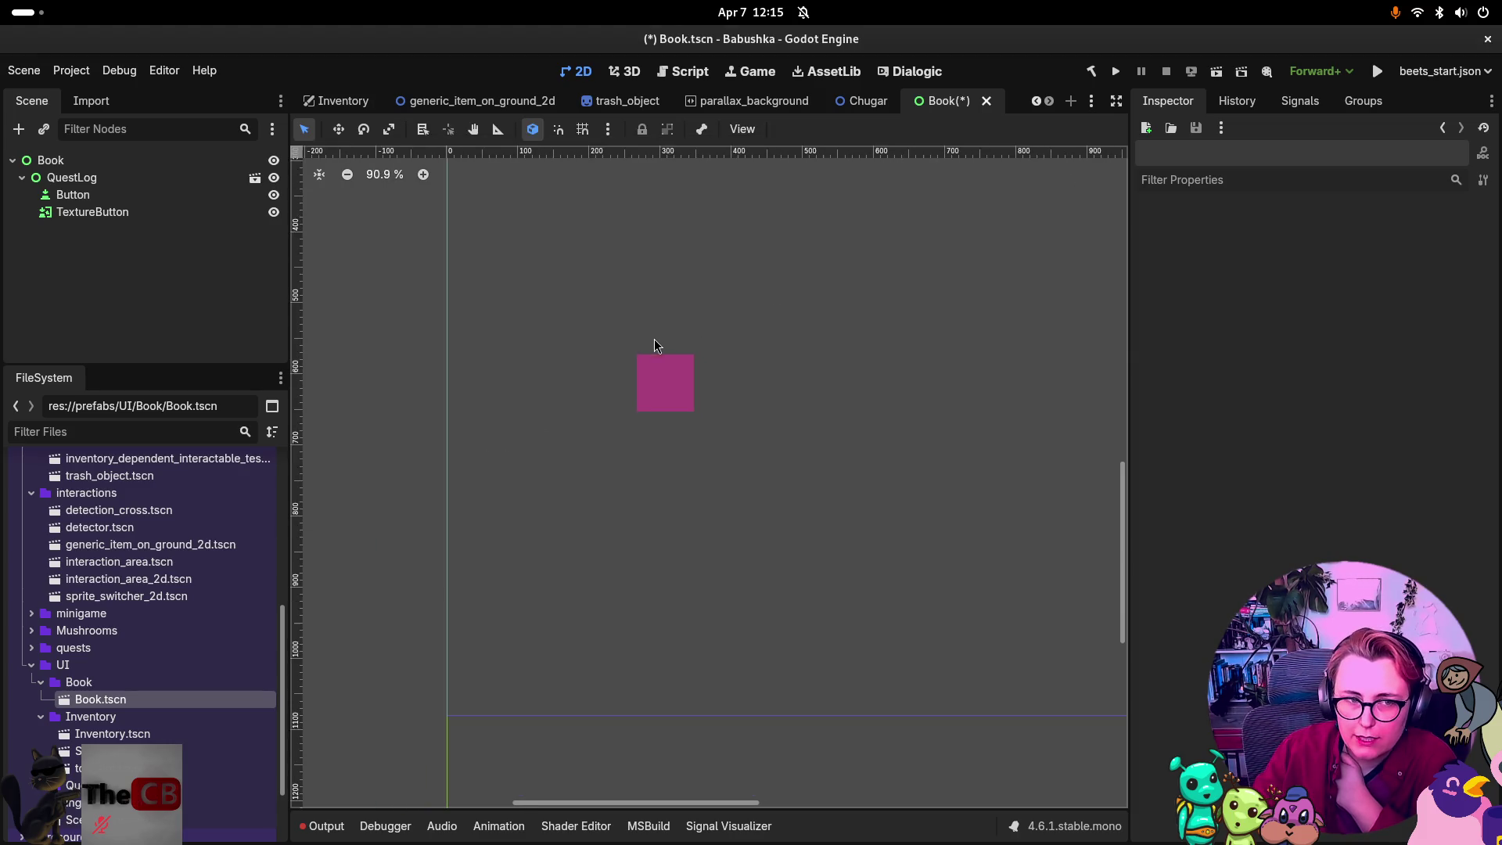
# Delete the TextureButton and Button nodes, confirming each deletion.
pyautogui.scroll(-15, 731, 396)
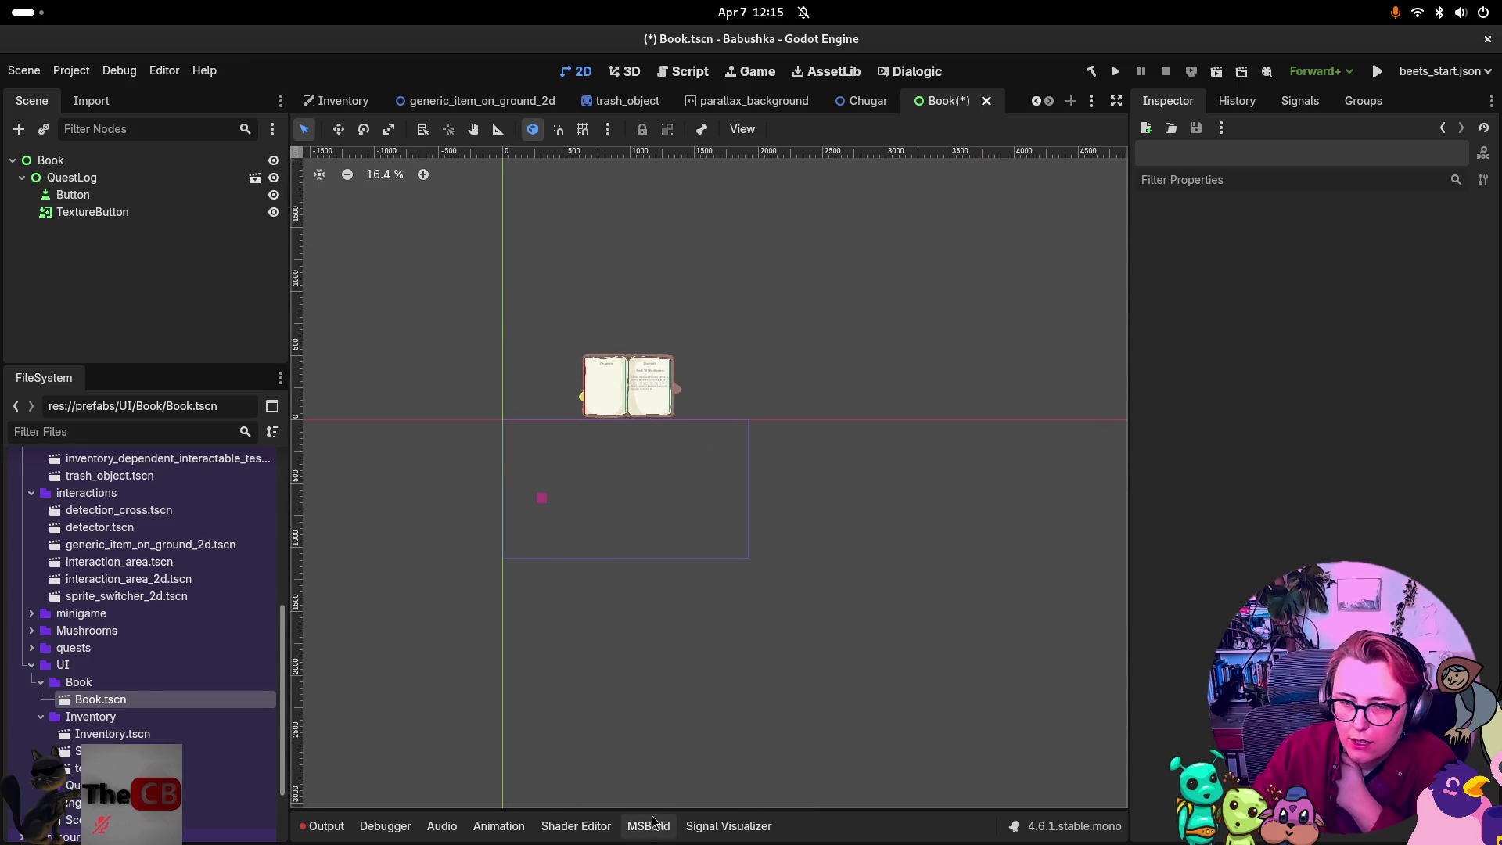
pyautogui.scroll(3, 535, 510)
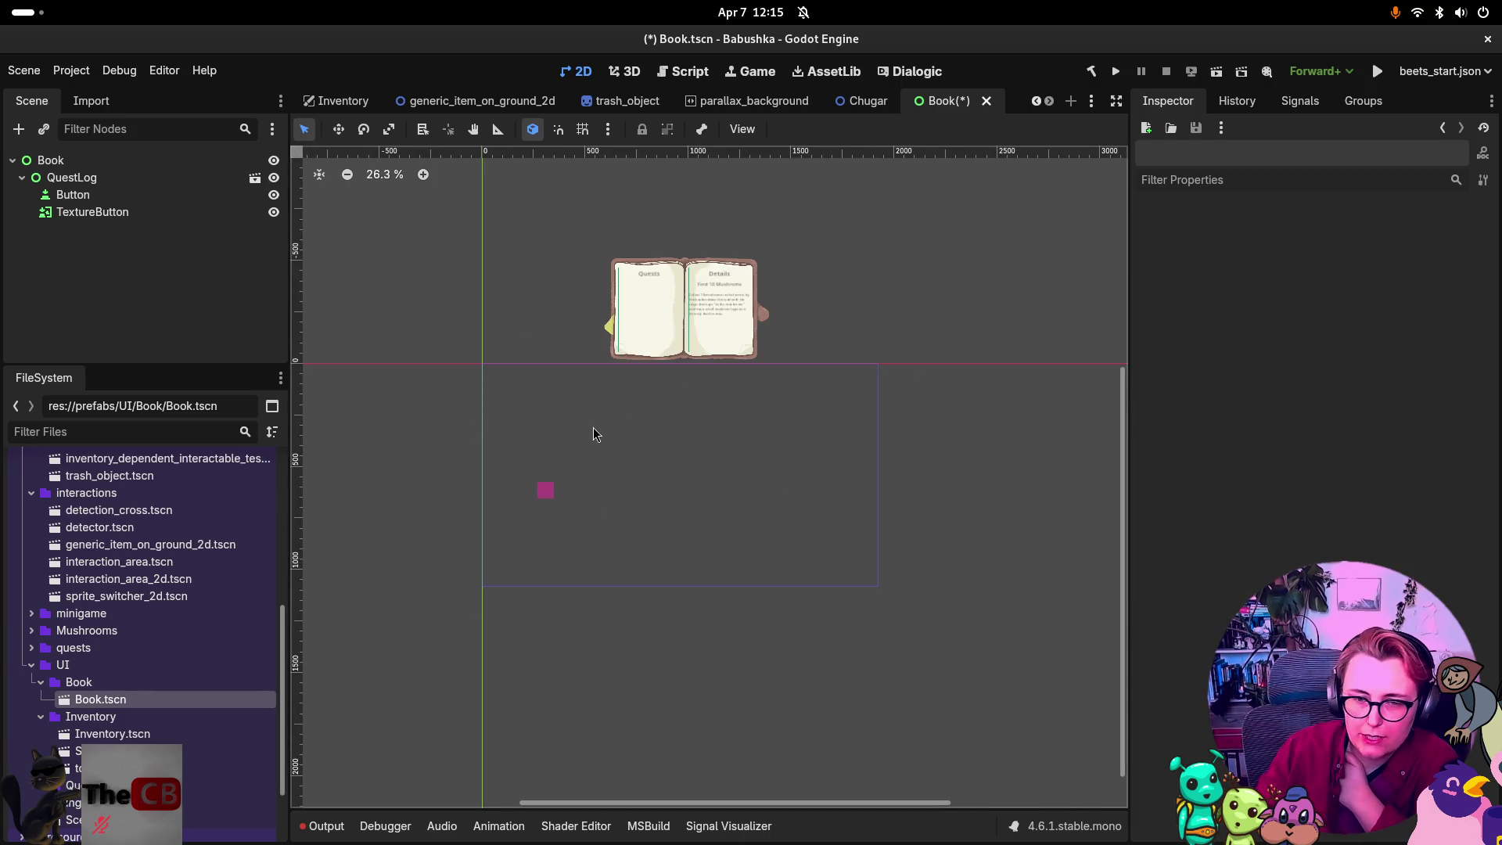
pyautogui.click(117, 213)
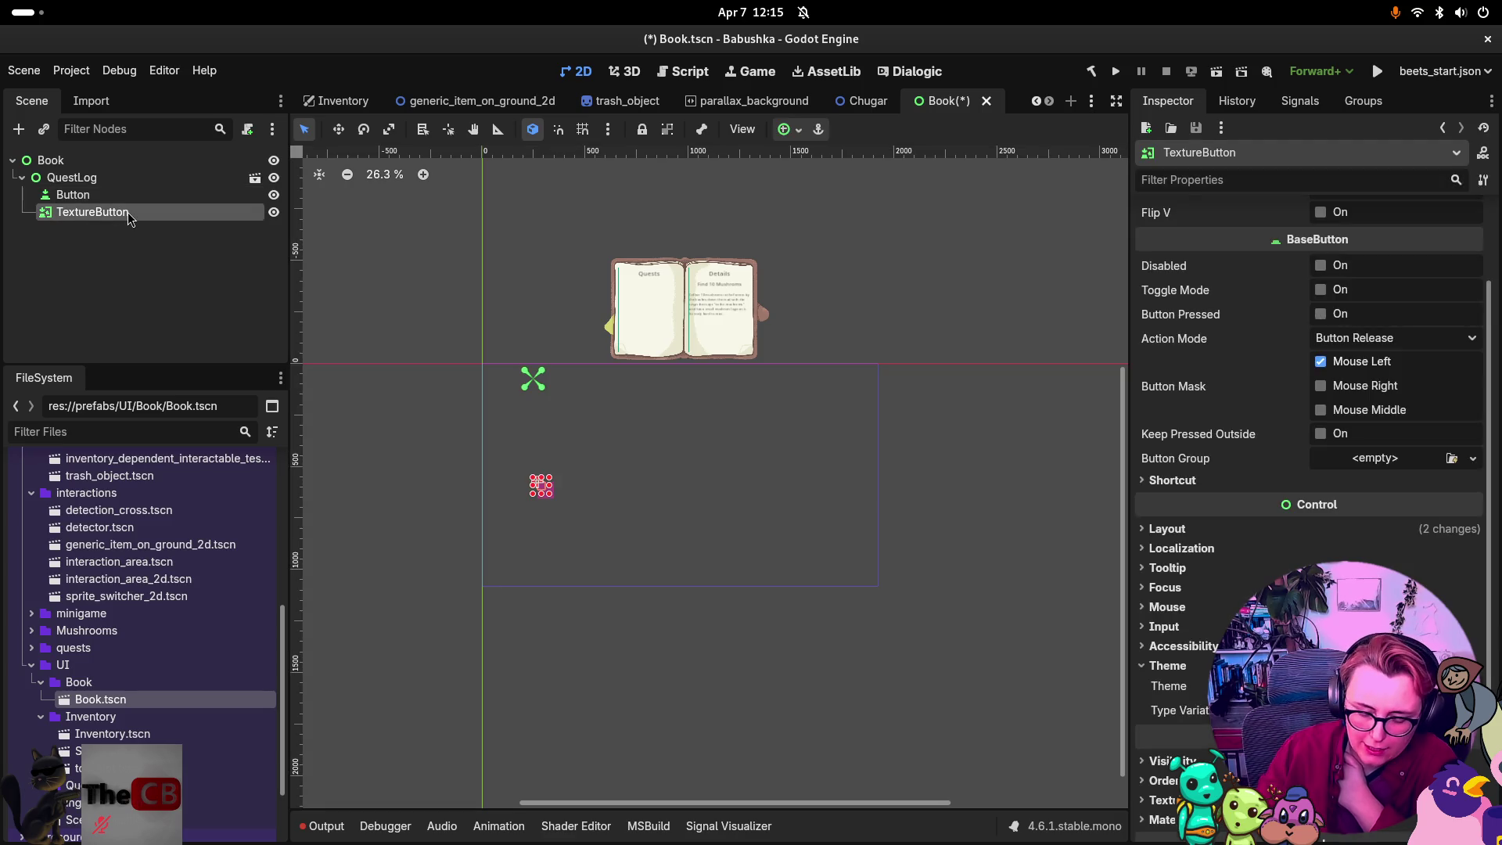
pyautogui.press('Delete')
pyautogui.click(823, 440)
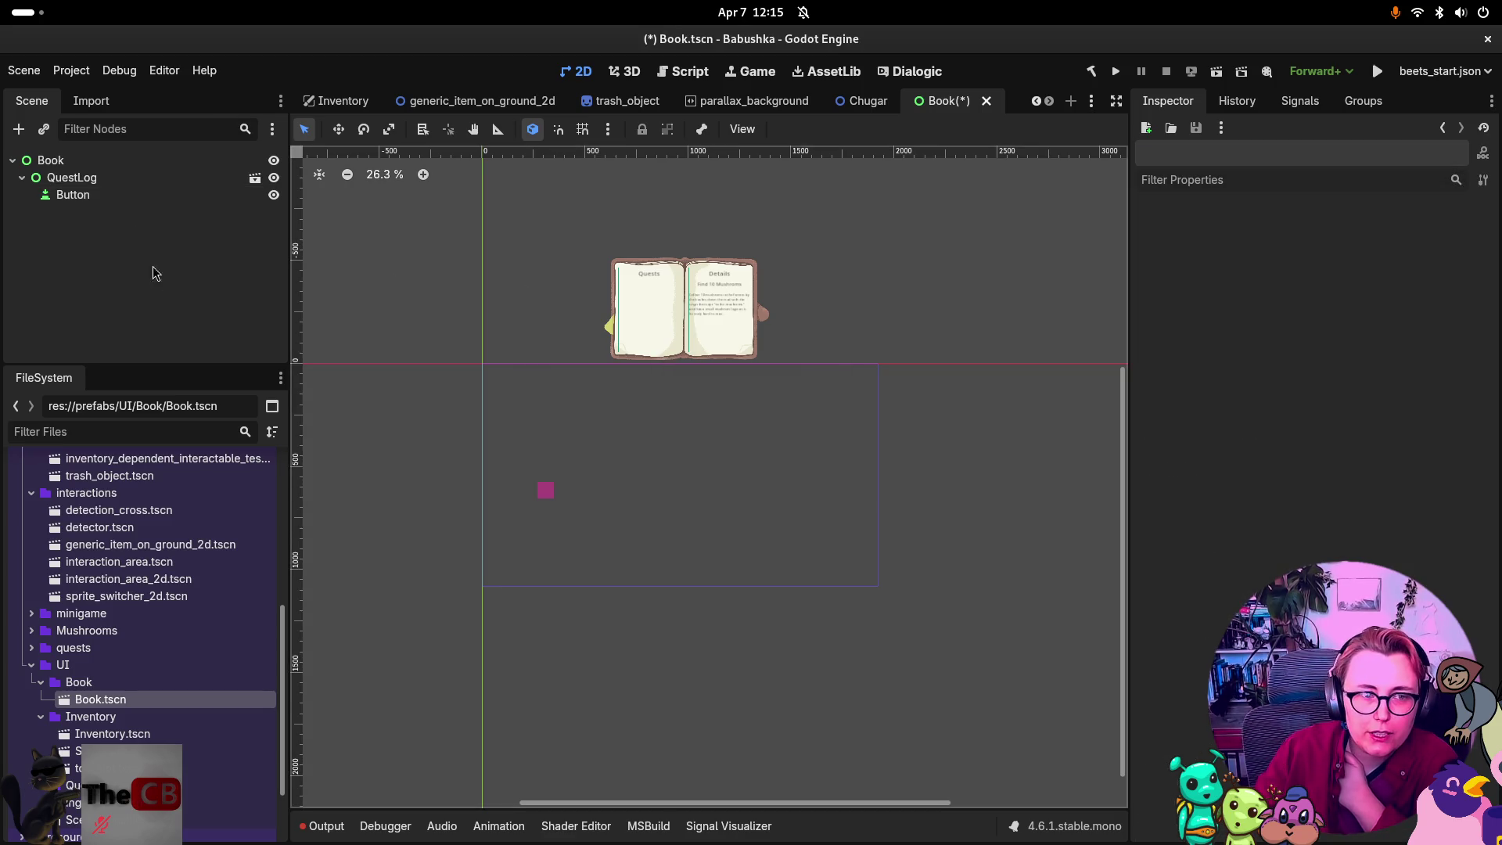
pyautogui.press('Delete')
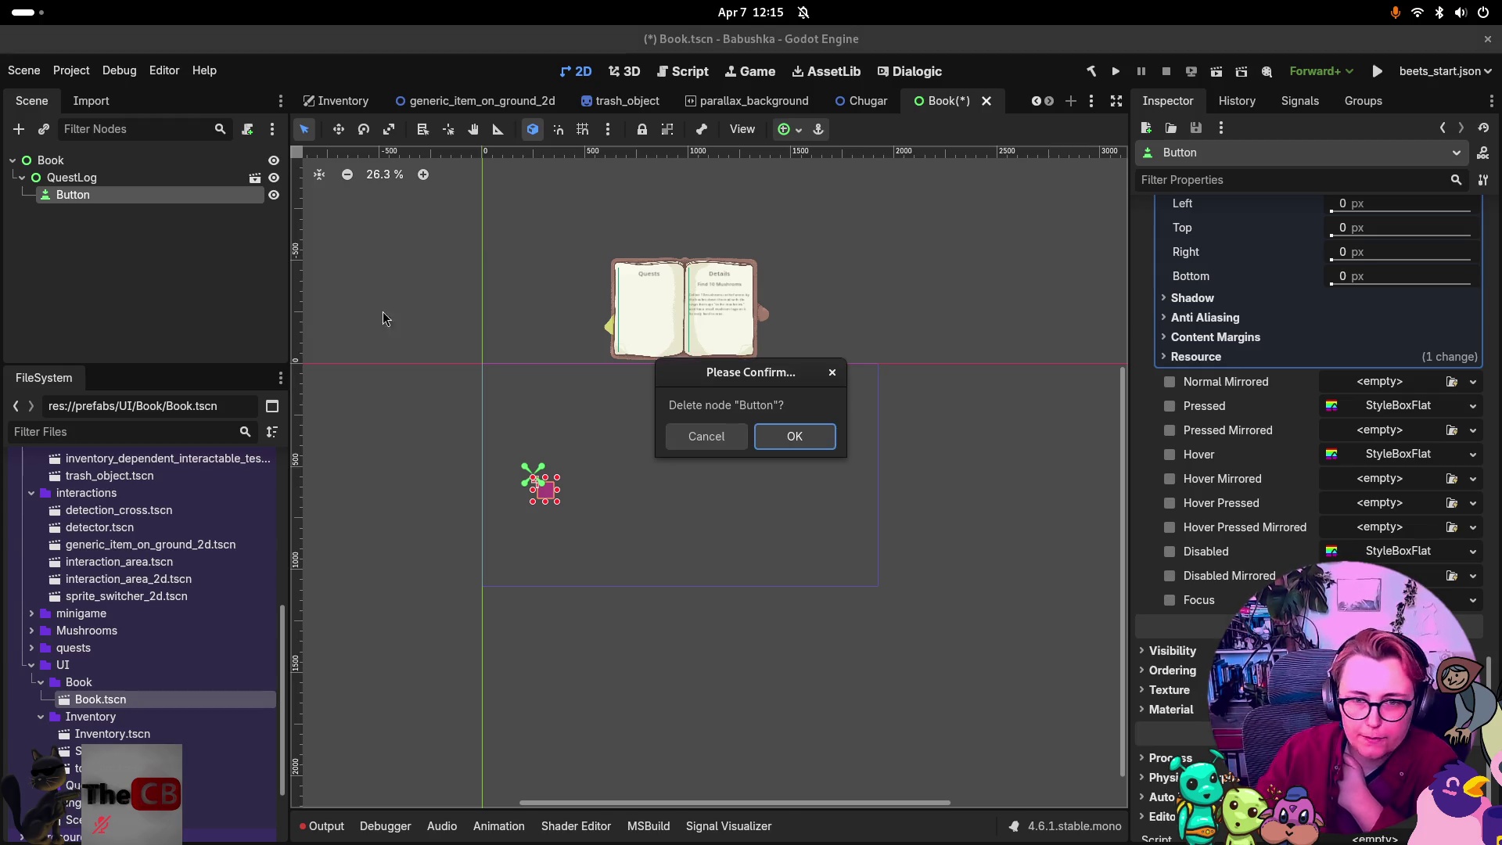
pyautogui.click(811, 450)
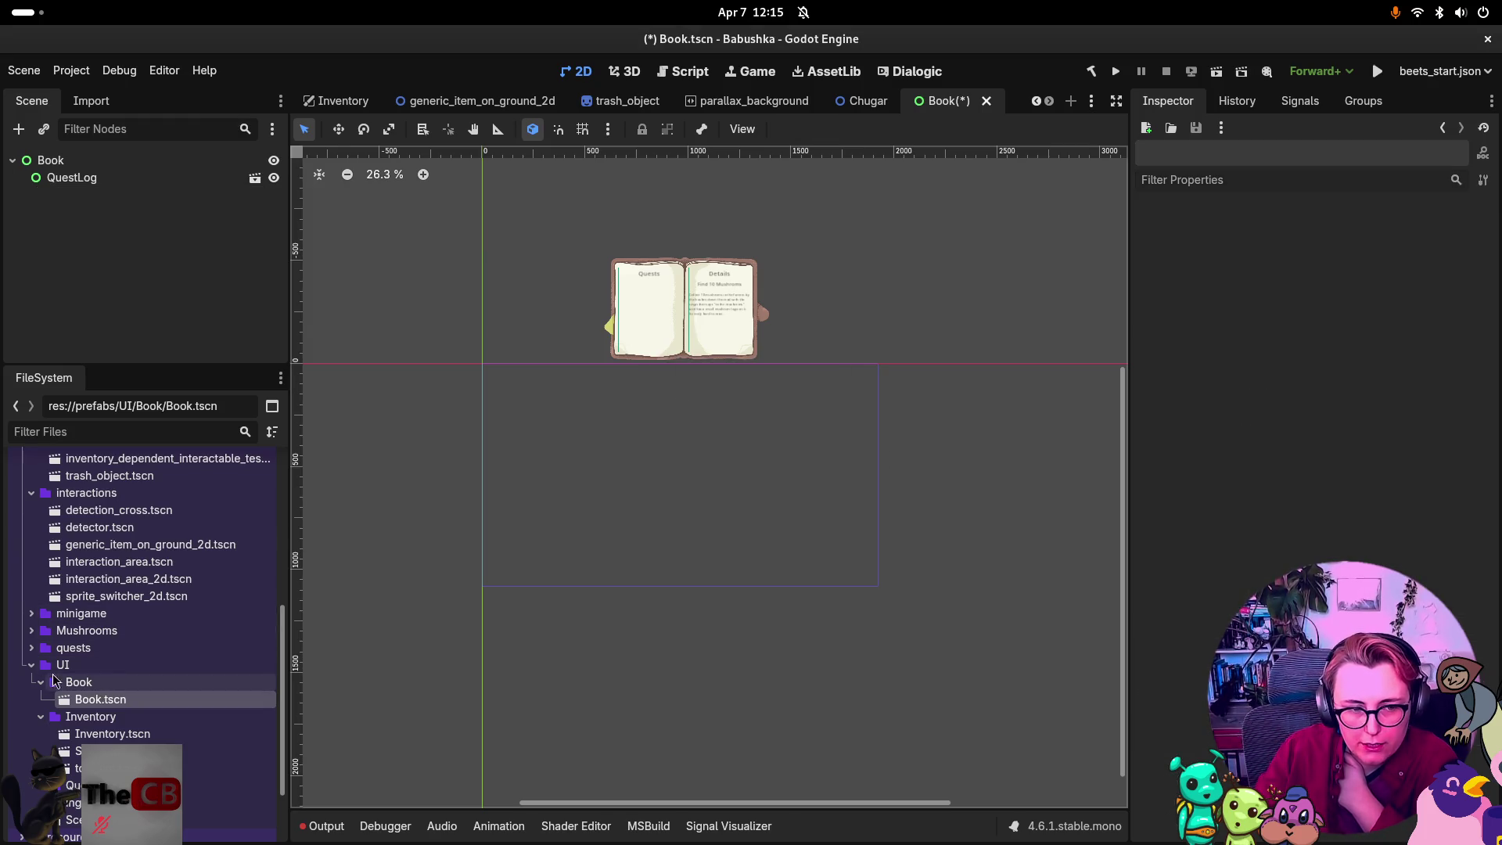
# Bring up the context menu of the UI folder in FileSystem.
pyautogui.click(51, 654)
pyautogui.click(54, 663)
pyautogui.rightClick(55, 664)
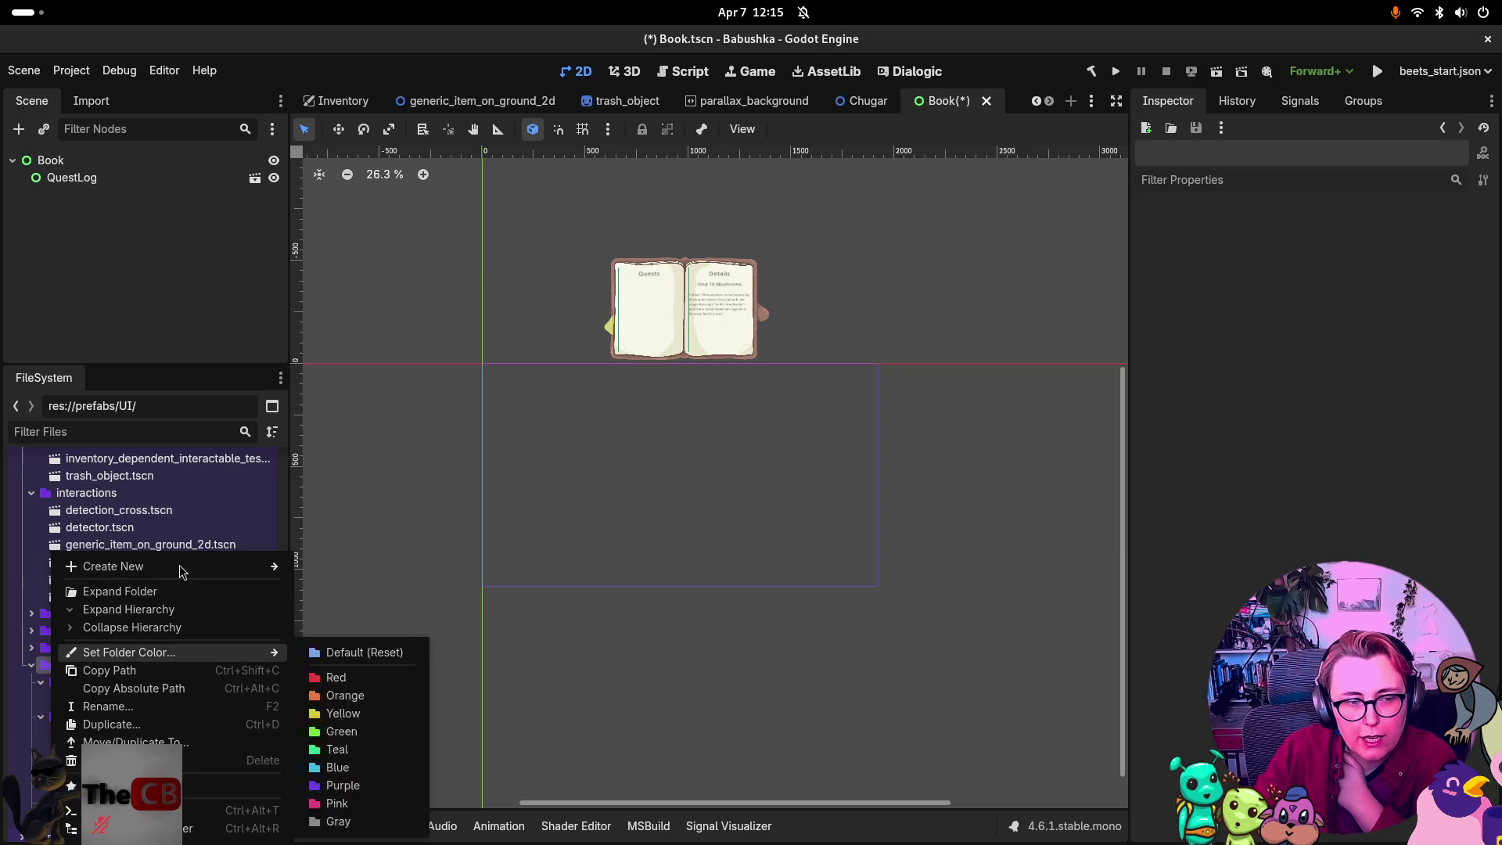
# Create a User Interface scene named Healthbar in the UI folder and select its Control root.
pyautogui.click(380, 585)
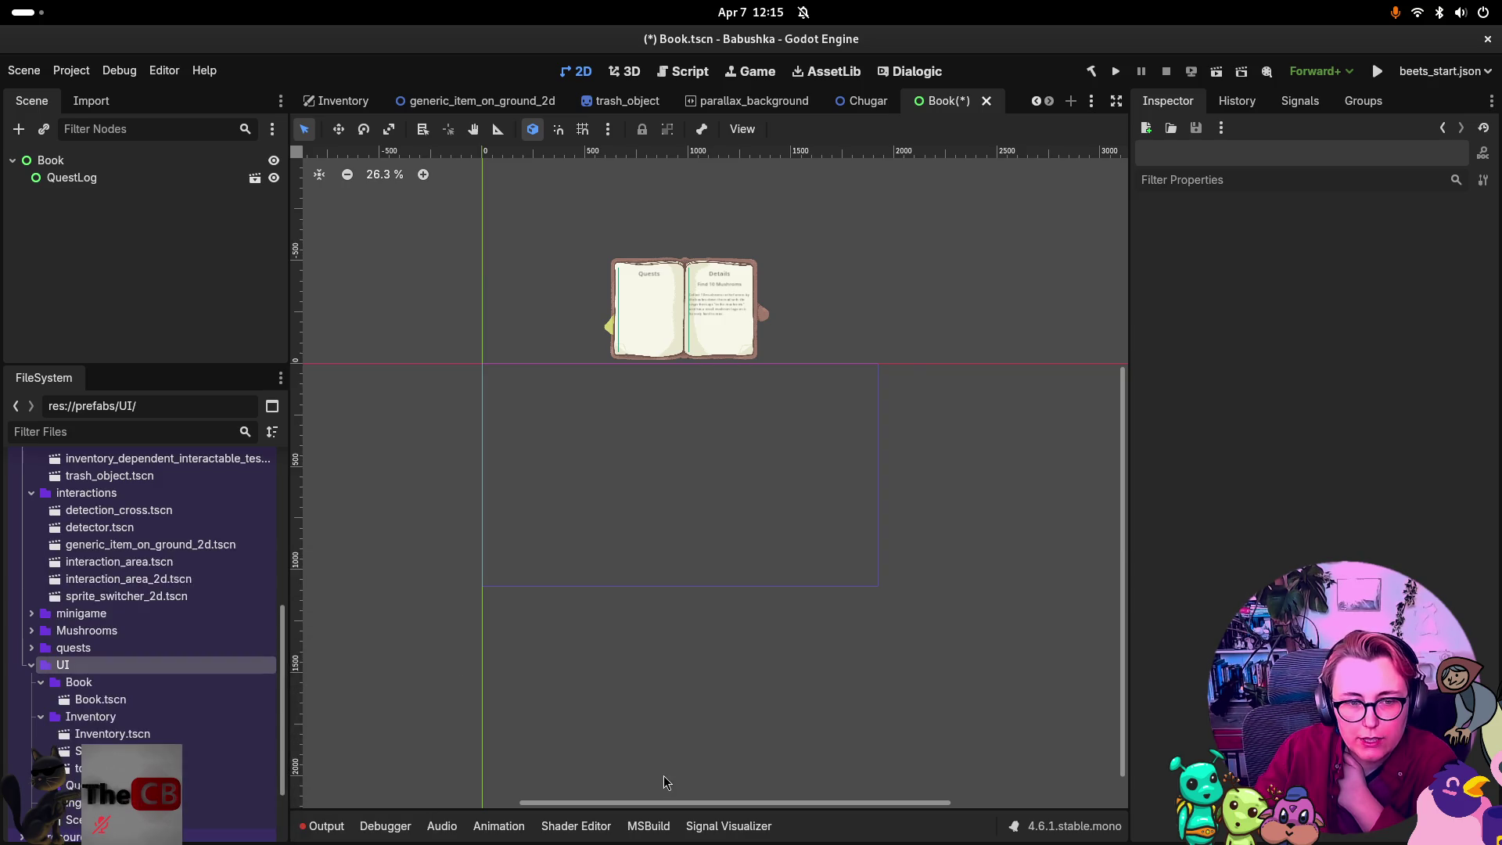
pyautogui.click(698, 359)
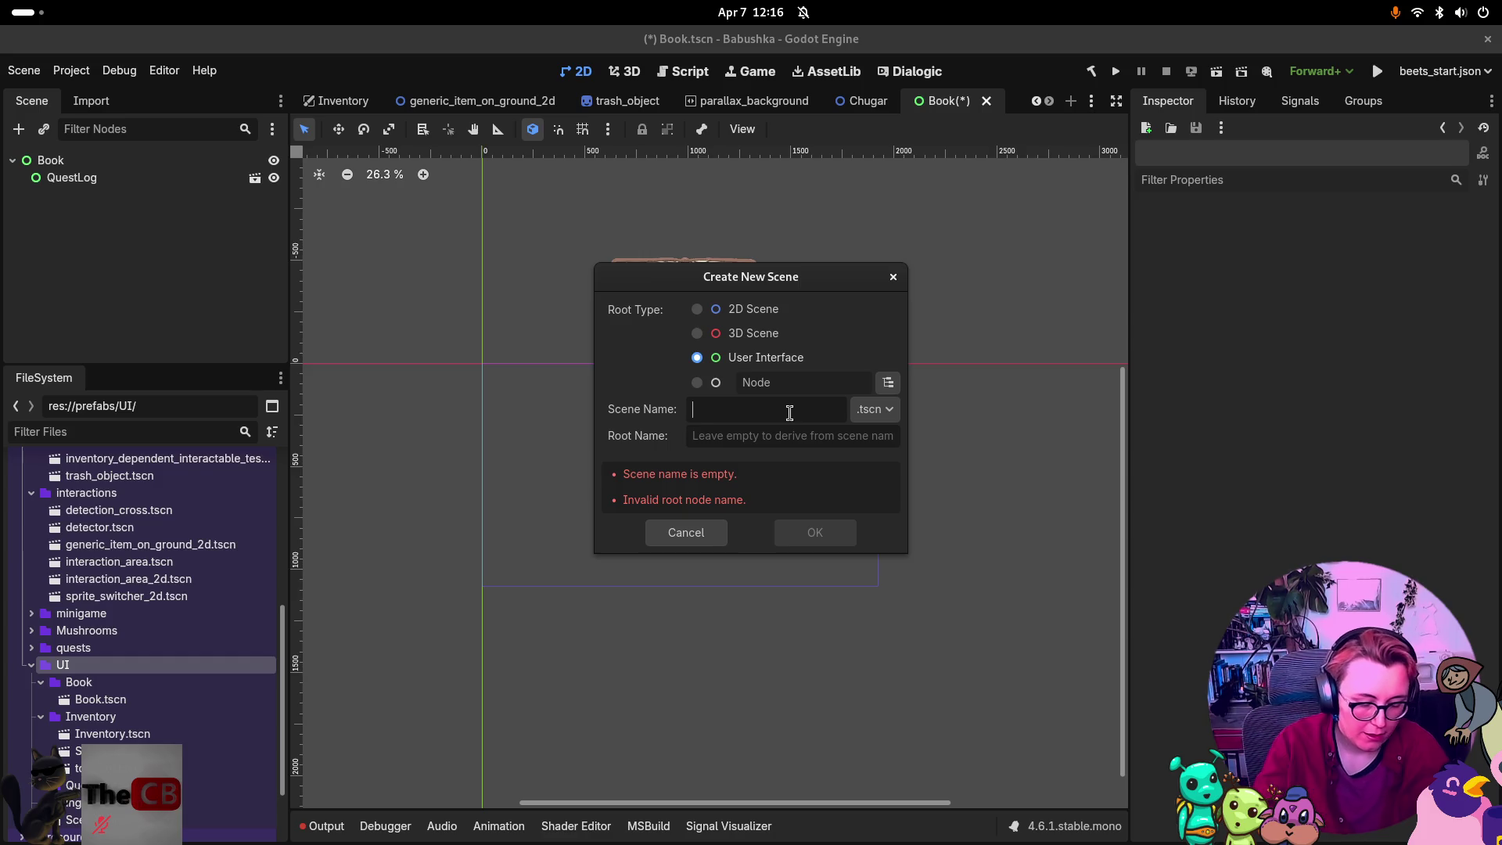
pyautogui.write('Healthbar')
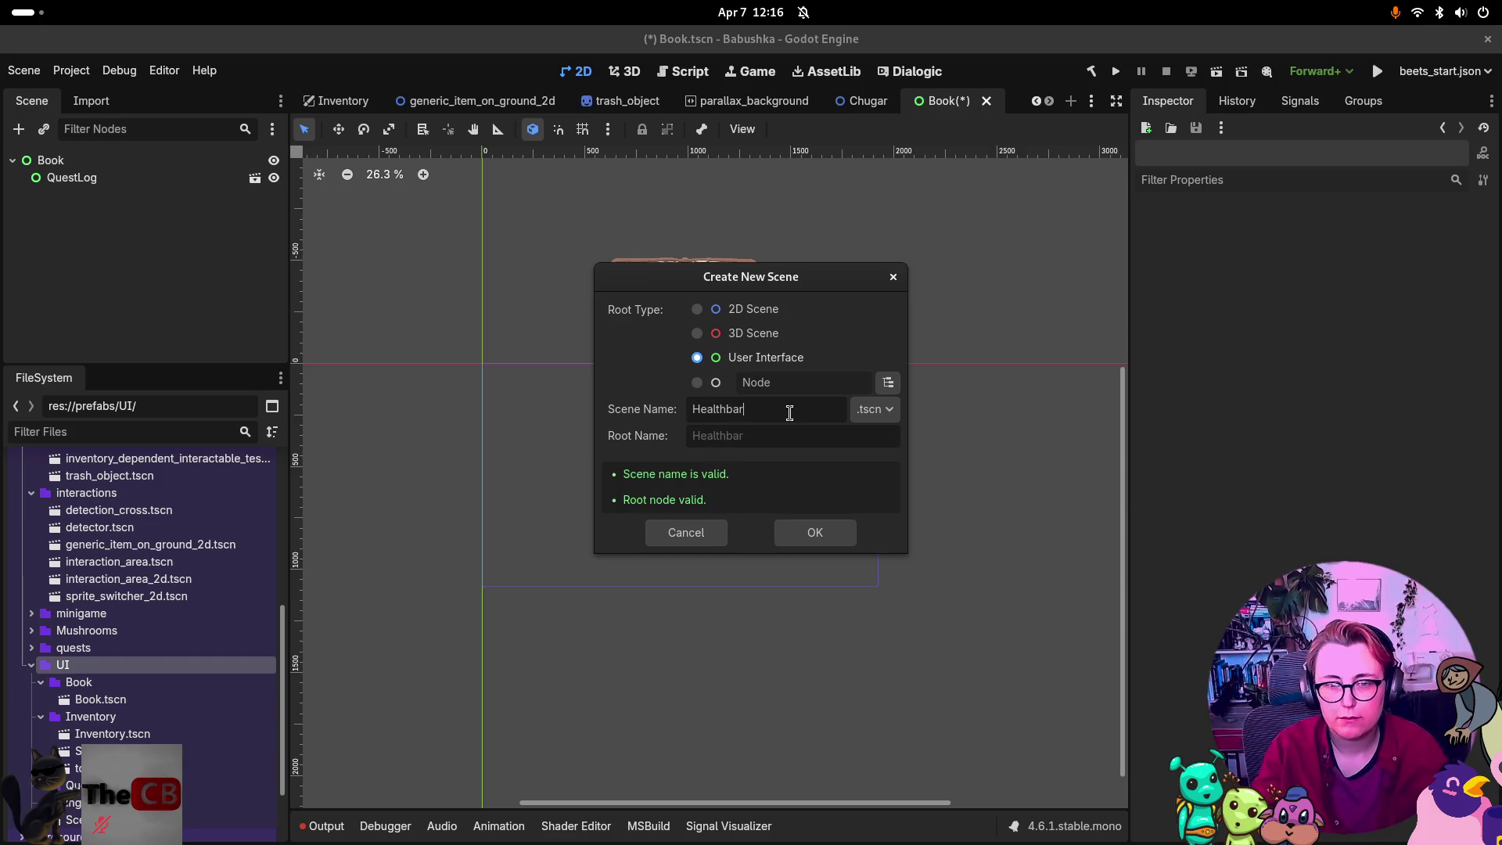
pyautogui.click(837, 537)
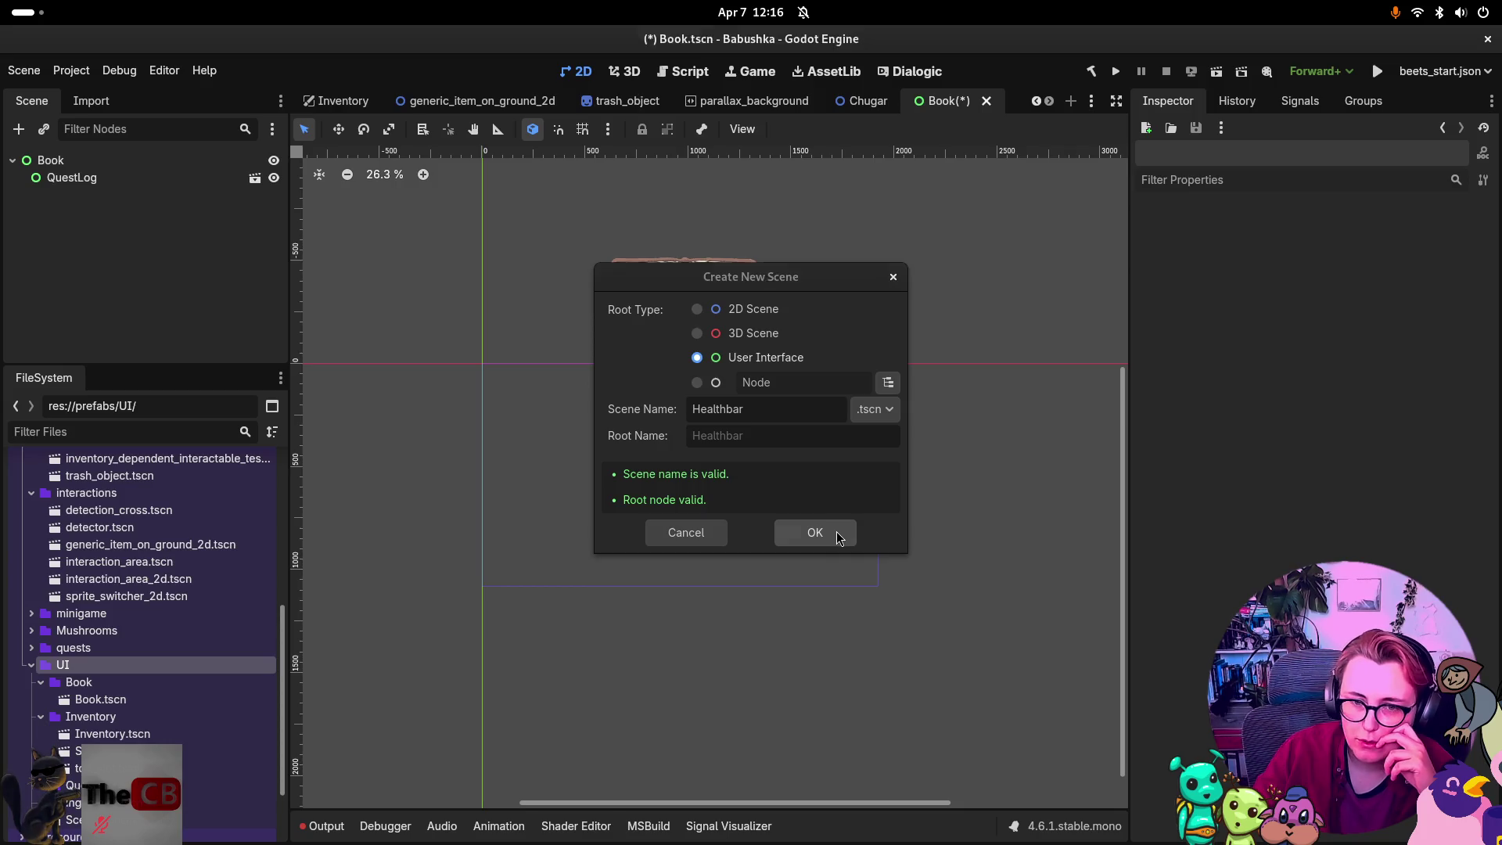
pyautogui.click(57, 161)
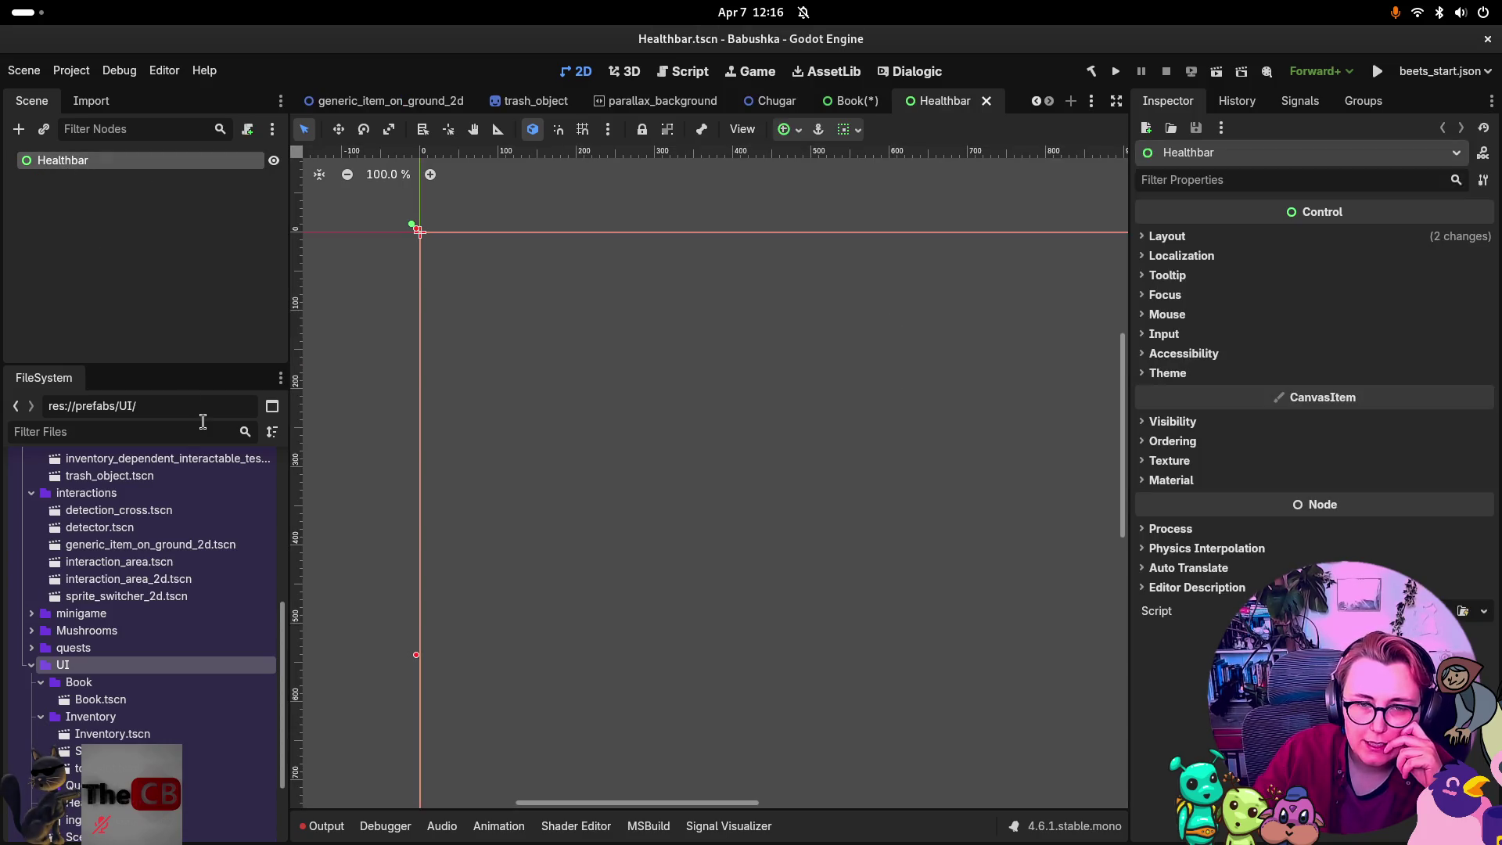
# Add a TextureRect child node under the Healthbar root.
pyautogui.rightClick(122, 160)
pyautogui.click(160, 178)
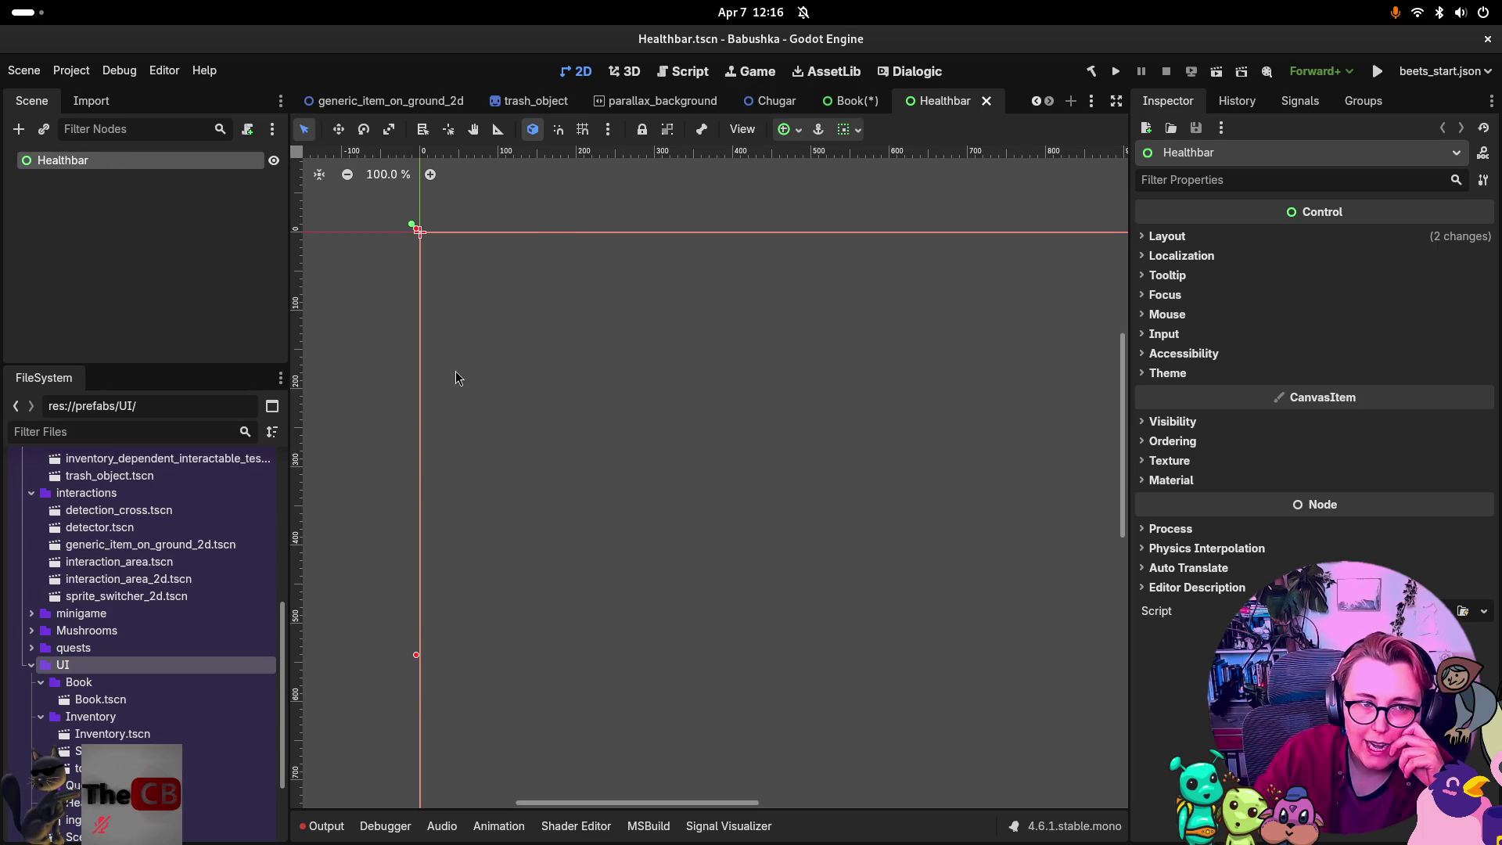
pyautogui.click(556, 368)
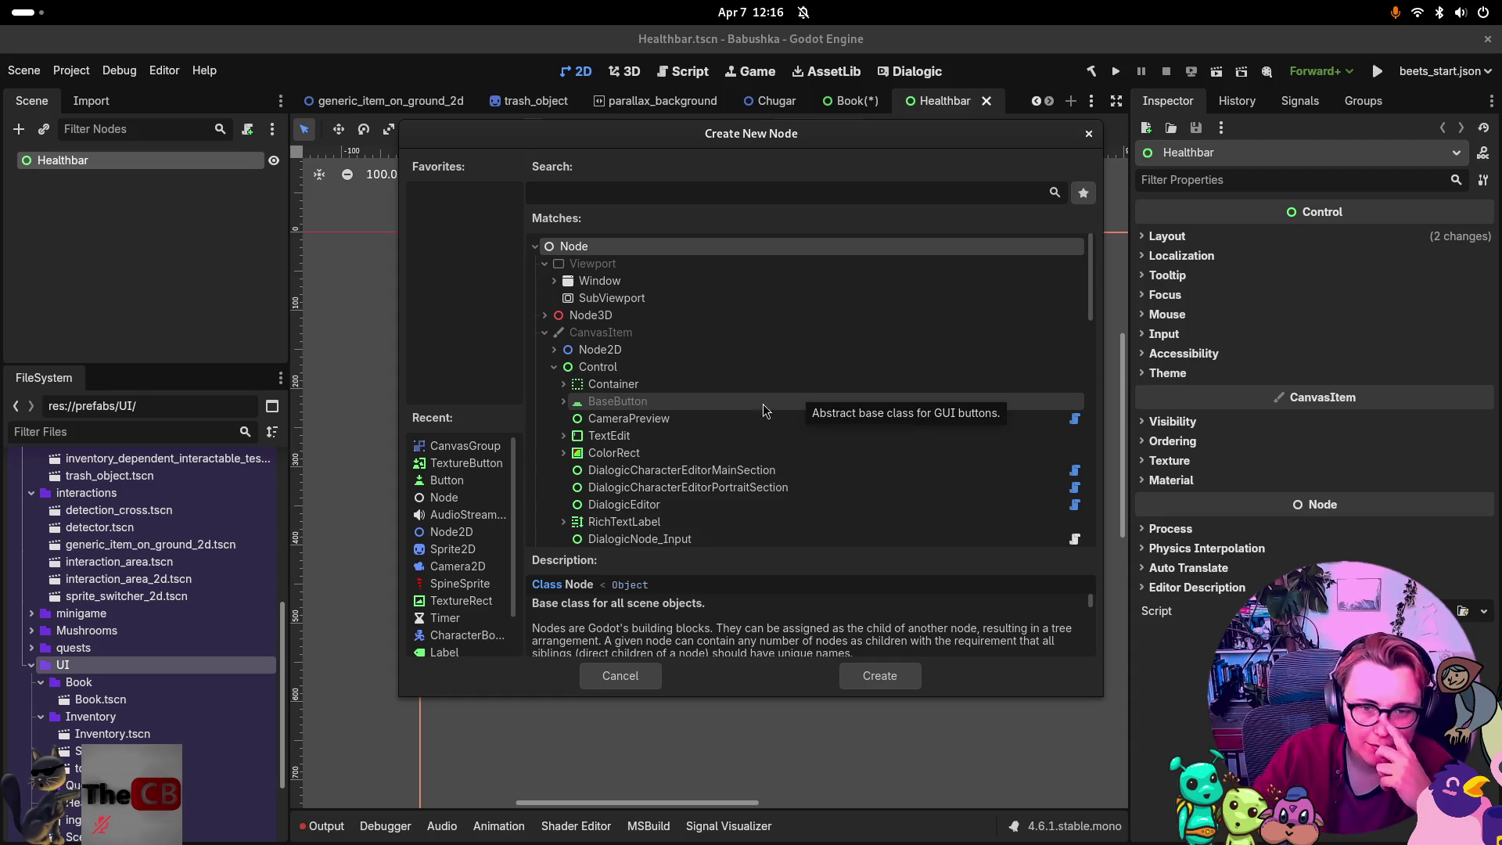
pyautogui.click(618, 453)
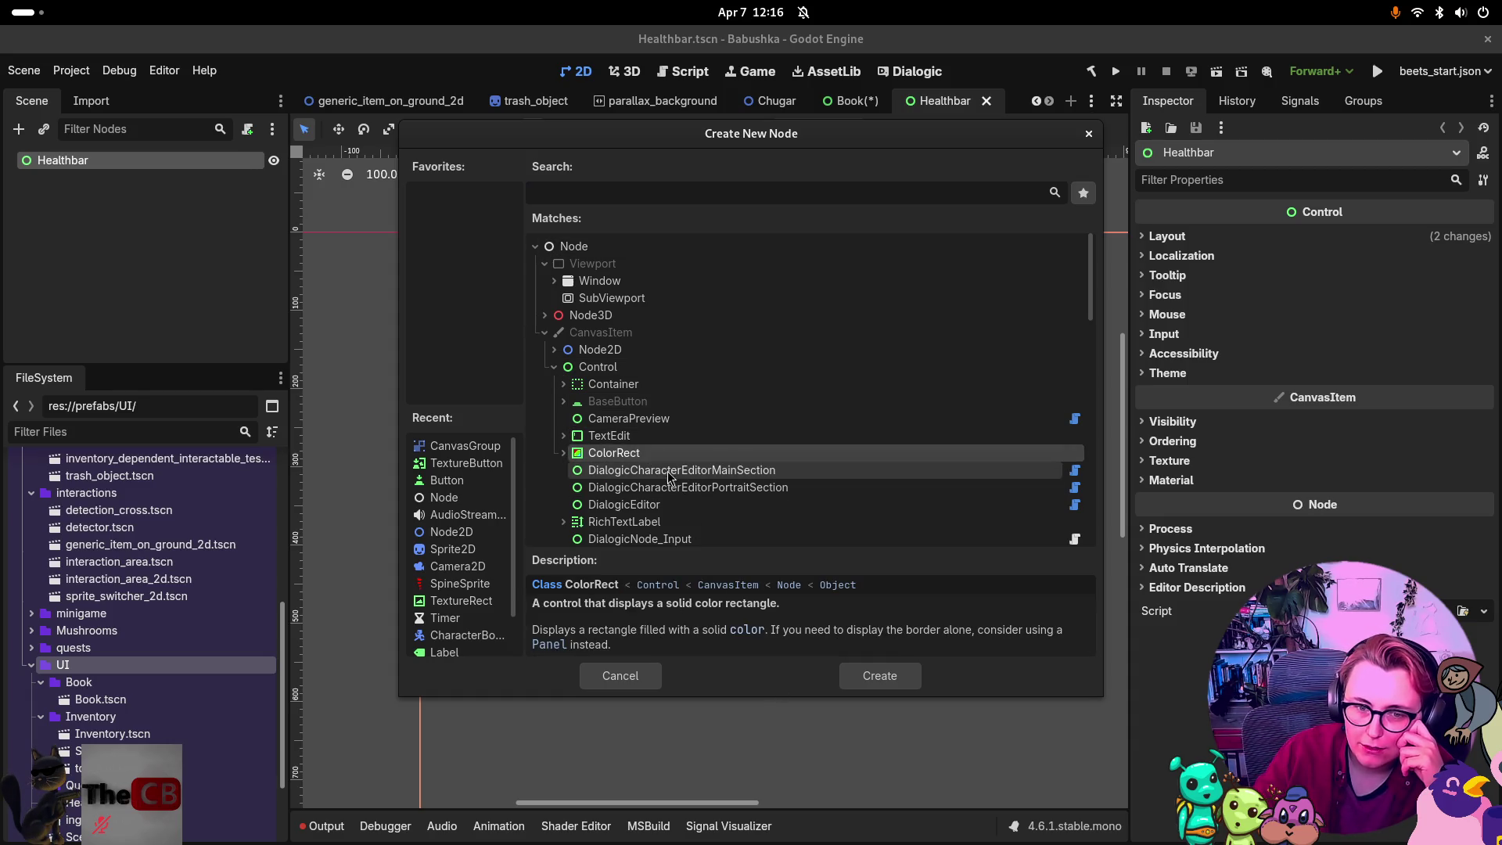
pyautogui.scroll(-6, 649, 513)
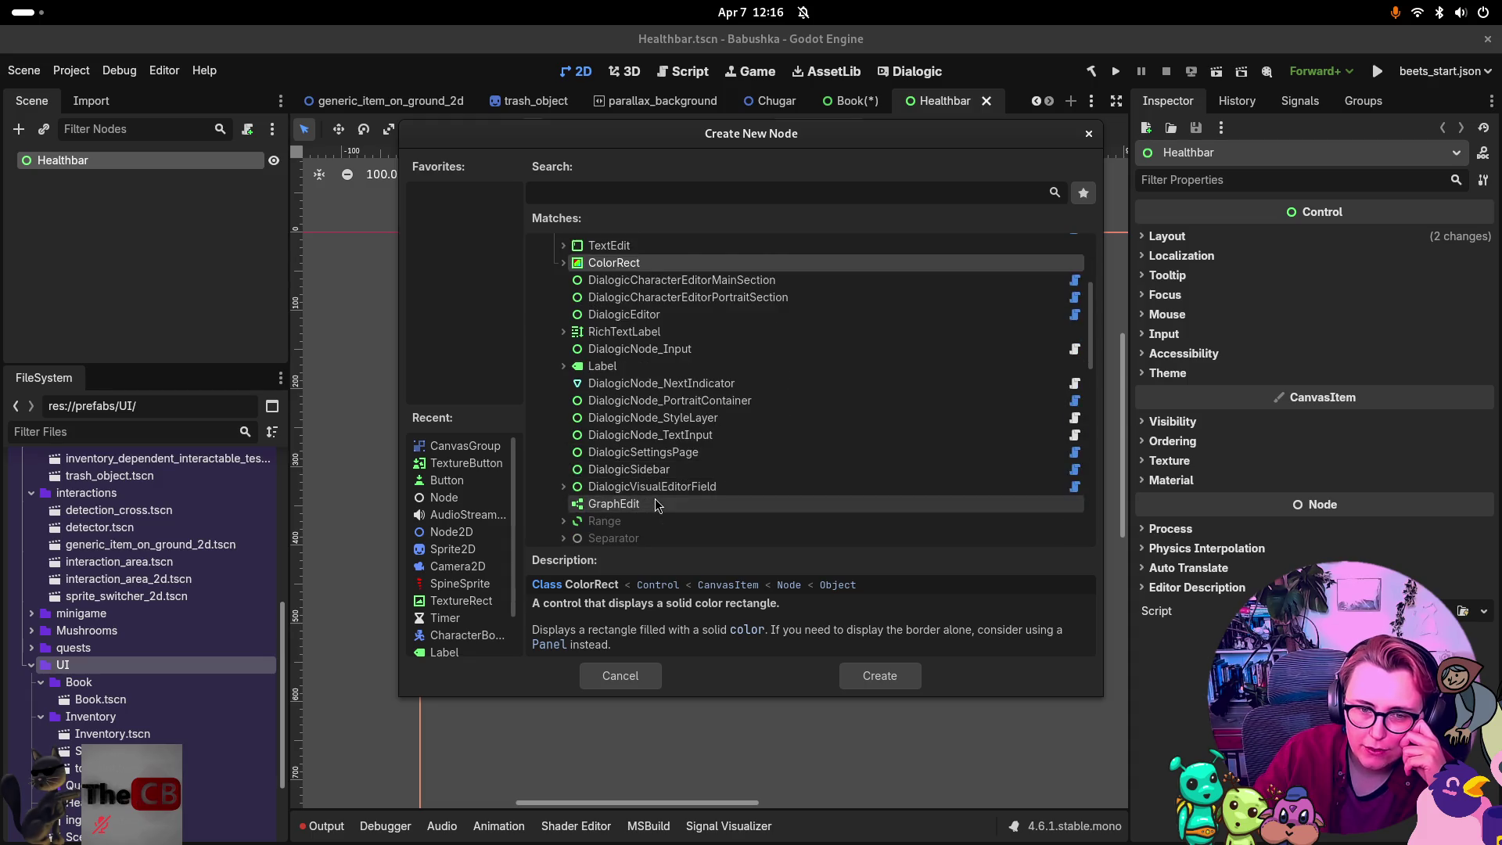
pyautogui.scroll(-3, 659, 501)
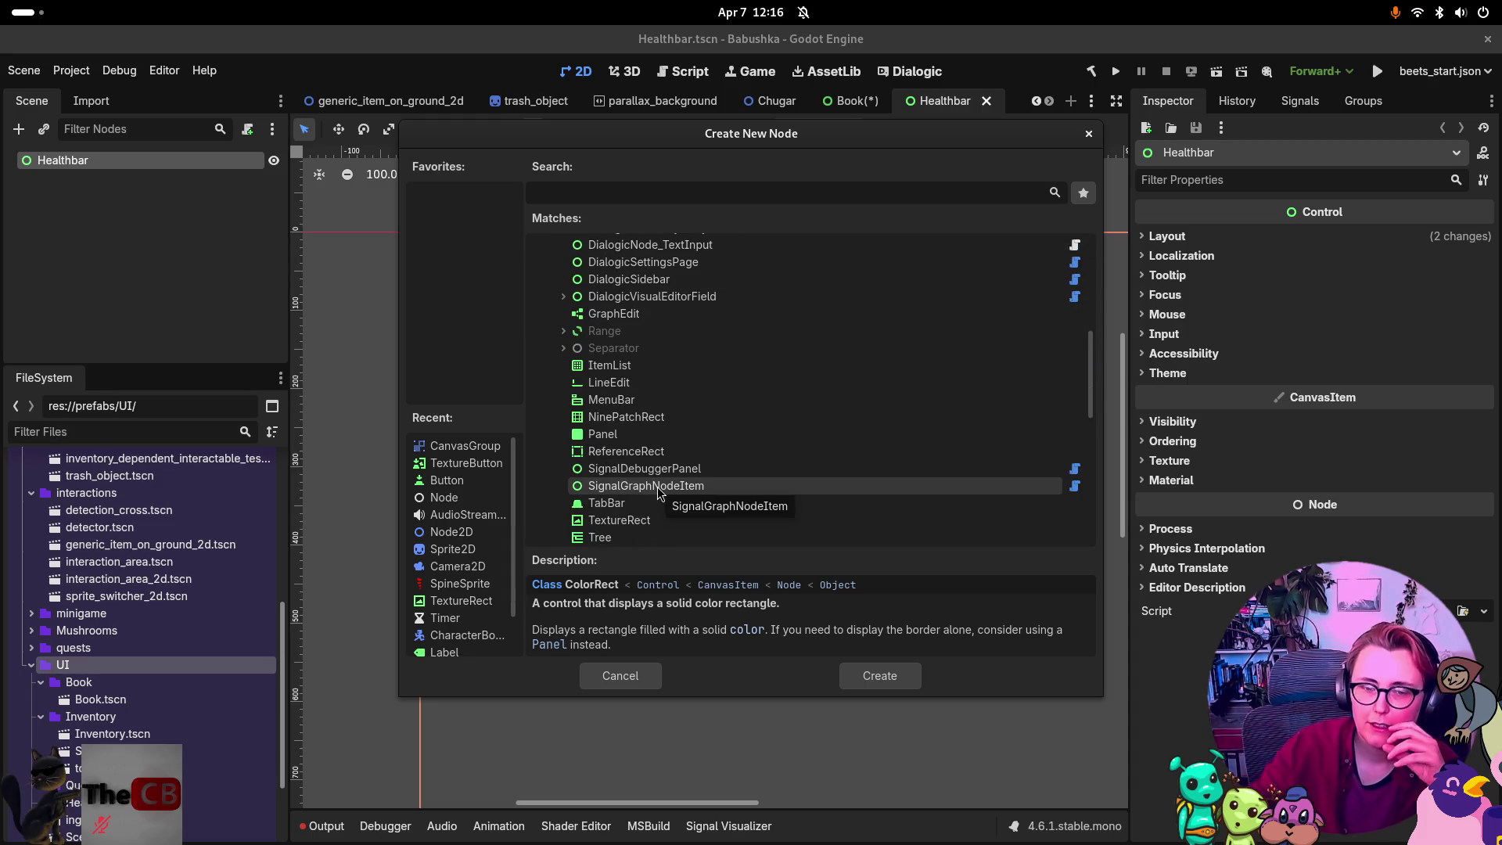
pyautogui.click(660, 520)
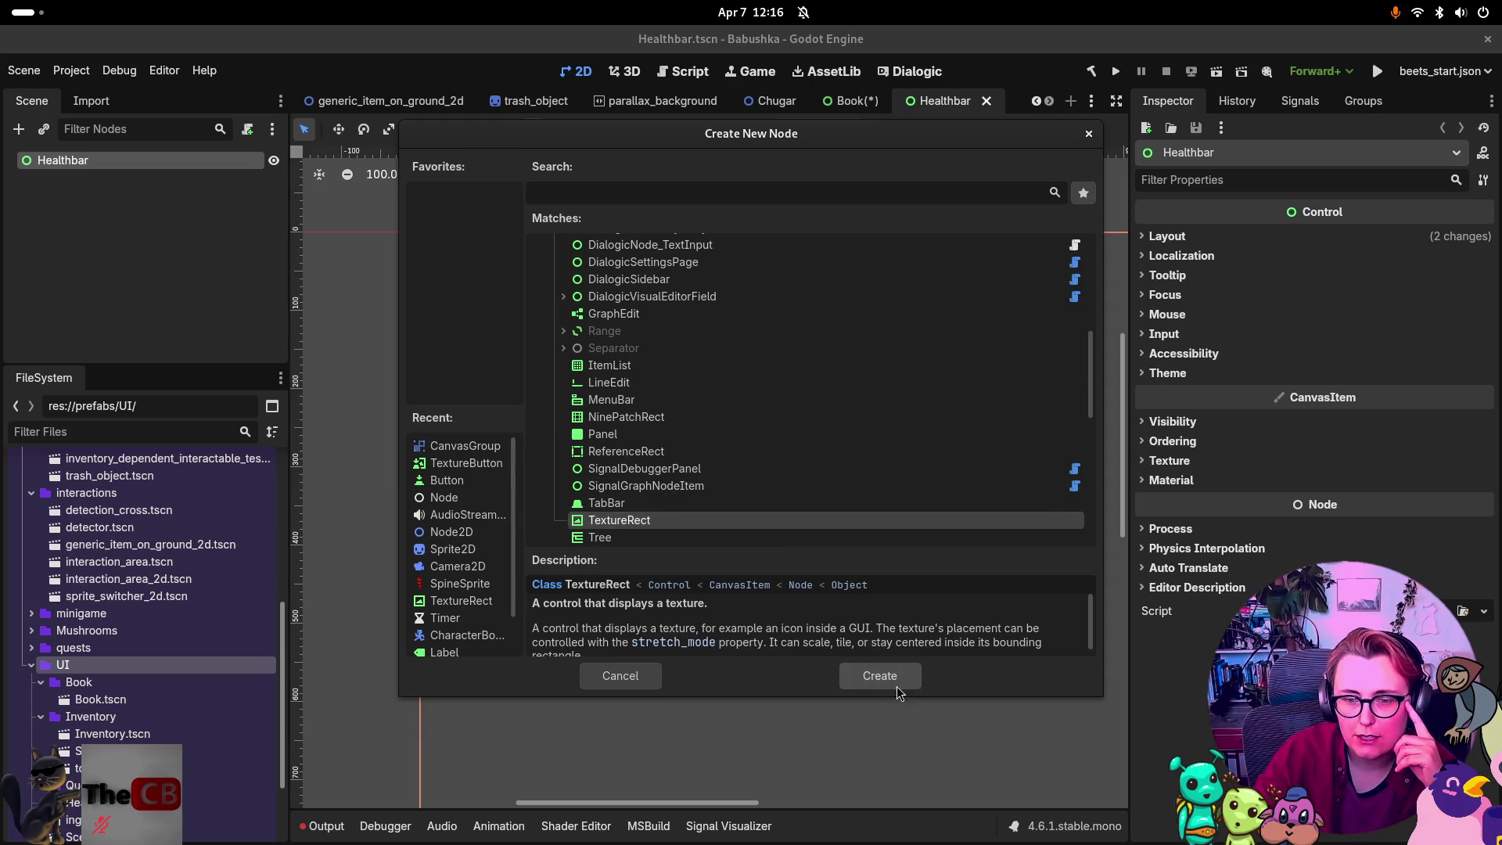
pyautogui.click(879, 675)
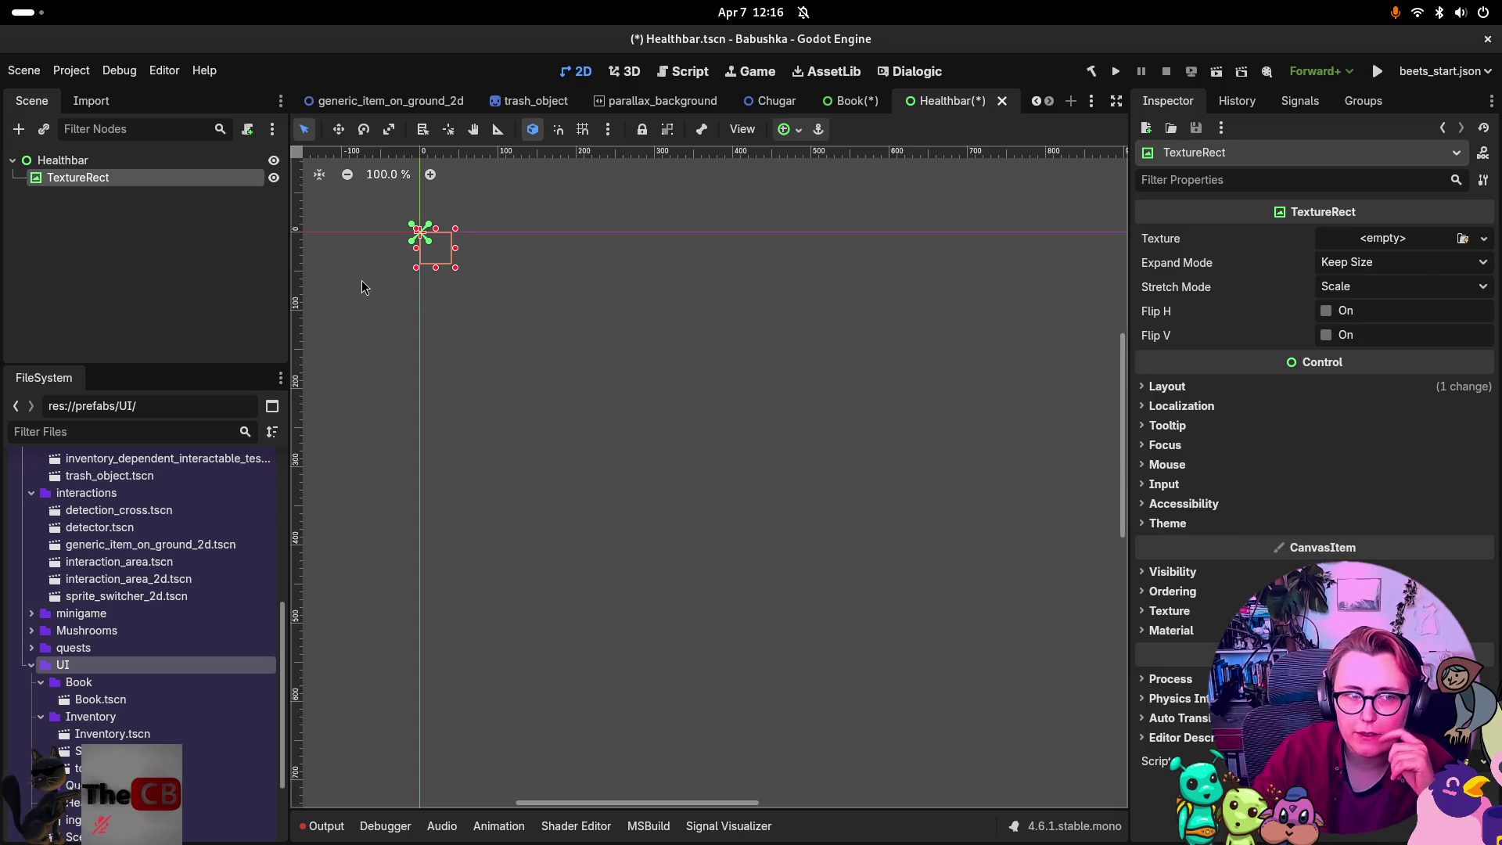
# Expand the TextureRect's Texture and Material settings and bring up its texture image picker.
pyautogui.rightClick(51, 185)
pyautogui.click(948, 410)
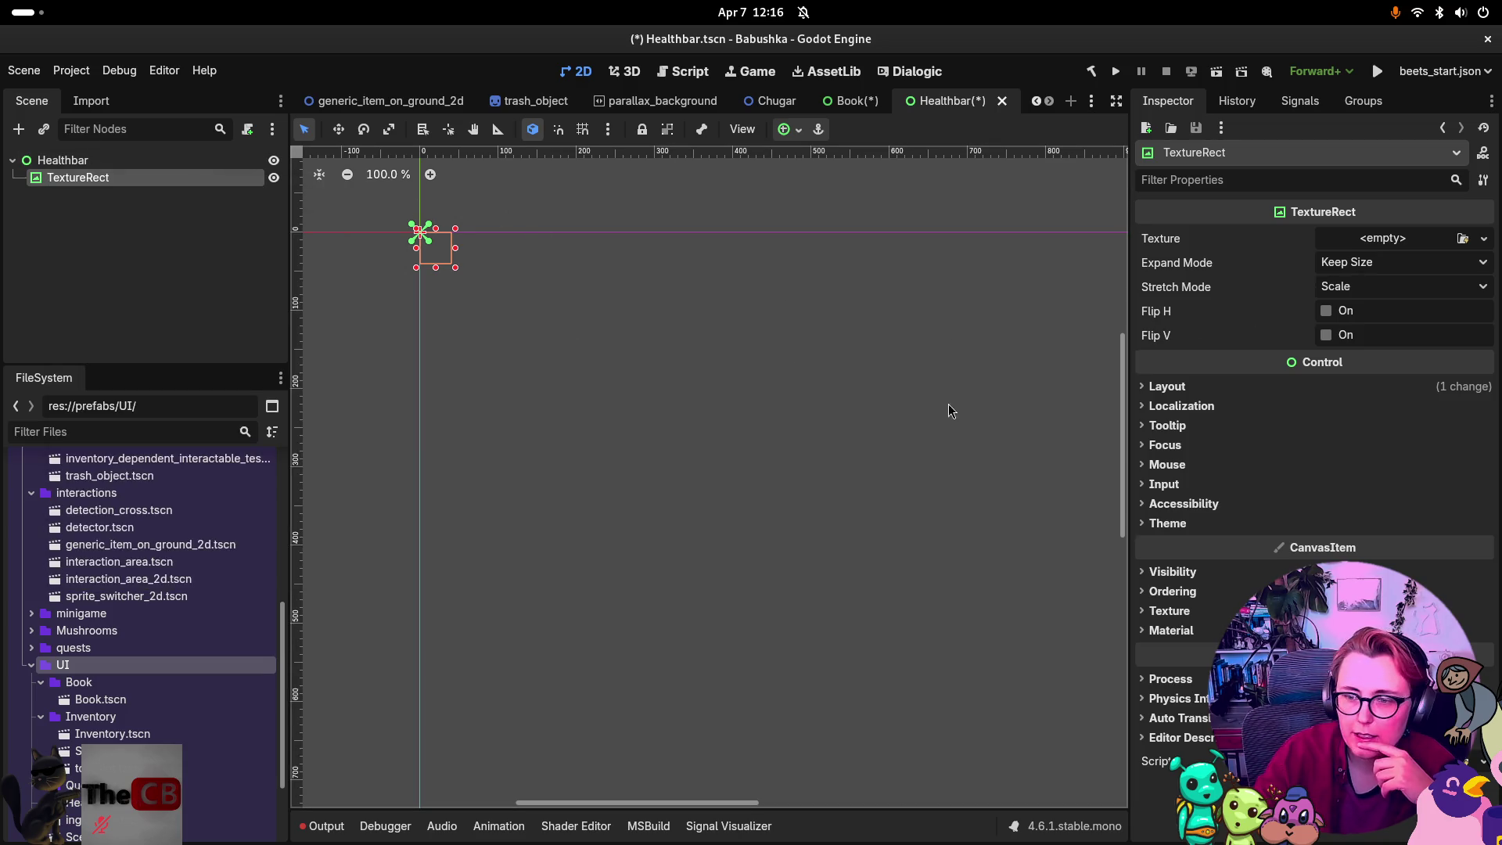
pyautogui.click(1170, 611)
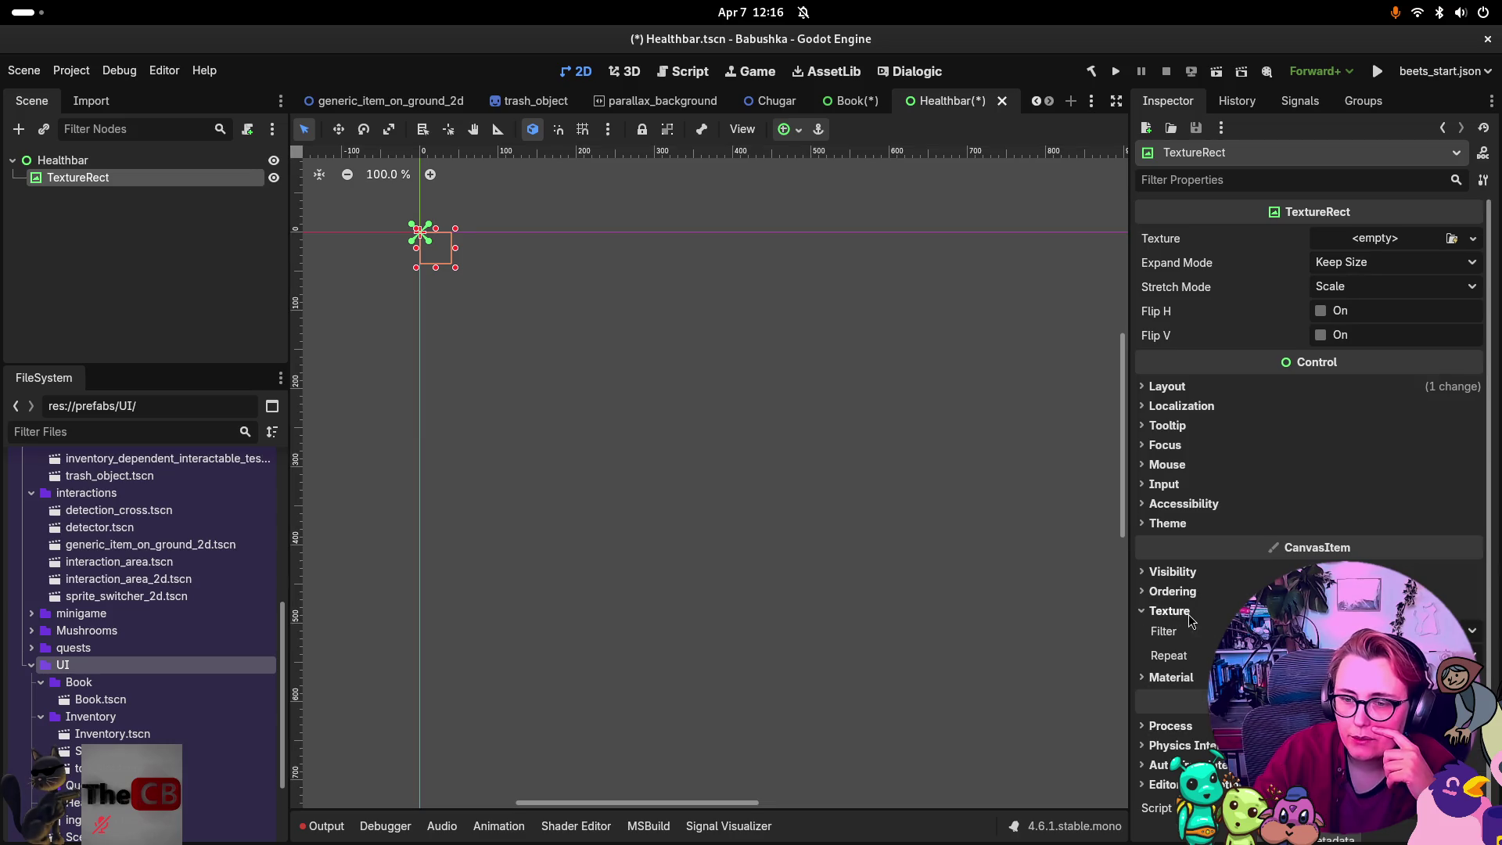
pyautogui.click(1170, 677)
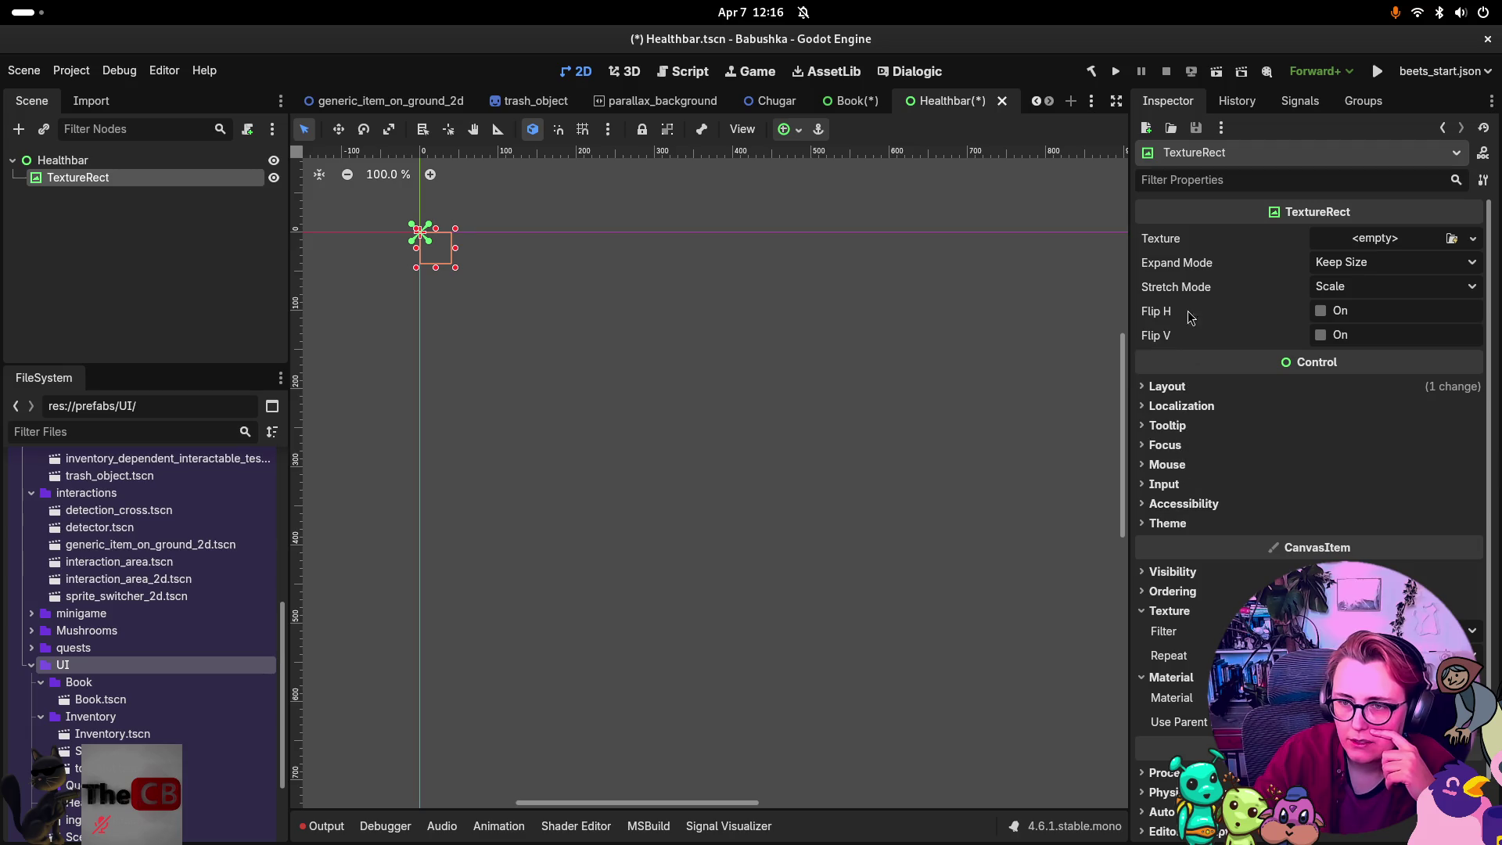
pyautogui.click(1451, 237)
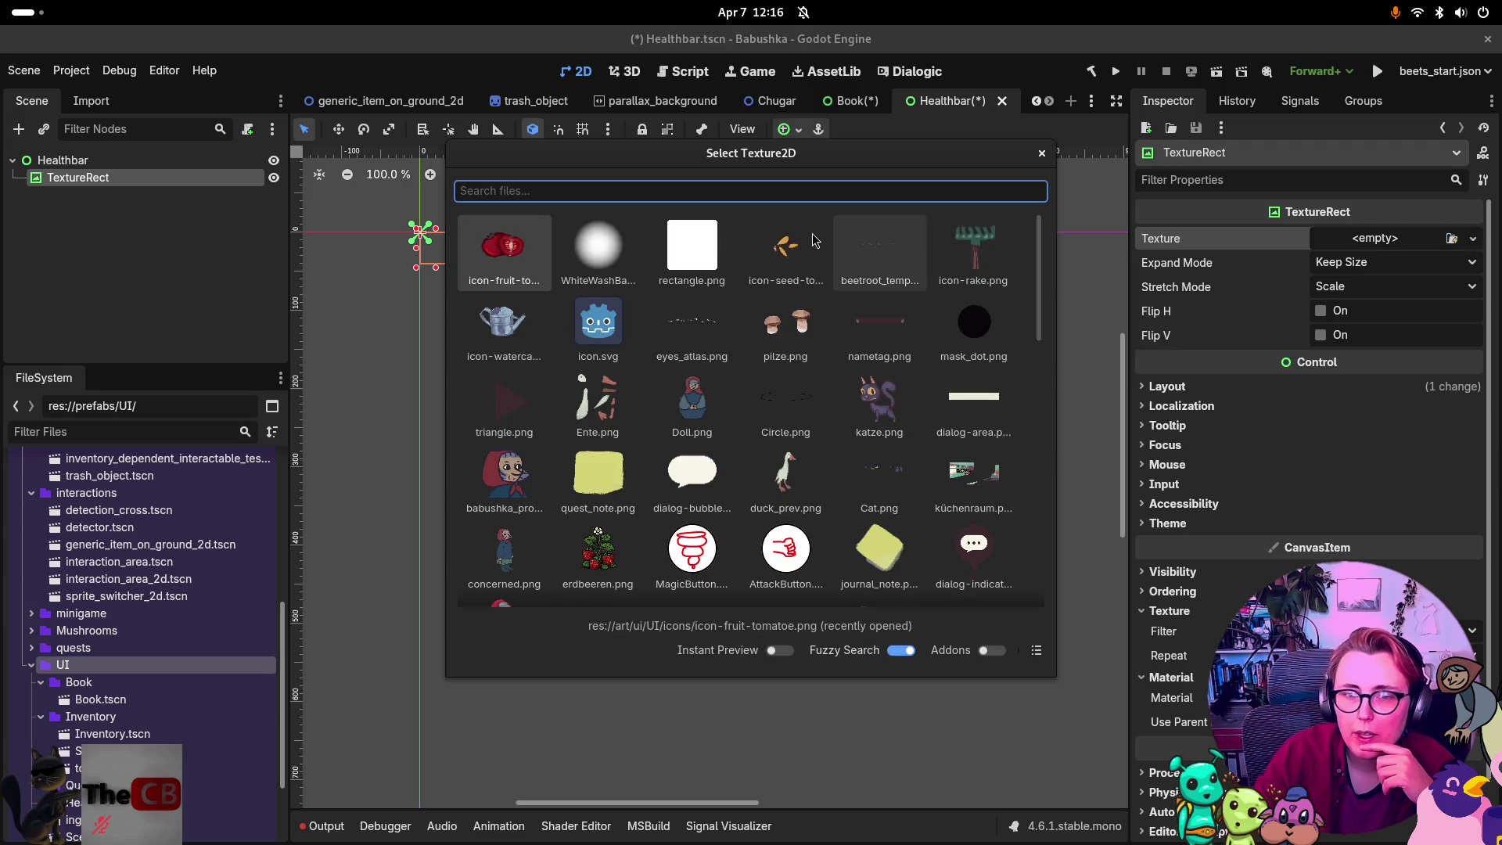
# Assign the tomato image as the TextureRect texture and make its Modulate semi-transparent.
pyautogui.click(543, 251)
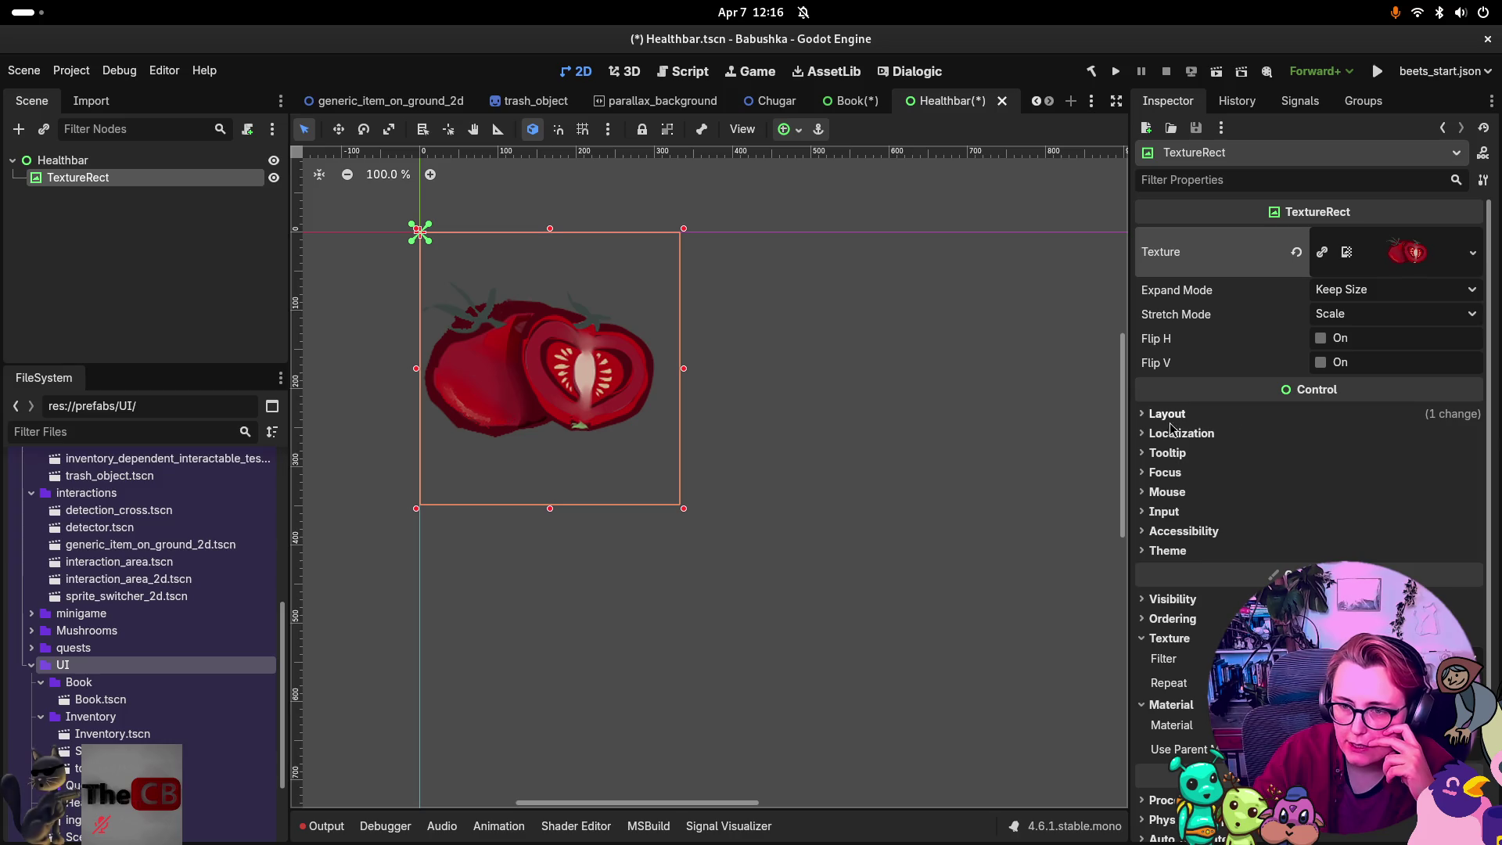
pyautogui.click(1172, 599)
pyautogui.click(1457, 643)
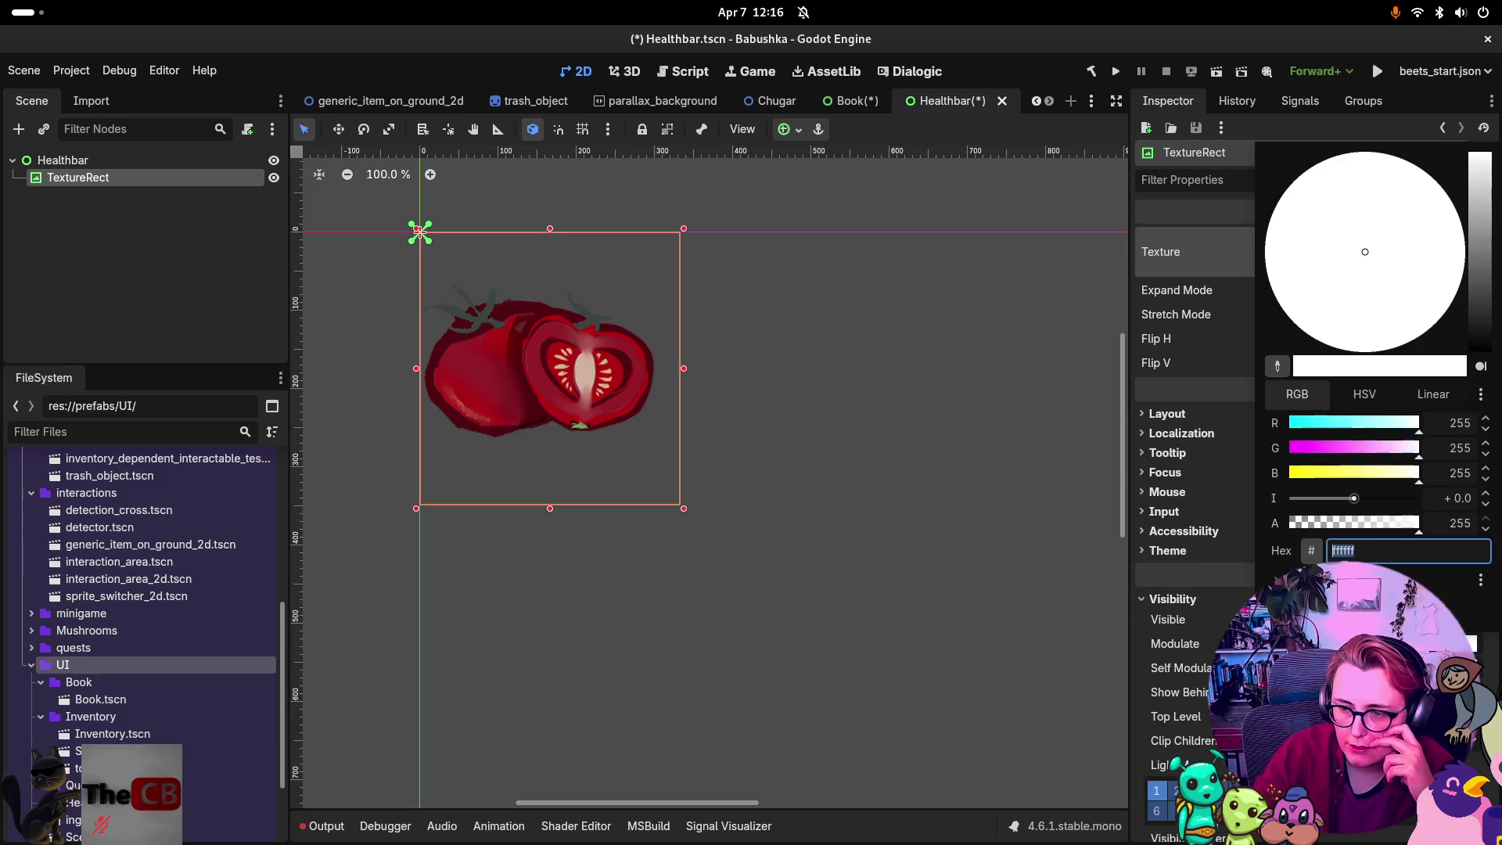
pyautogui.click(1357, 522)
pyautogui.click(904, 426)
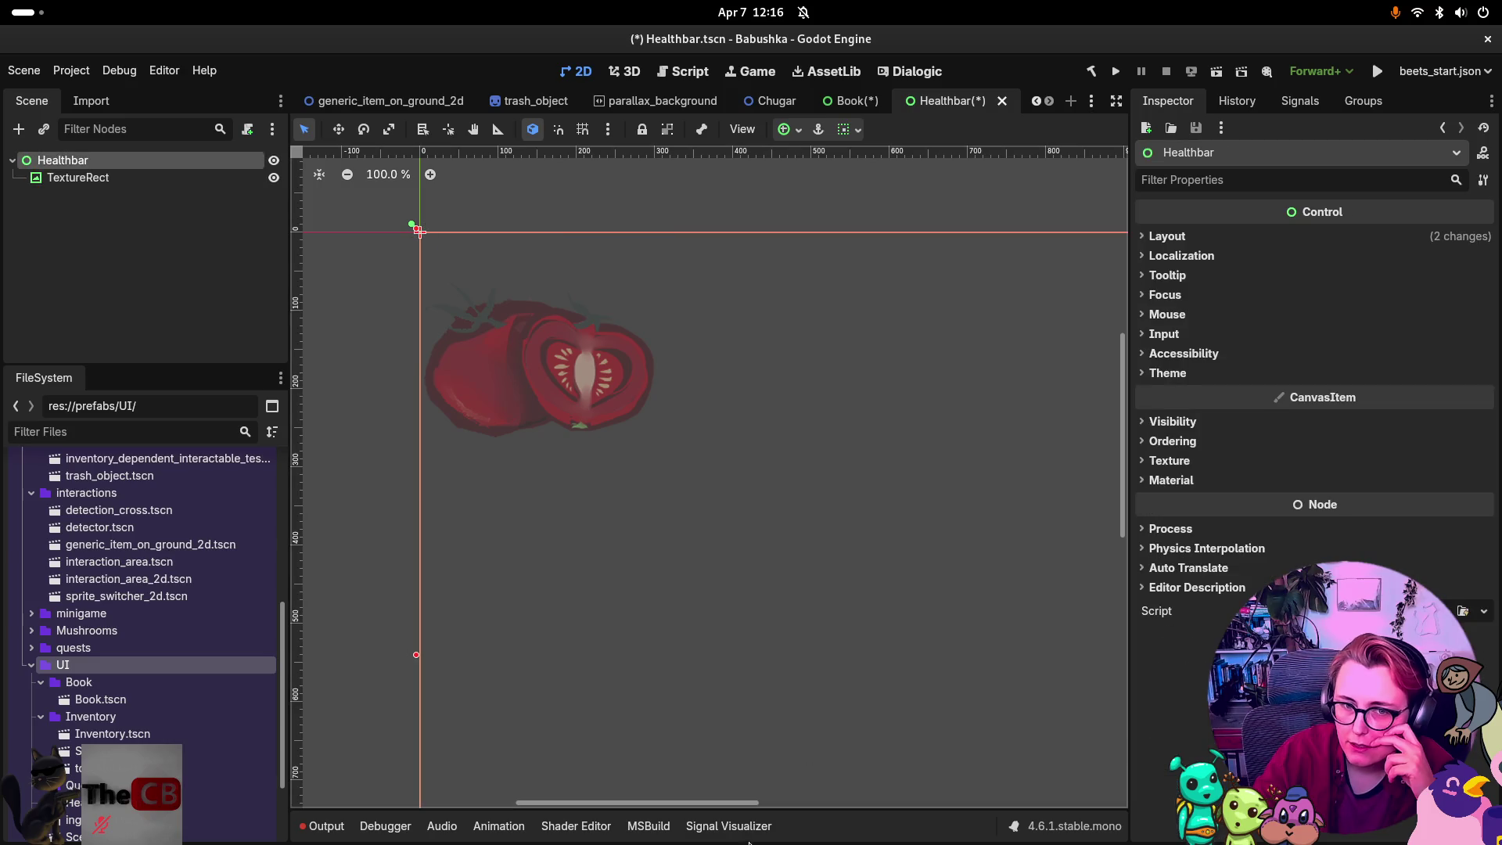
# Set the TextureRect's Modulate tint to magenta with G at 71, then reselect Healthbar.
pyautogui.click(1174, 464)
pyautogui.click(1173, 462)
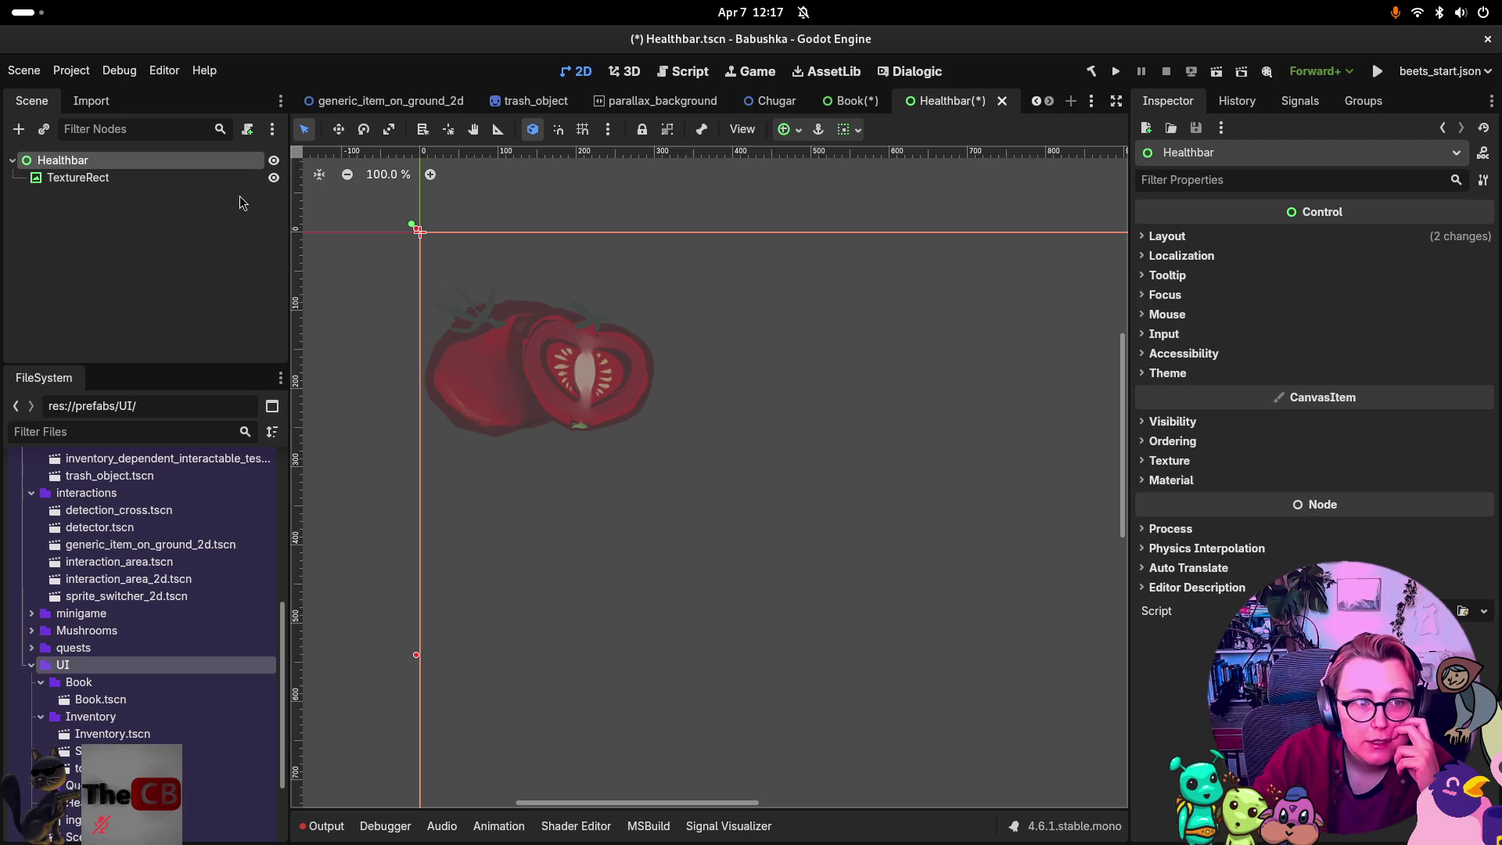
pyautogui.click(420, 232)
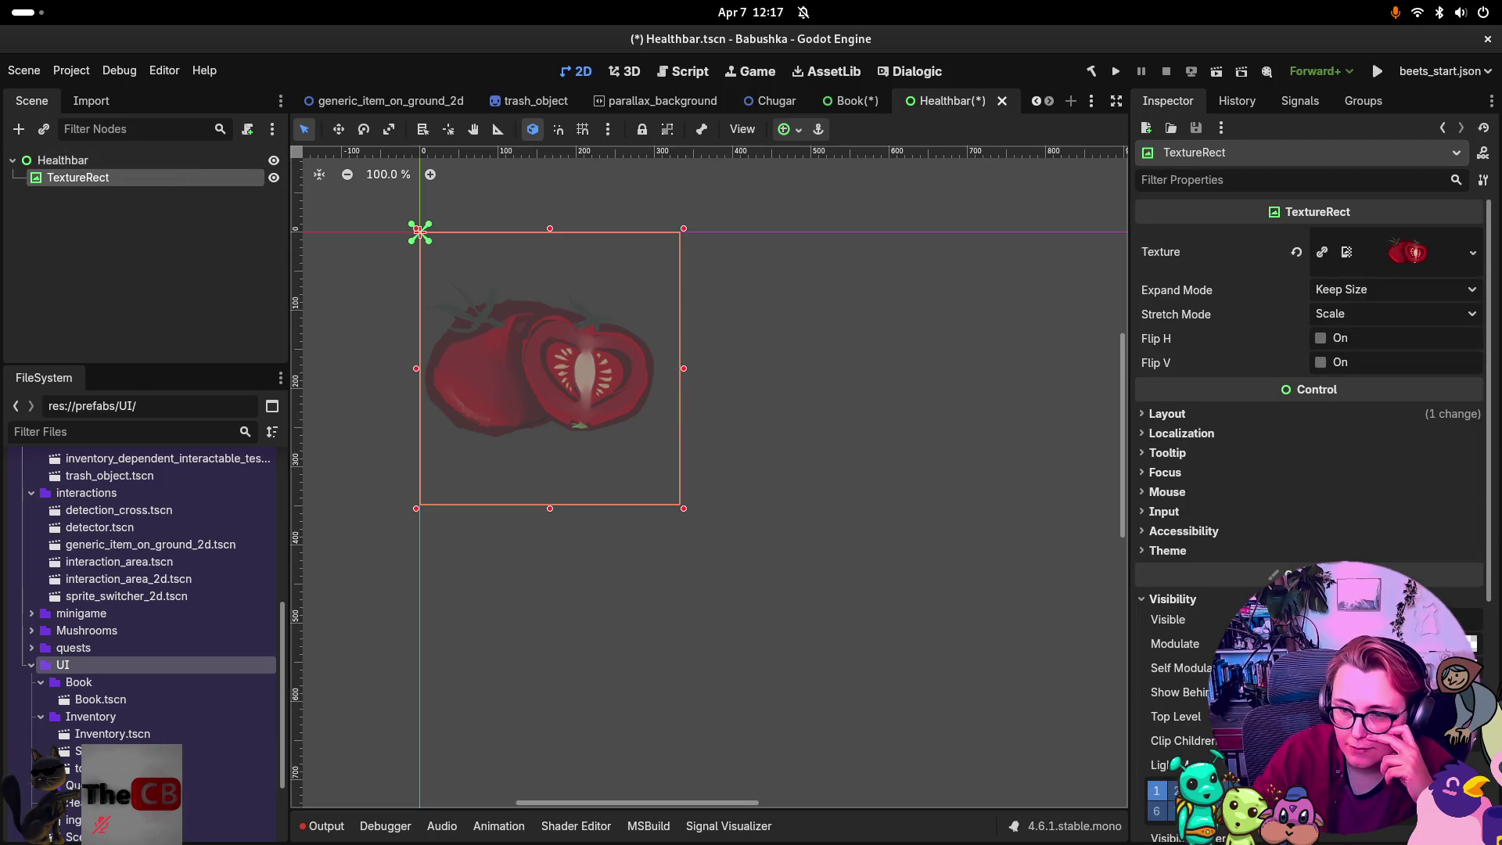
pyautogui.click(1392, 643)
pyautogui.click(1325, 471)
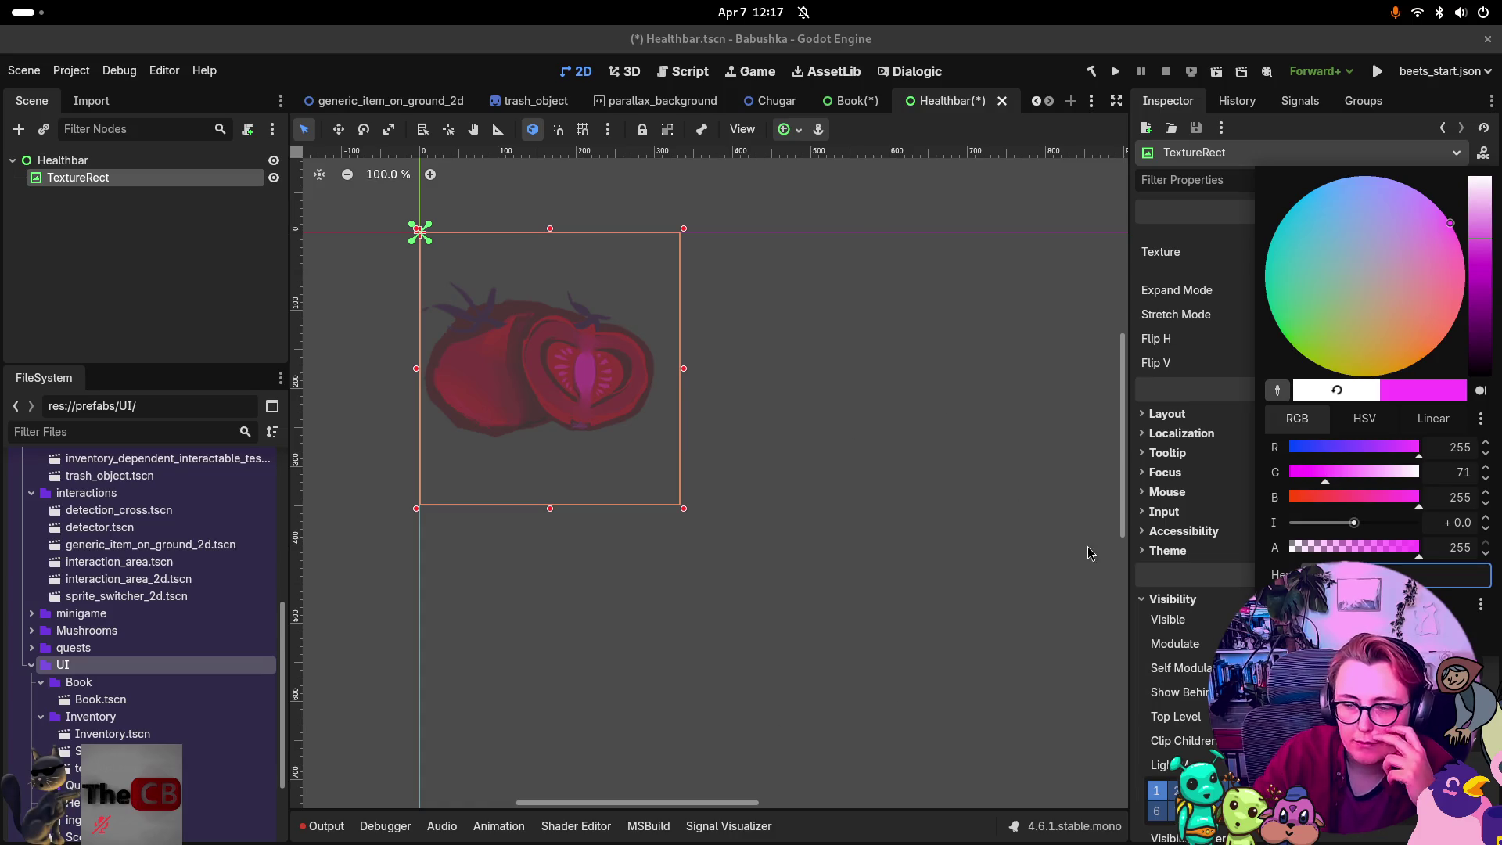
pyautogui.click(782, 547)
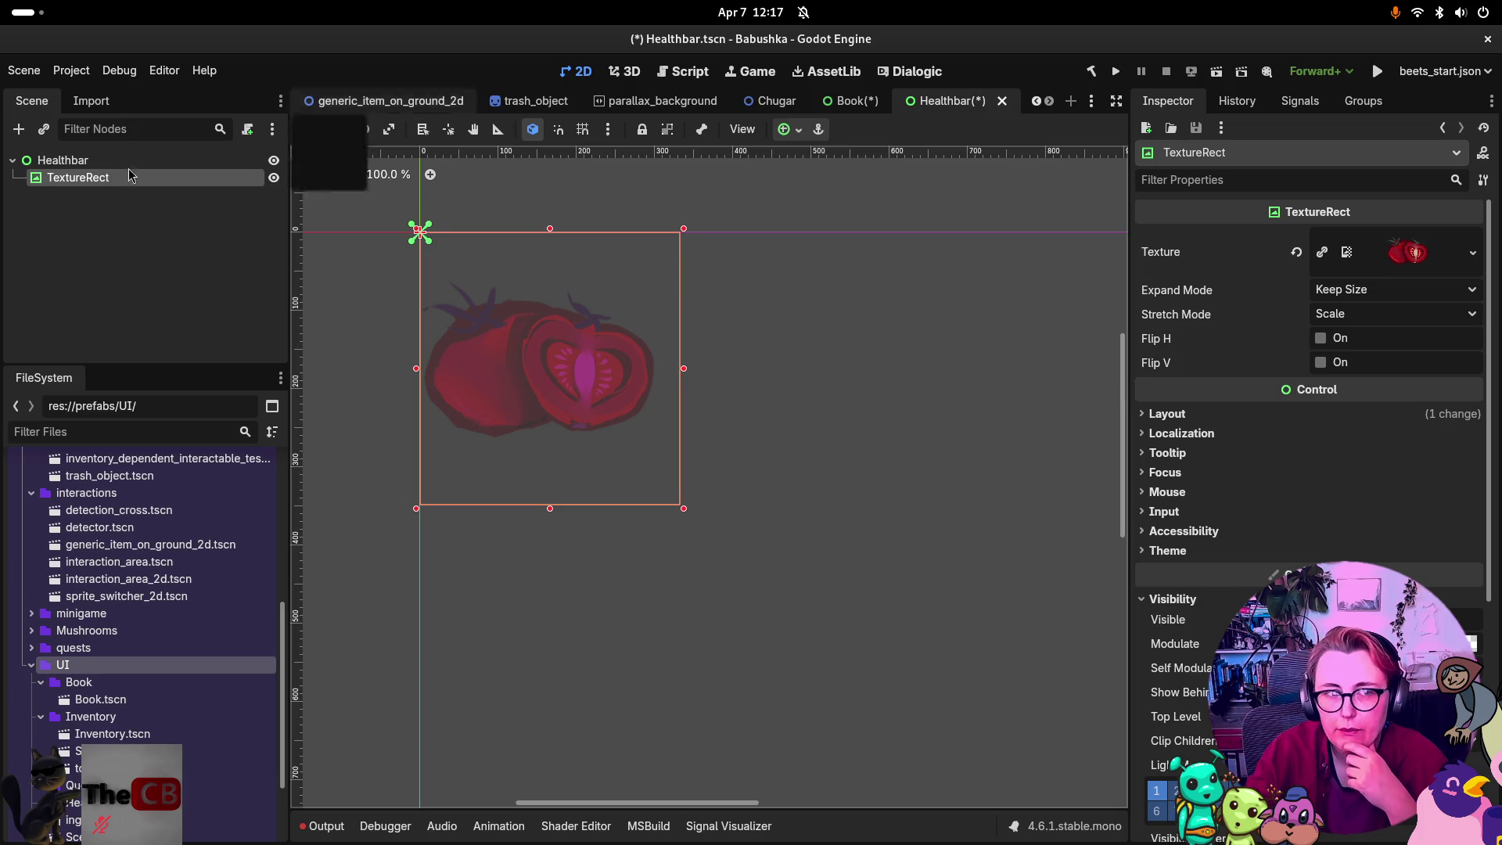
pyautogui.click(192, 161)
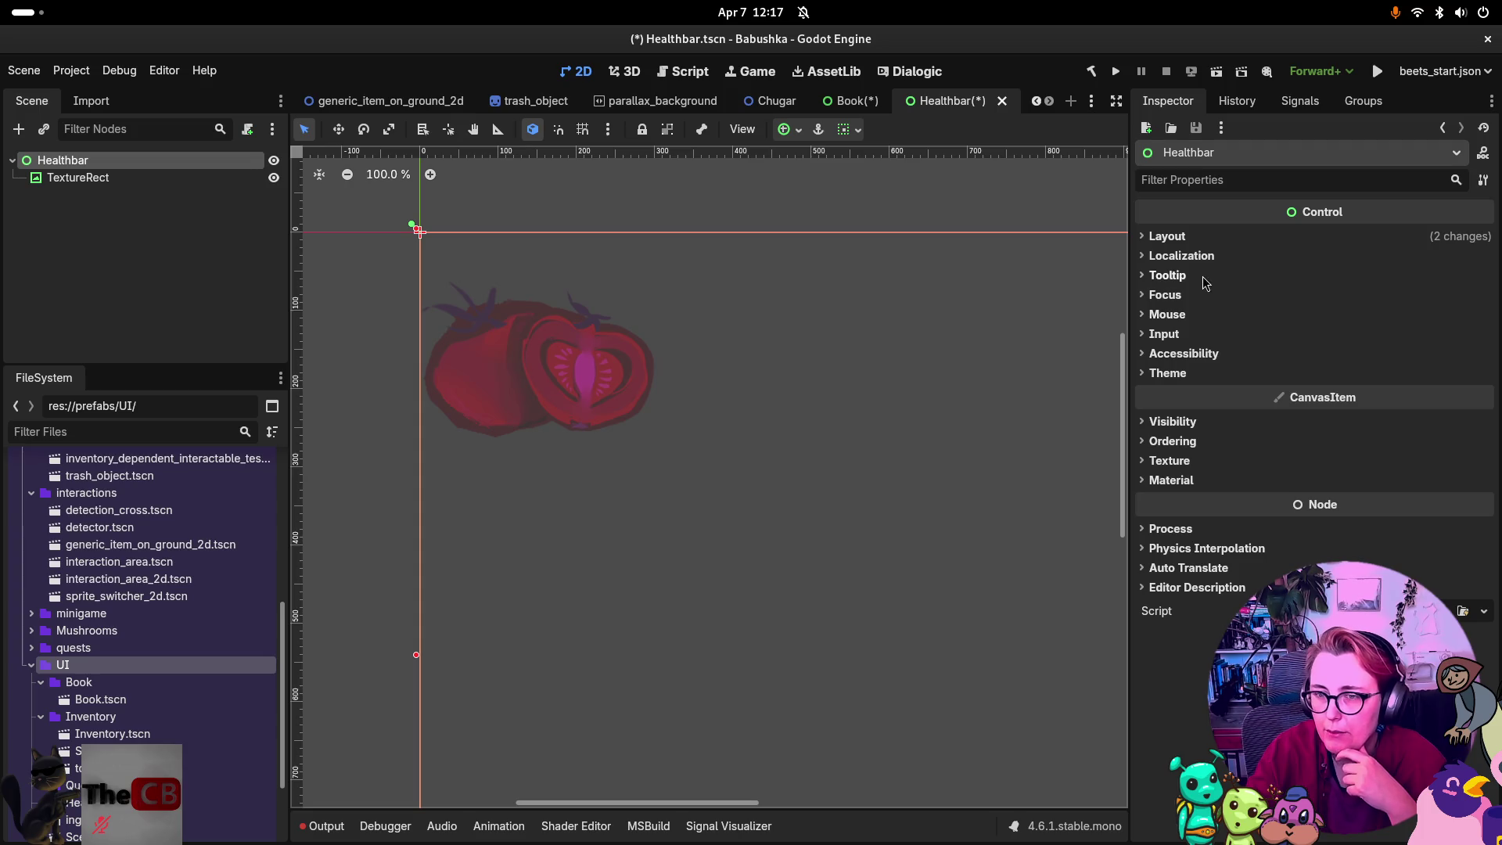
# Expand Healthbar's Layout and Transform to show its 1920×1080 size at position 0, 0.
pyautogui.click(1168, 238)
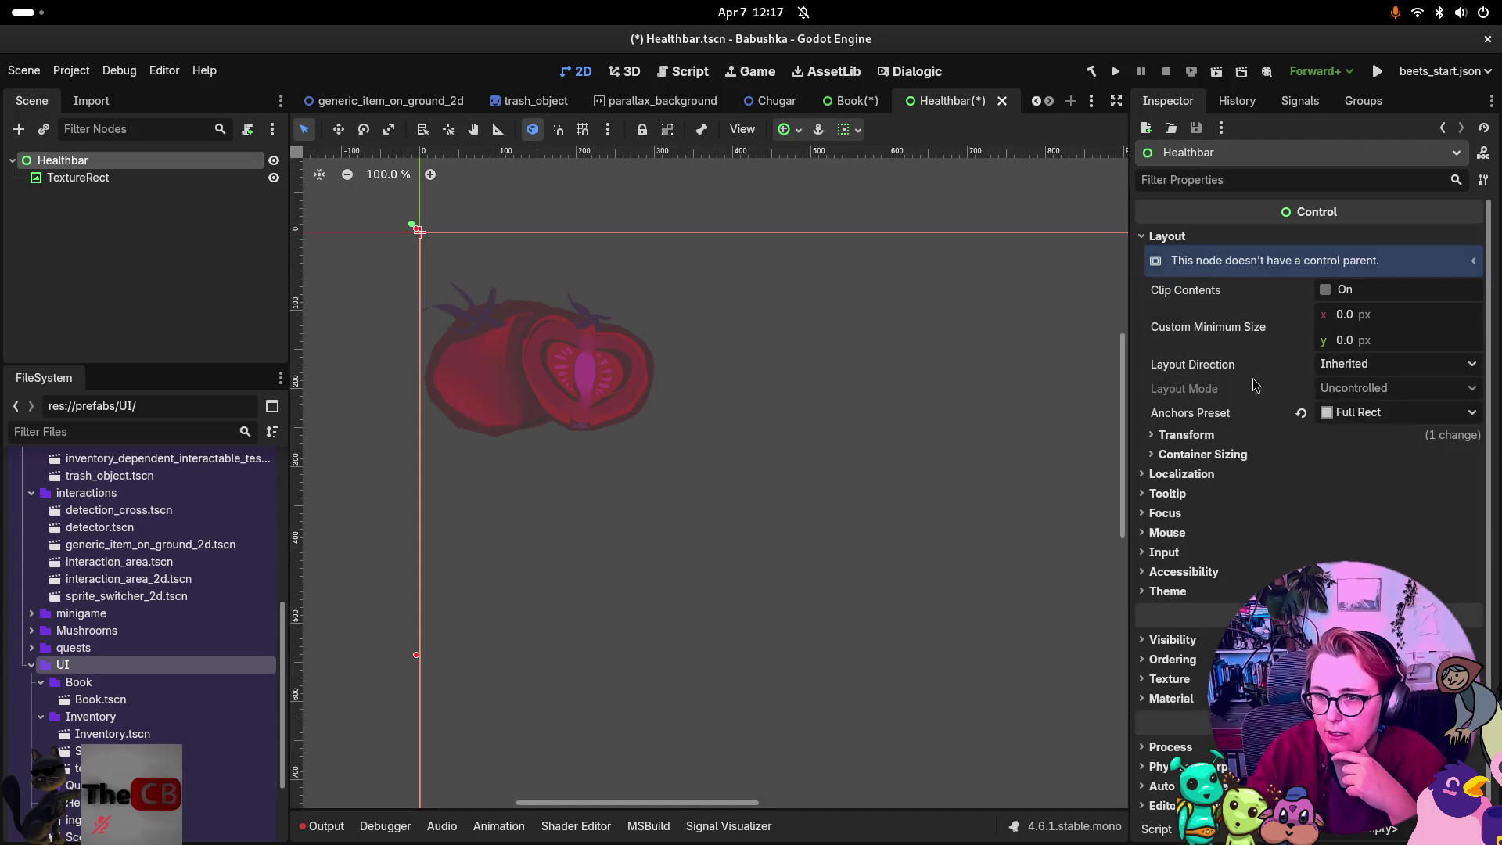
pyautogui.click(1173, 436)
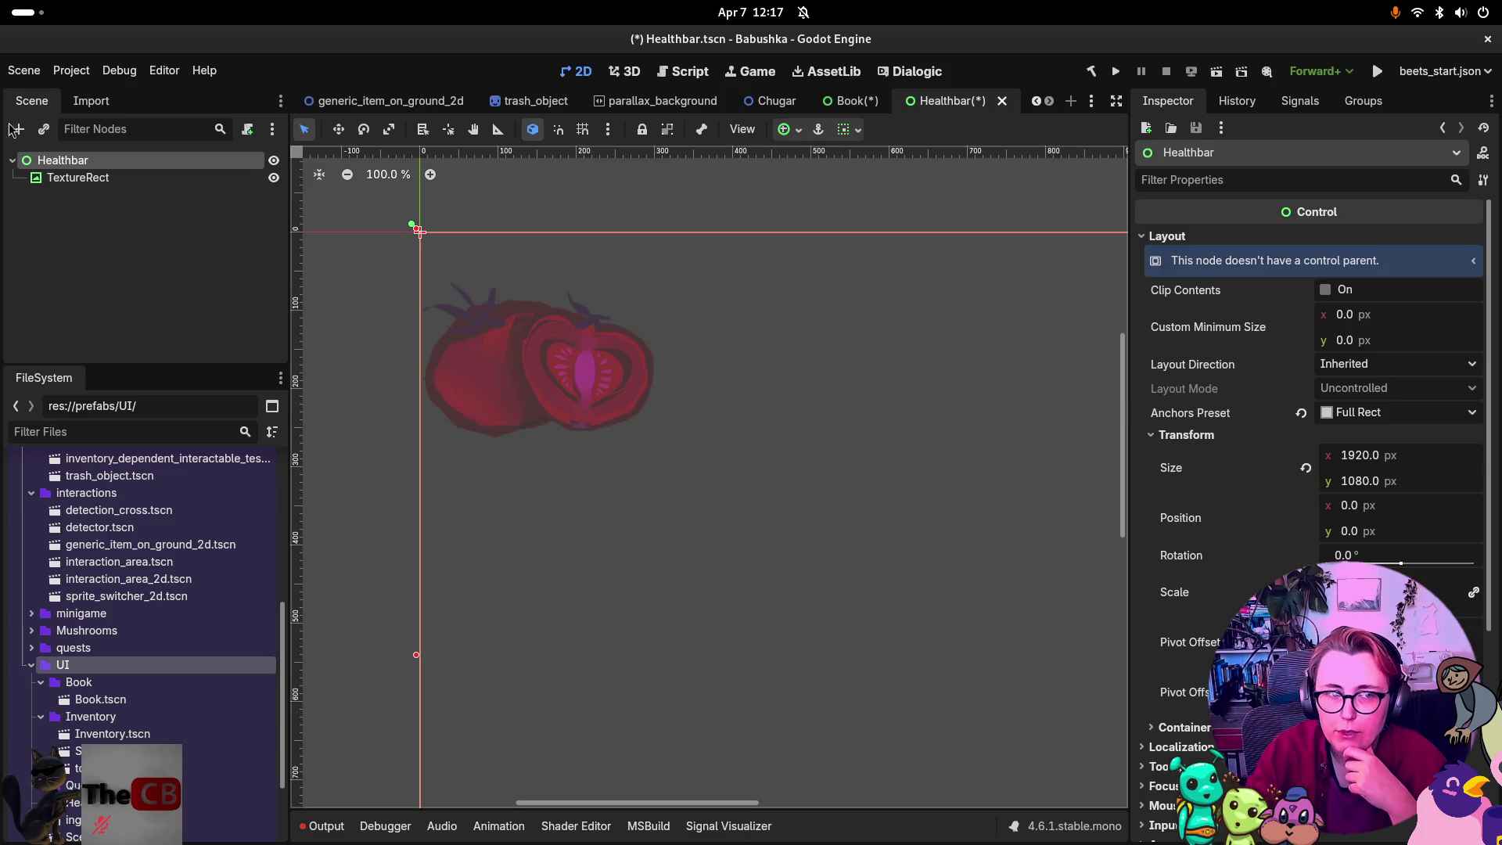
pyautogui.click(110, 180)
pyautogui.click(105, 163)
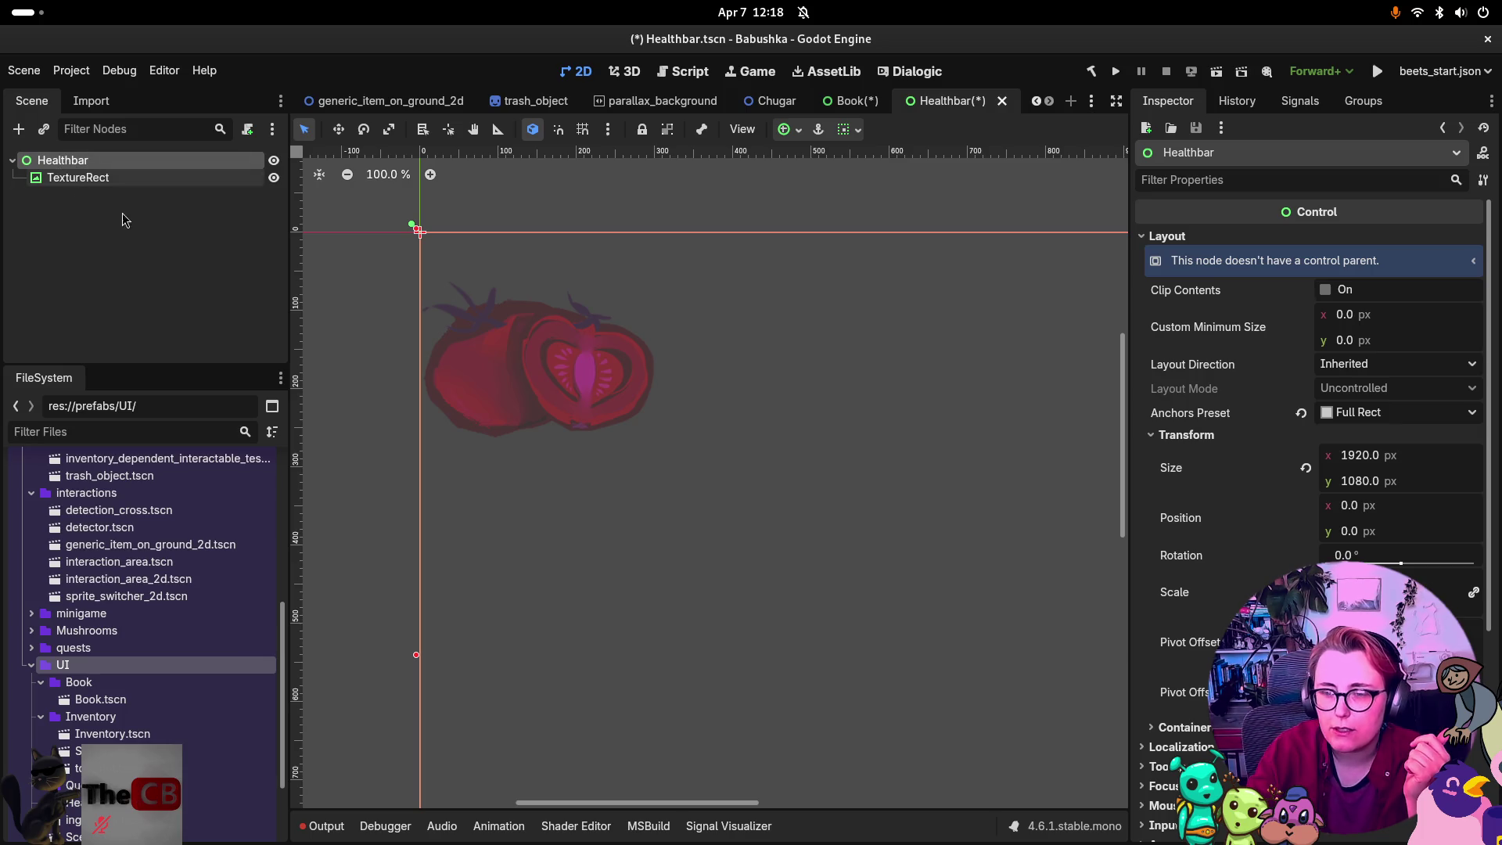
pyautogui.click(338, 129)
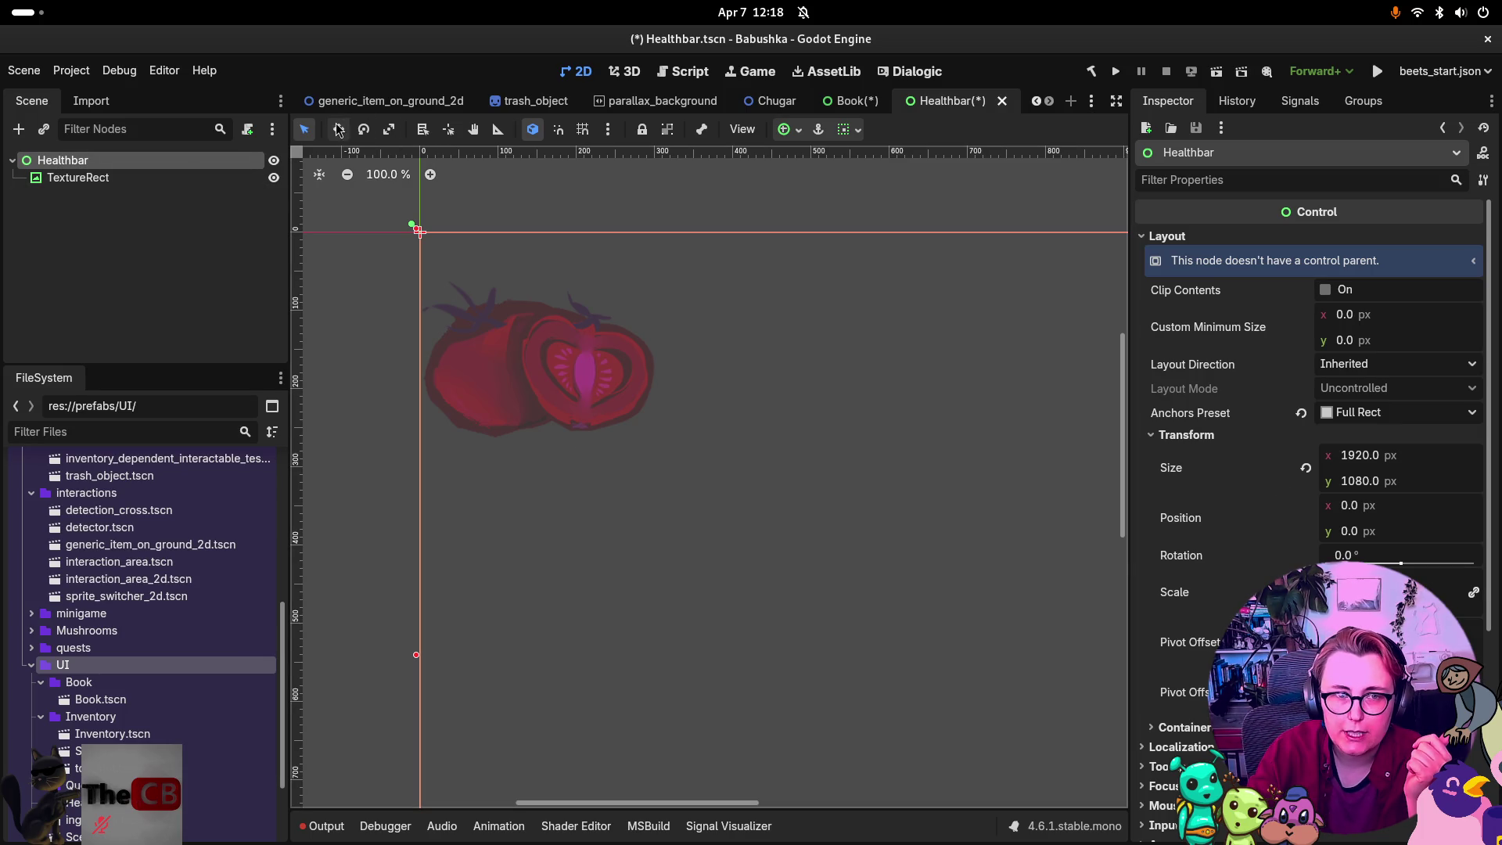
# Revert Healthbar to position 0, 0 and drag the tomato TextureRect right inside it.
pyautogui.moveTo(555, 359)
pyautogui.mouseDown()
pyautogui.moveTo(871, 426)
pyautogui.moveTo(883, 444)
pyautogui.mouseUp()
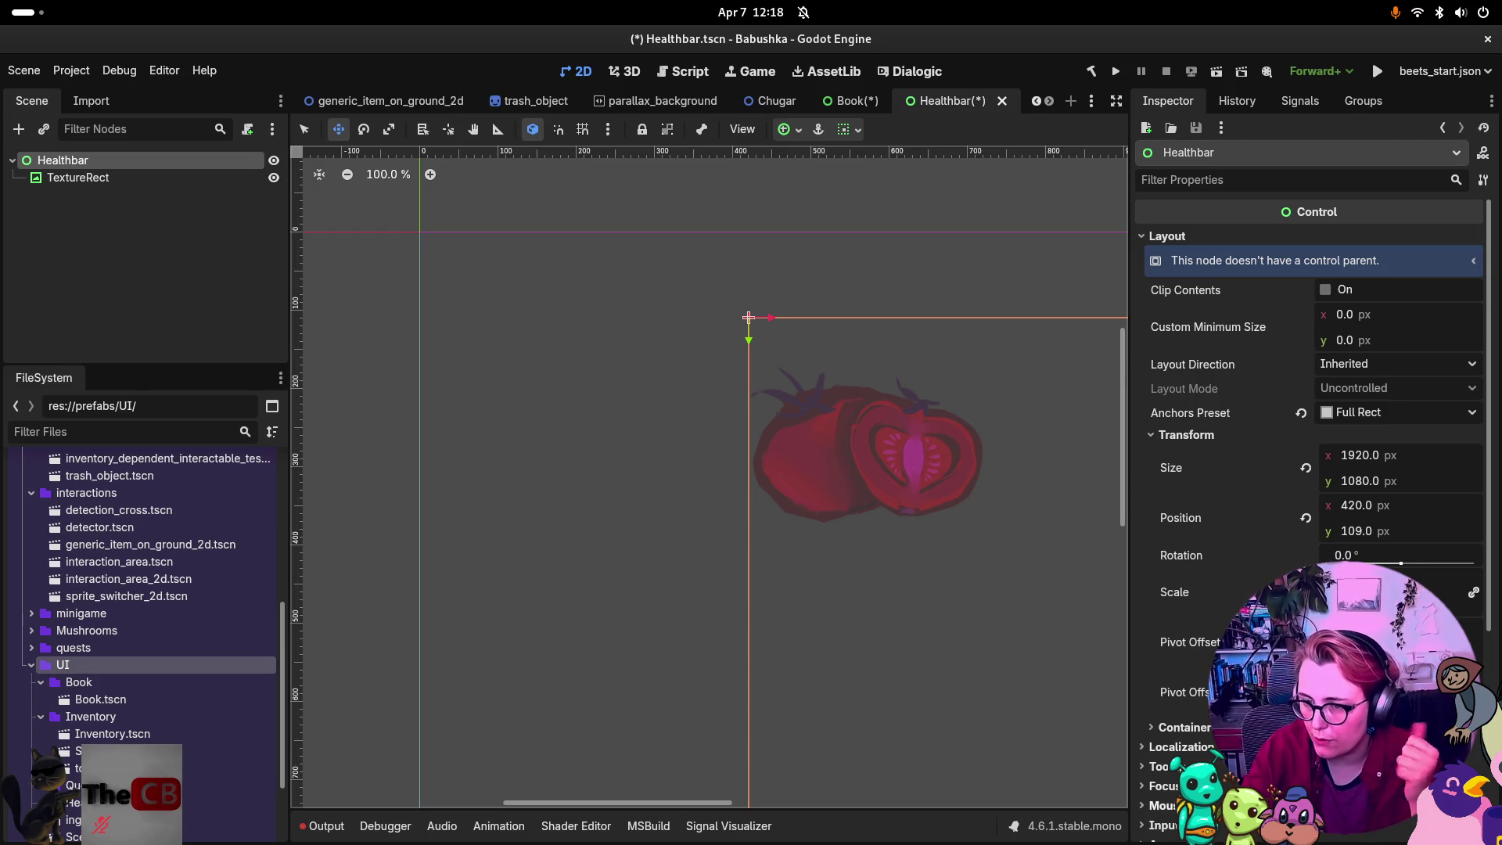
pyautogui.click(1305, 517)
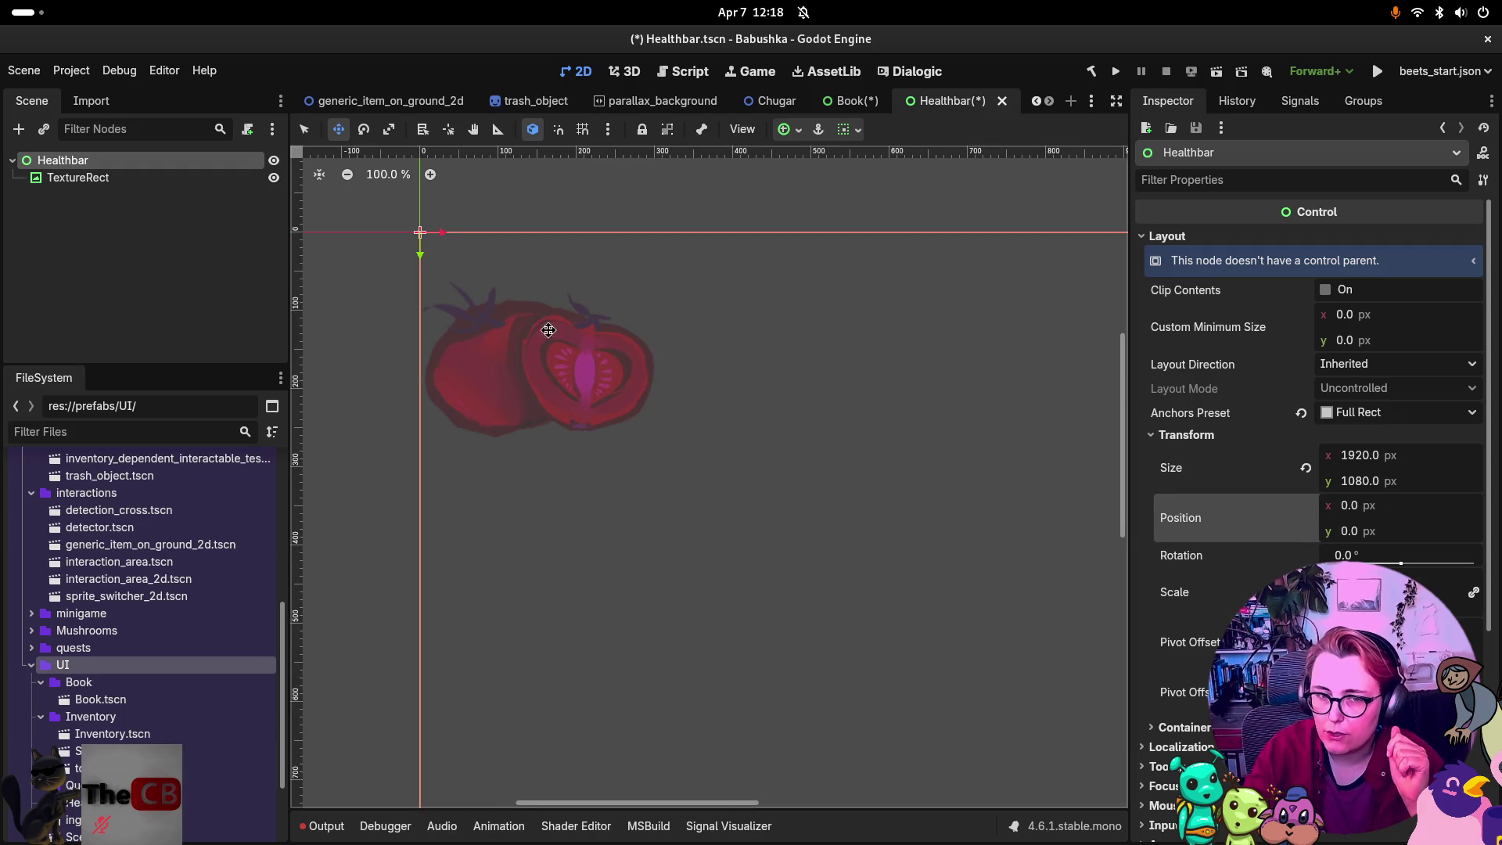
pyautogui.click(62, 178)
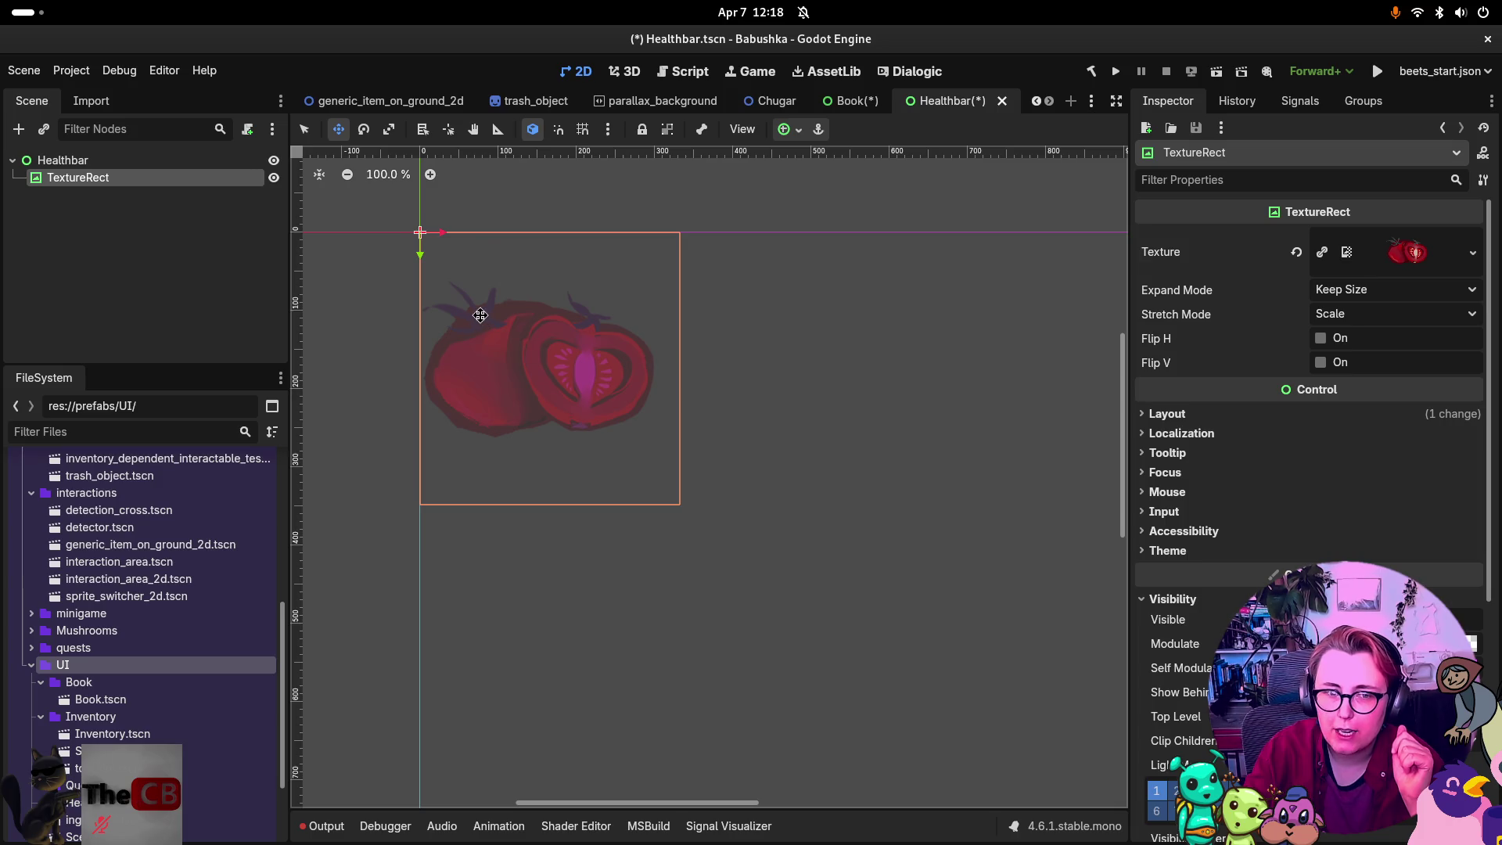
pyautogui.moveTo(484, 322)
pyautogui.mouseDown()
pyautogui.moveTo(609, 332)
pyautogui.moveTo(592, 322)
pyautogui.mouseUp()
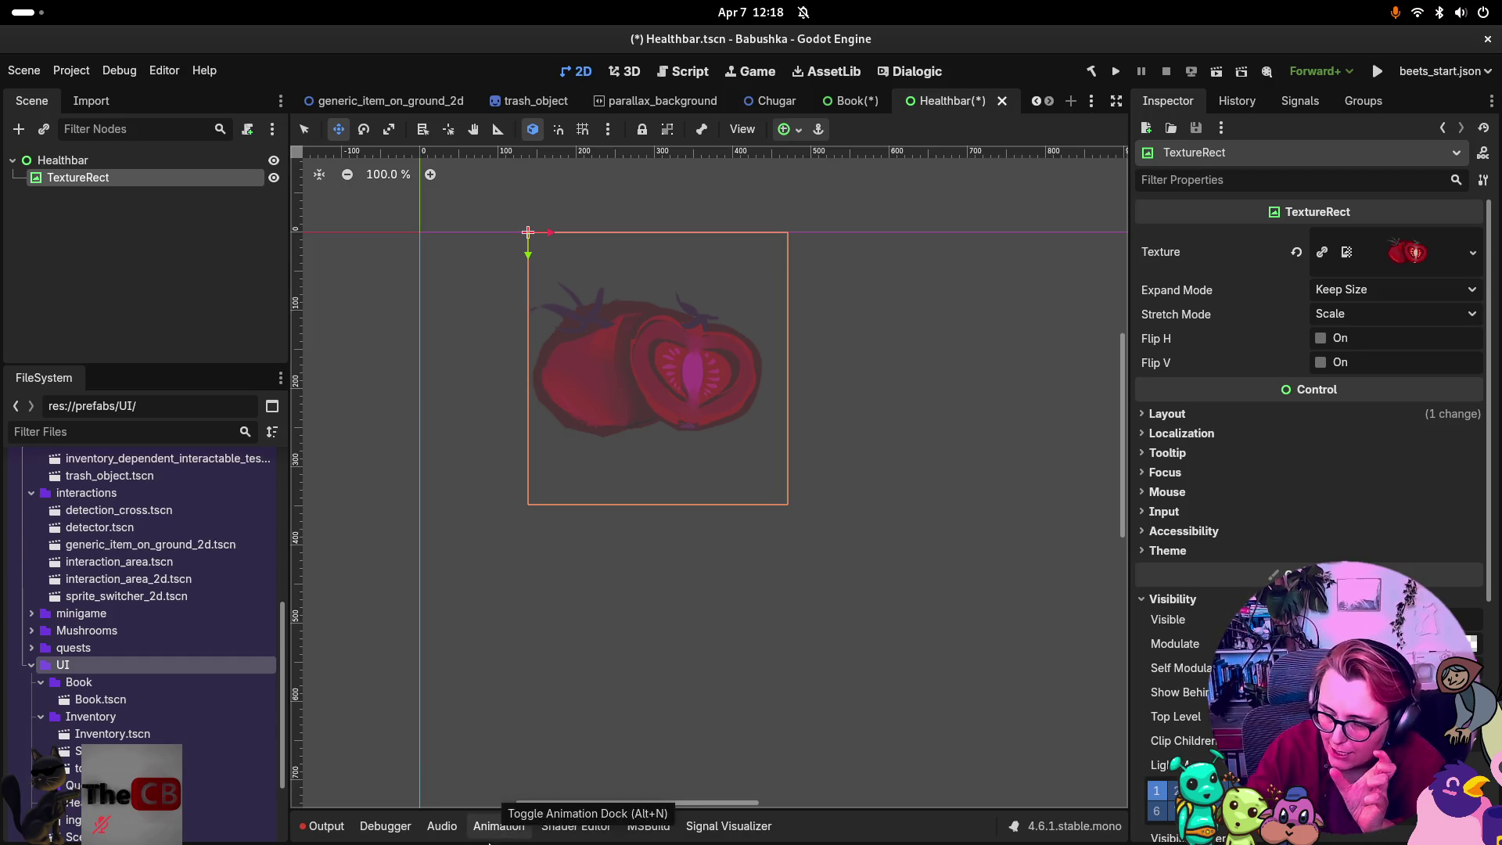
# Try dragging the Healthbar around, then revert its x position back to 0.
pyautogui.click(156, 160)
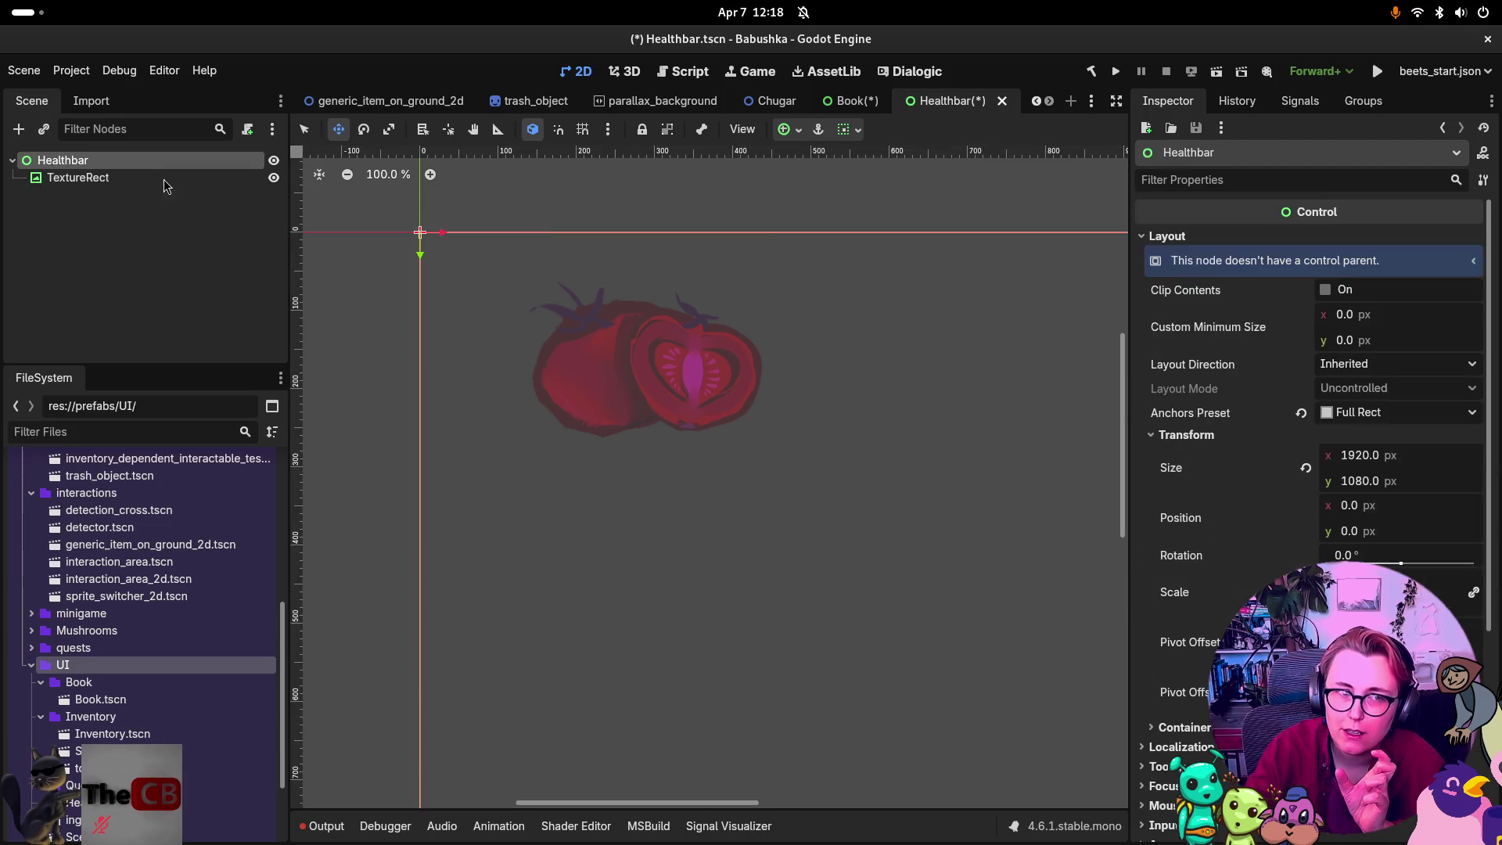
pyautogui.moveTo(578, 330)
pyautogui.mouseDown()
pyautogui.moveTo(677, 440)
pyautogui.moveTo(632, 418)
pyautogui.mouseUp()
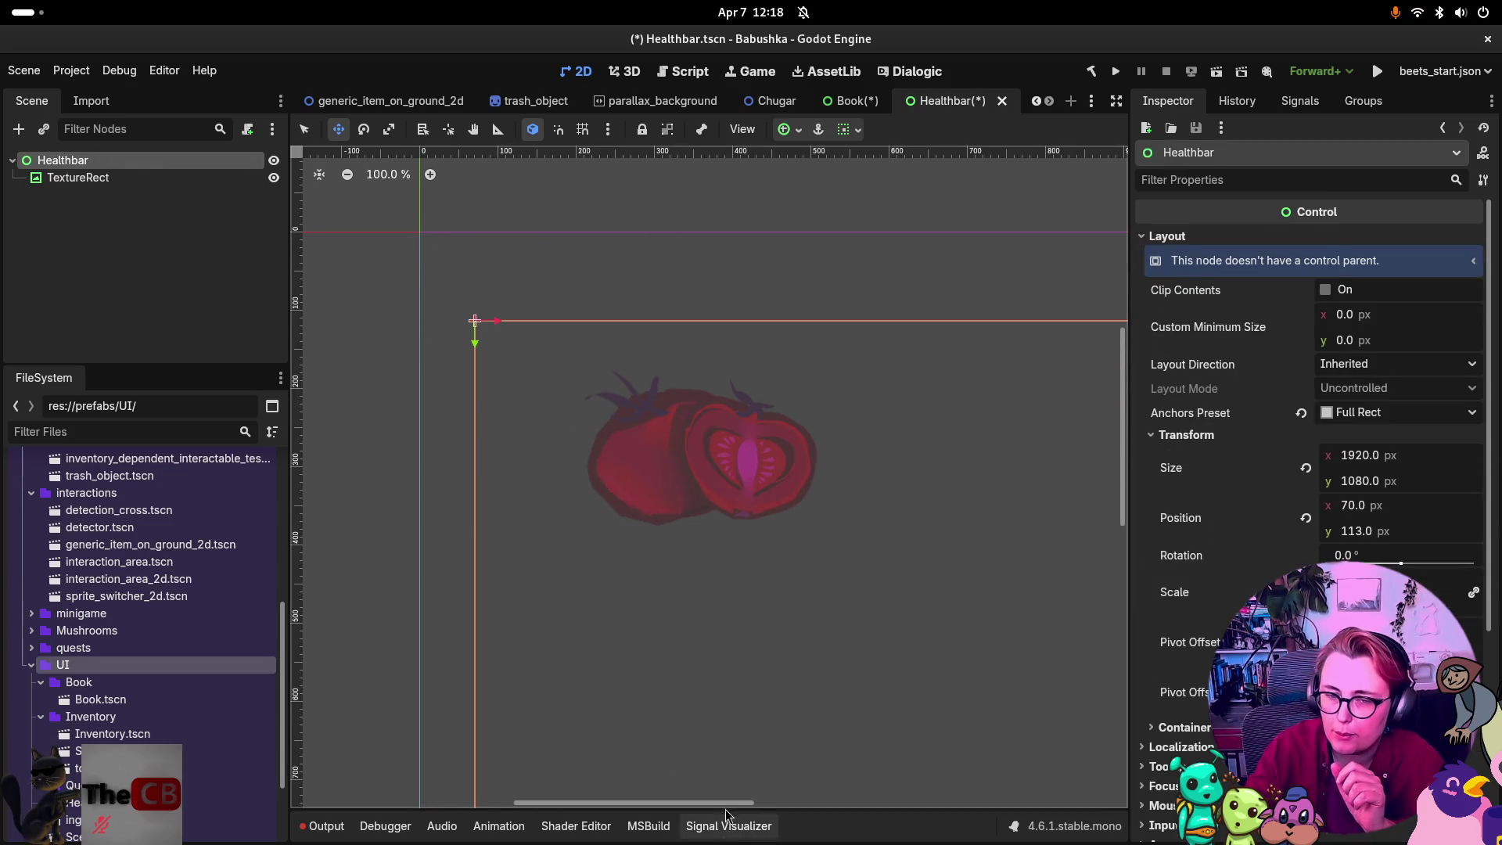
pyautogui.moveTo(682, 467)
pyautogui.mouseDown()
pyautogui.moveTo(636, 415)
pyautogui.moveTo(664, 406)
pyautogui.mouseUp()
pyautogui.click(1305, 517)
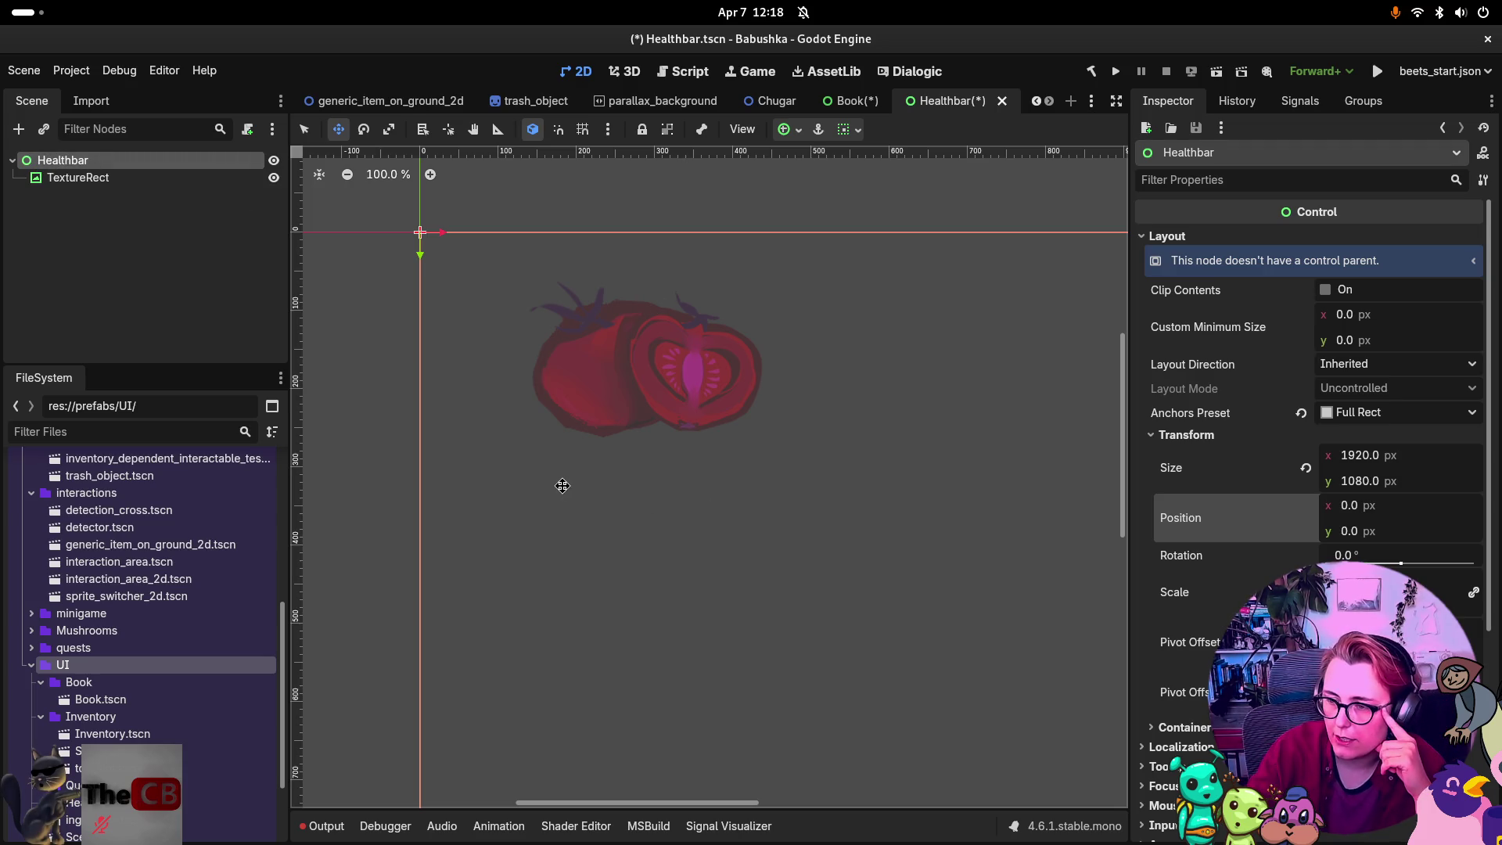
pyautogui.scroll(-5, 1420, 489)
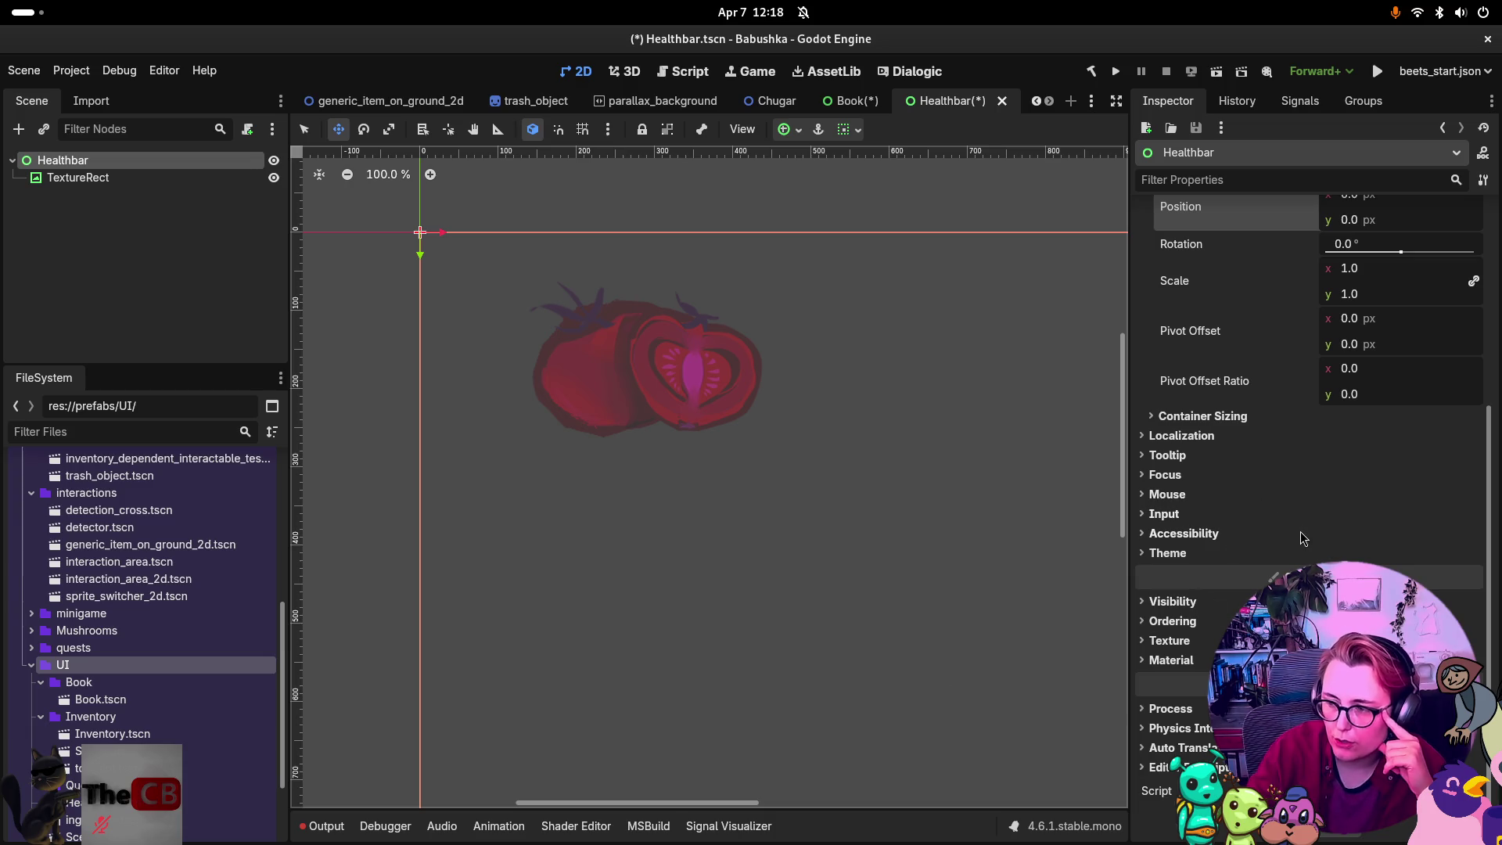
pyautogui.scroll(4, 1281, 570)
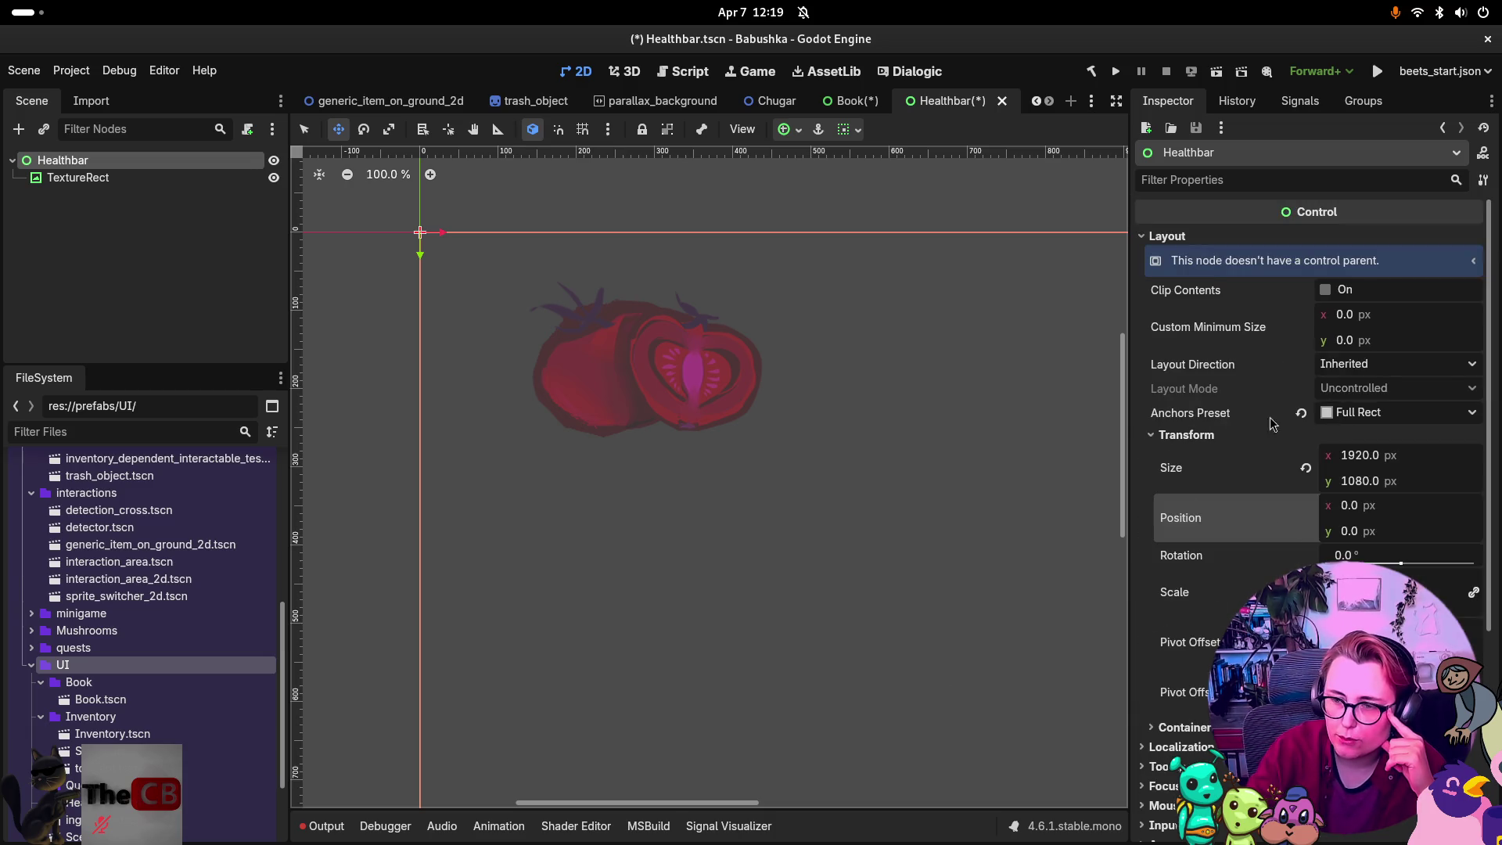
# Collapse the Transform and Layout sections and save Healthbar.tscn.
pyautogui.click(1157, 438)
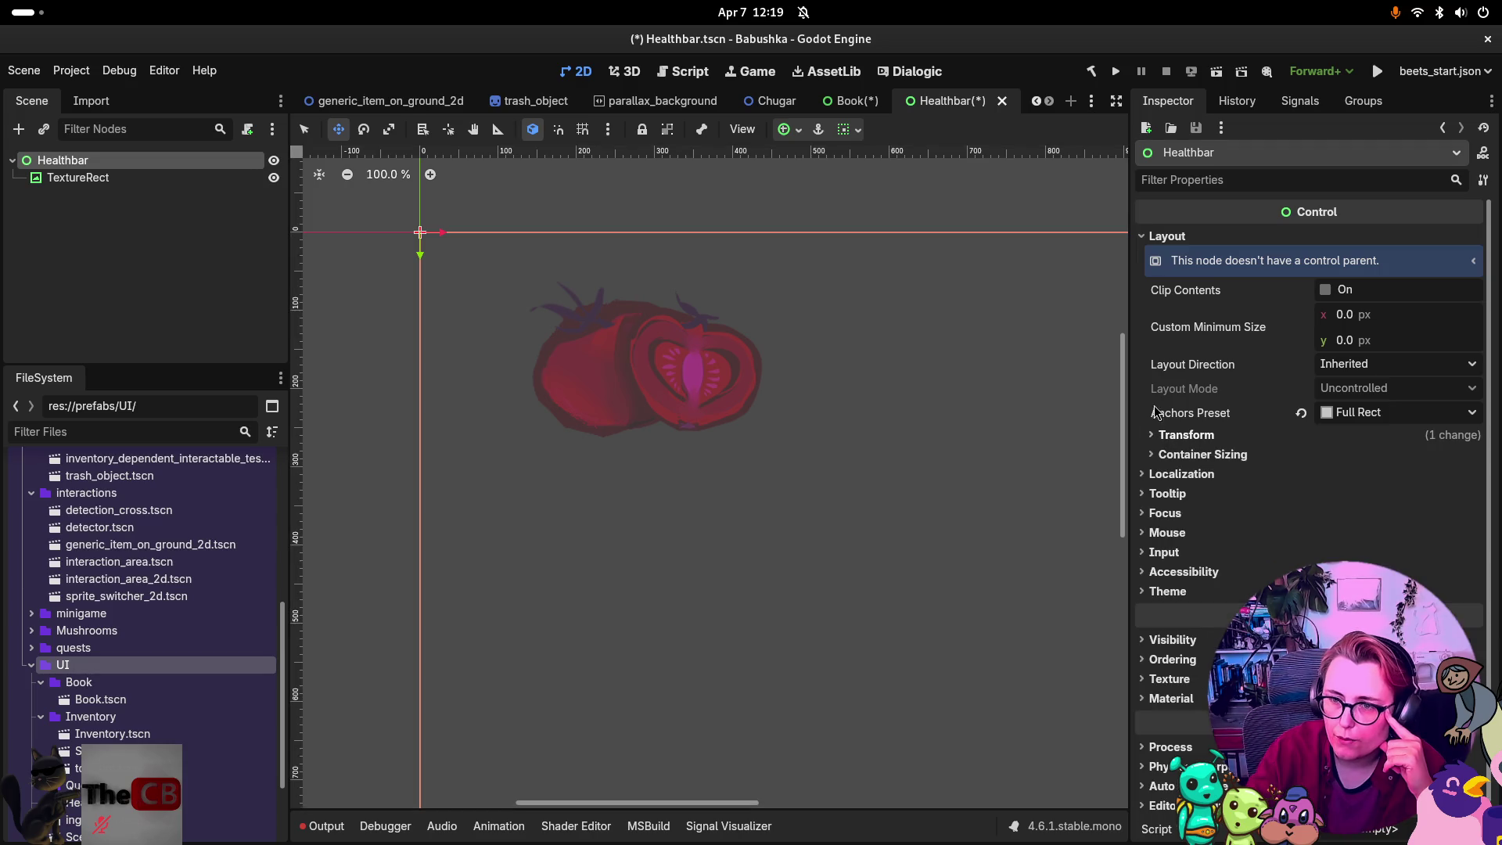
pyautogui.click(1143, 238)
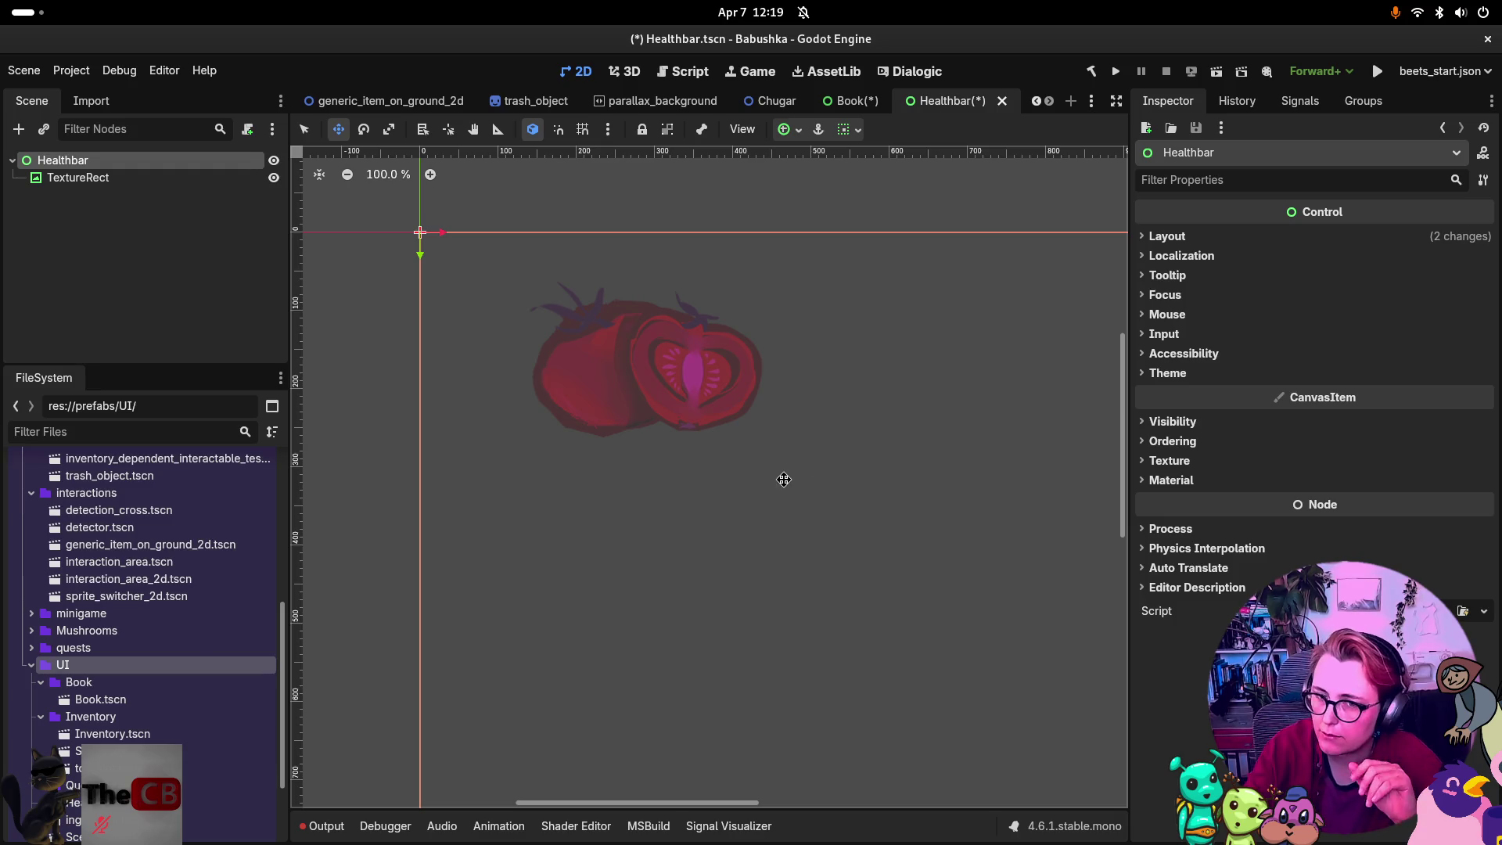
pyautogui.click(113, 178)
pyautogui.click(160, 160)
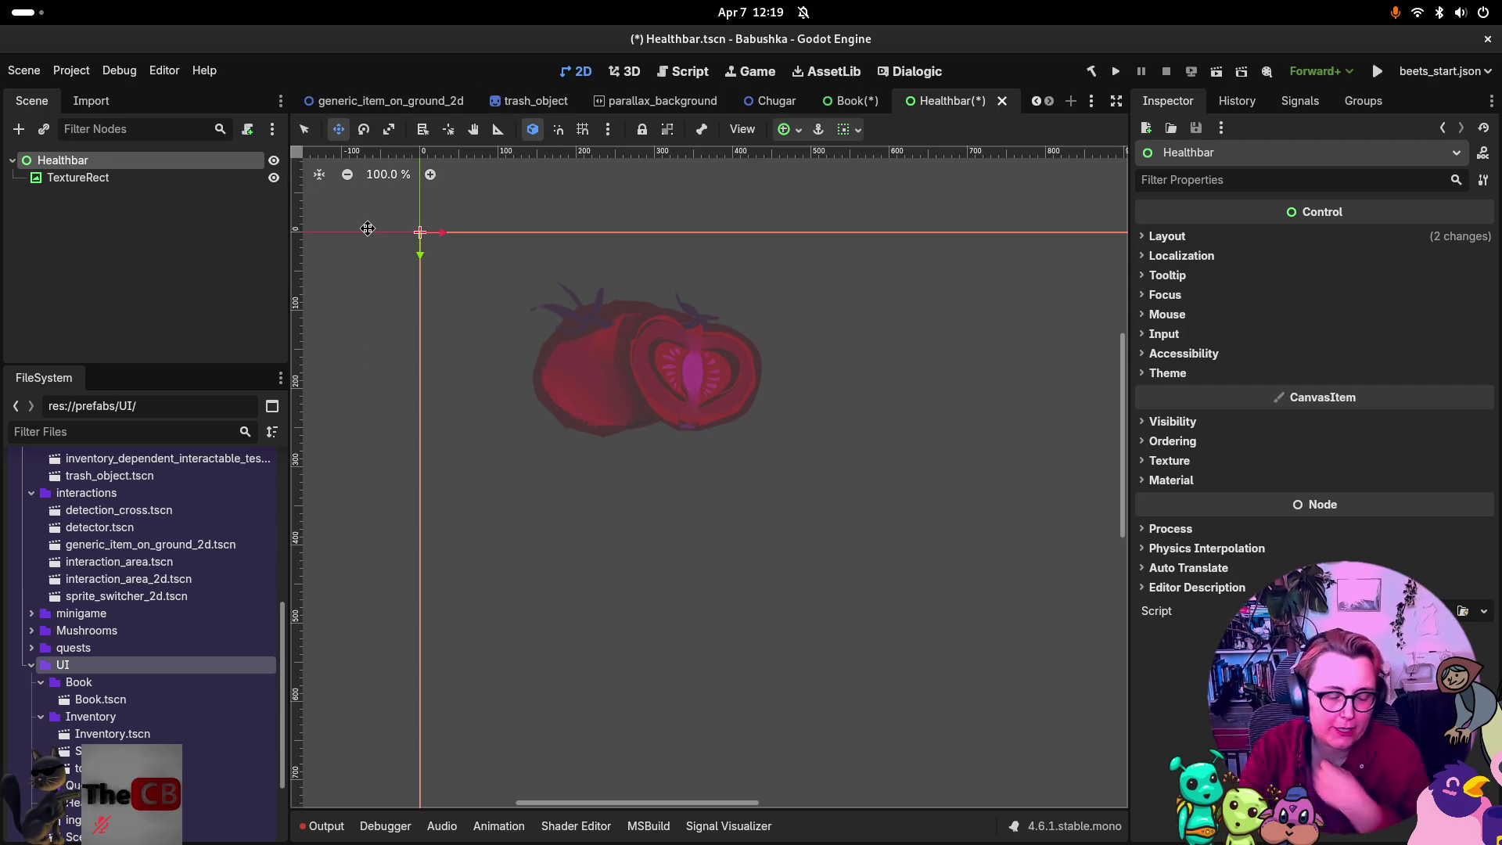
pyautogui.hotkey('ctrl', 's')
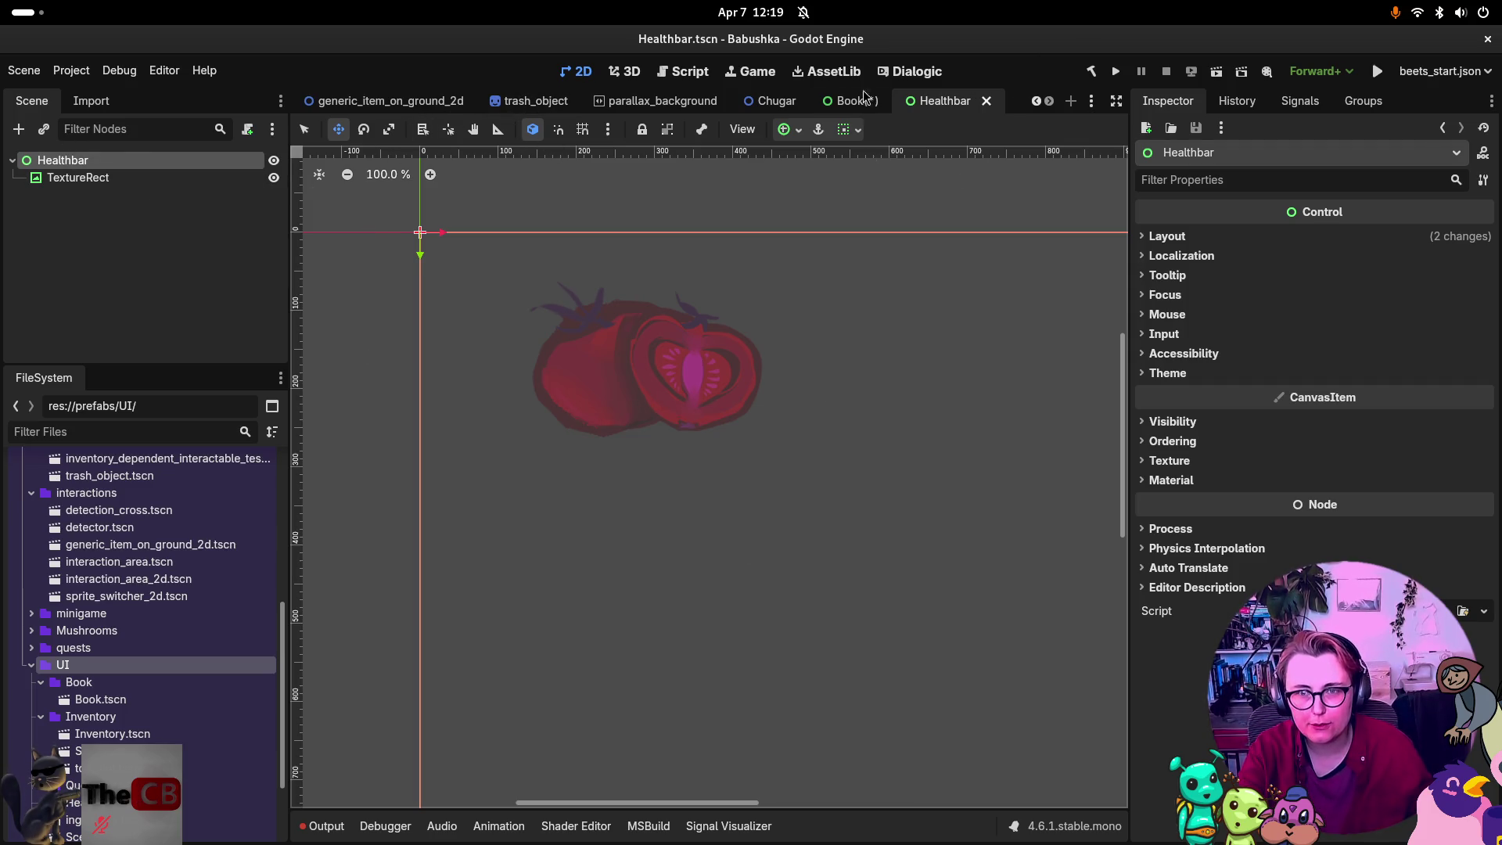
# Save the Book scene and drag a Healthbar instance into it, comparing with Healthbar.tscn.
pyautogui.click(860, 104)
pyautogui.hotkey('ctrl', 's')
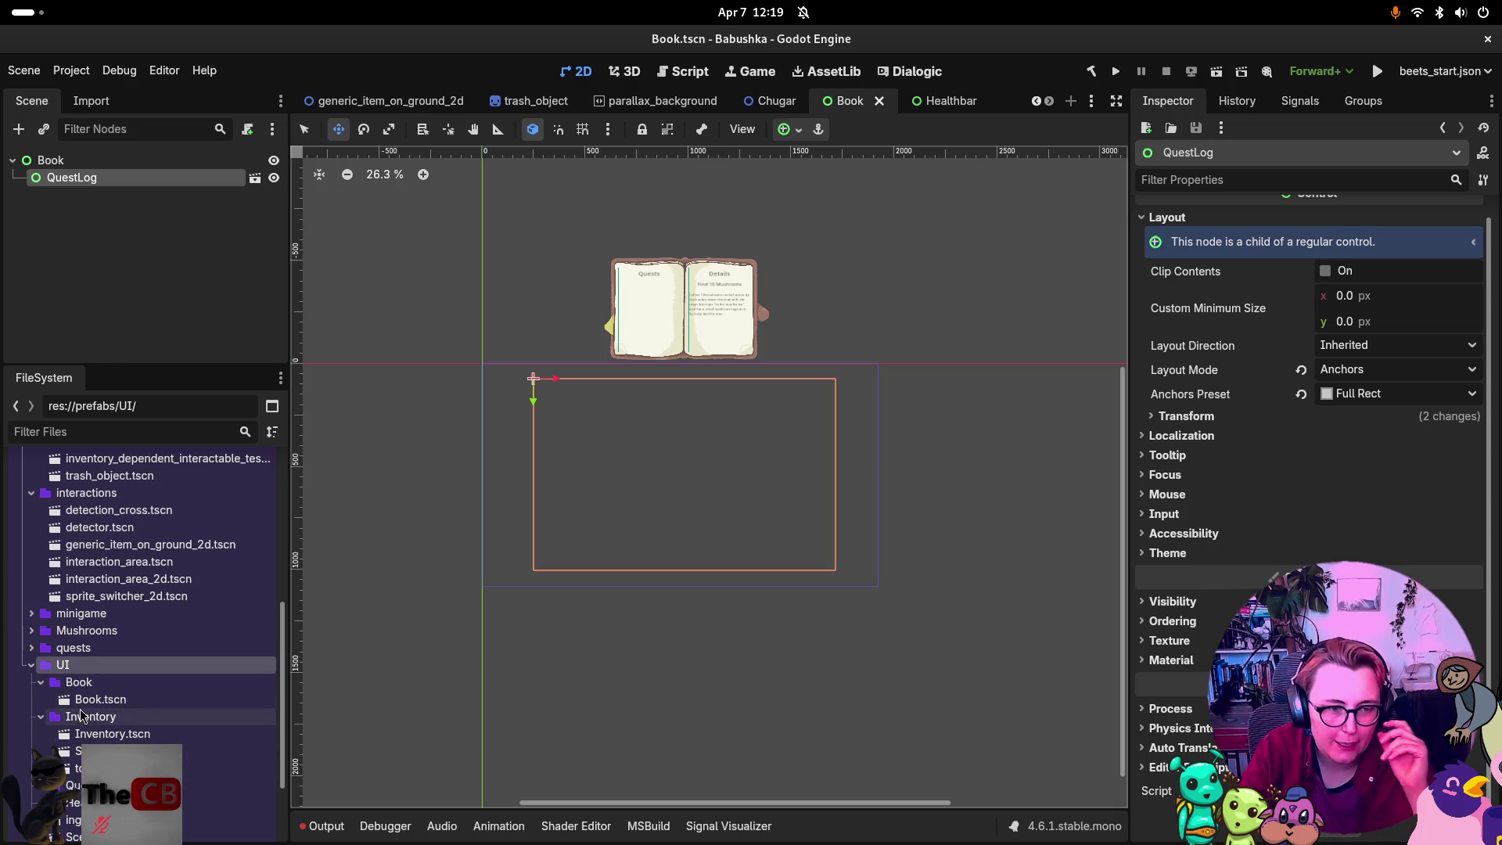
pyautogui.scroll(-2, 148, 735)
pyautogui.moveTo(117, 754)
pyautogui.mouseDown()
pyautogui.moveTo(766, 305)
pyautogui.moveTo(663, 376)
pyautogui.moveTo(556, 384)
pyautogui.mouseUp()
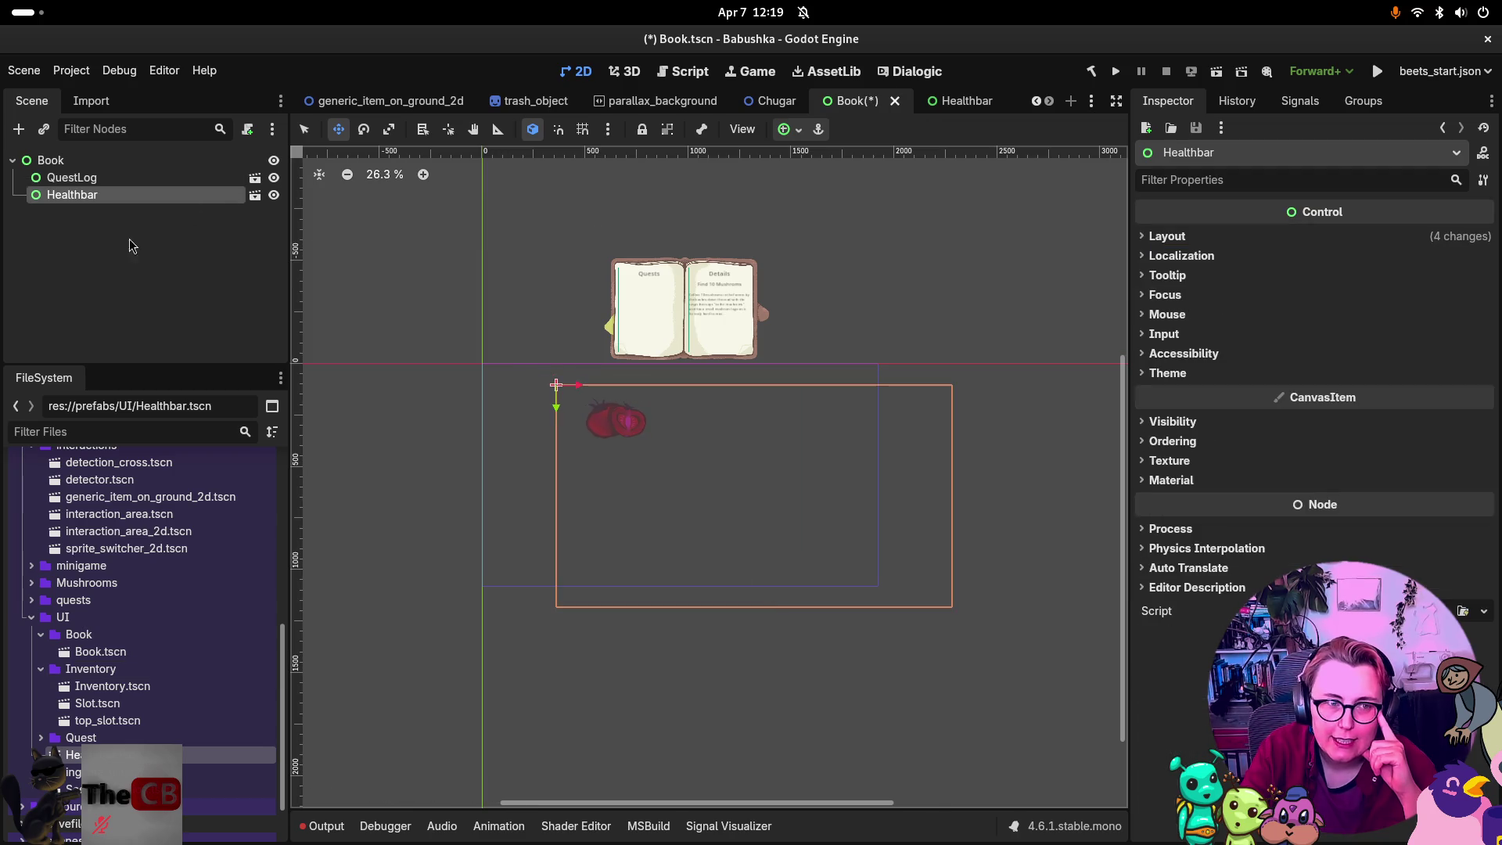
pyautogui.click(957, 97)
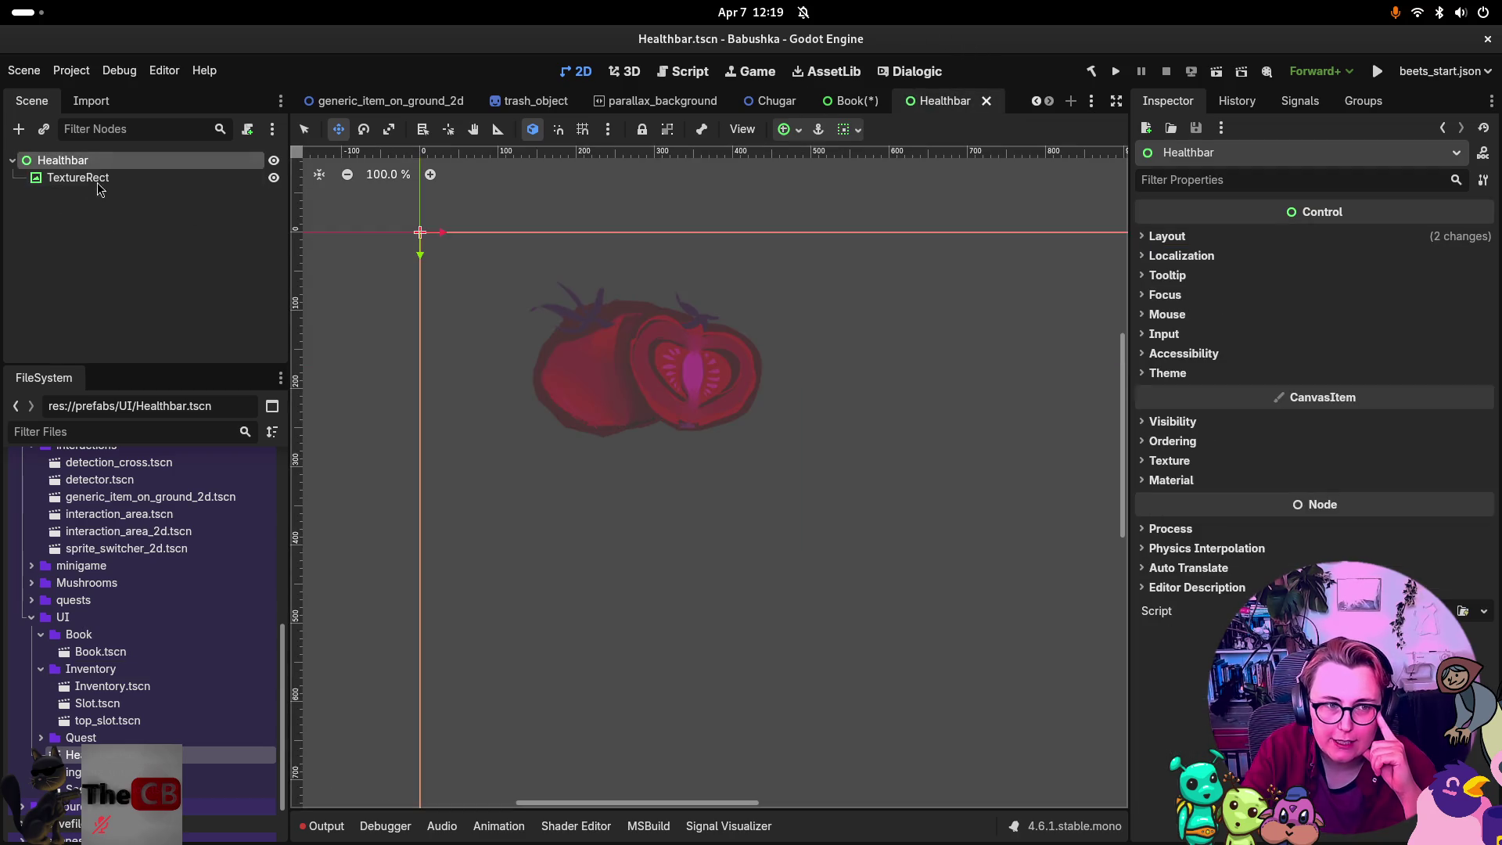
pyautogui.click(842, 103)
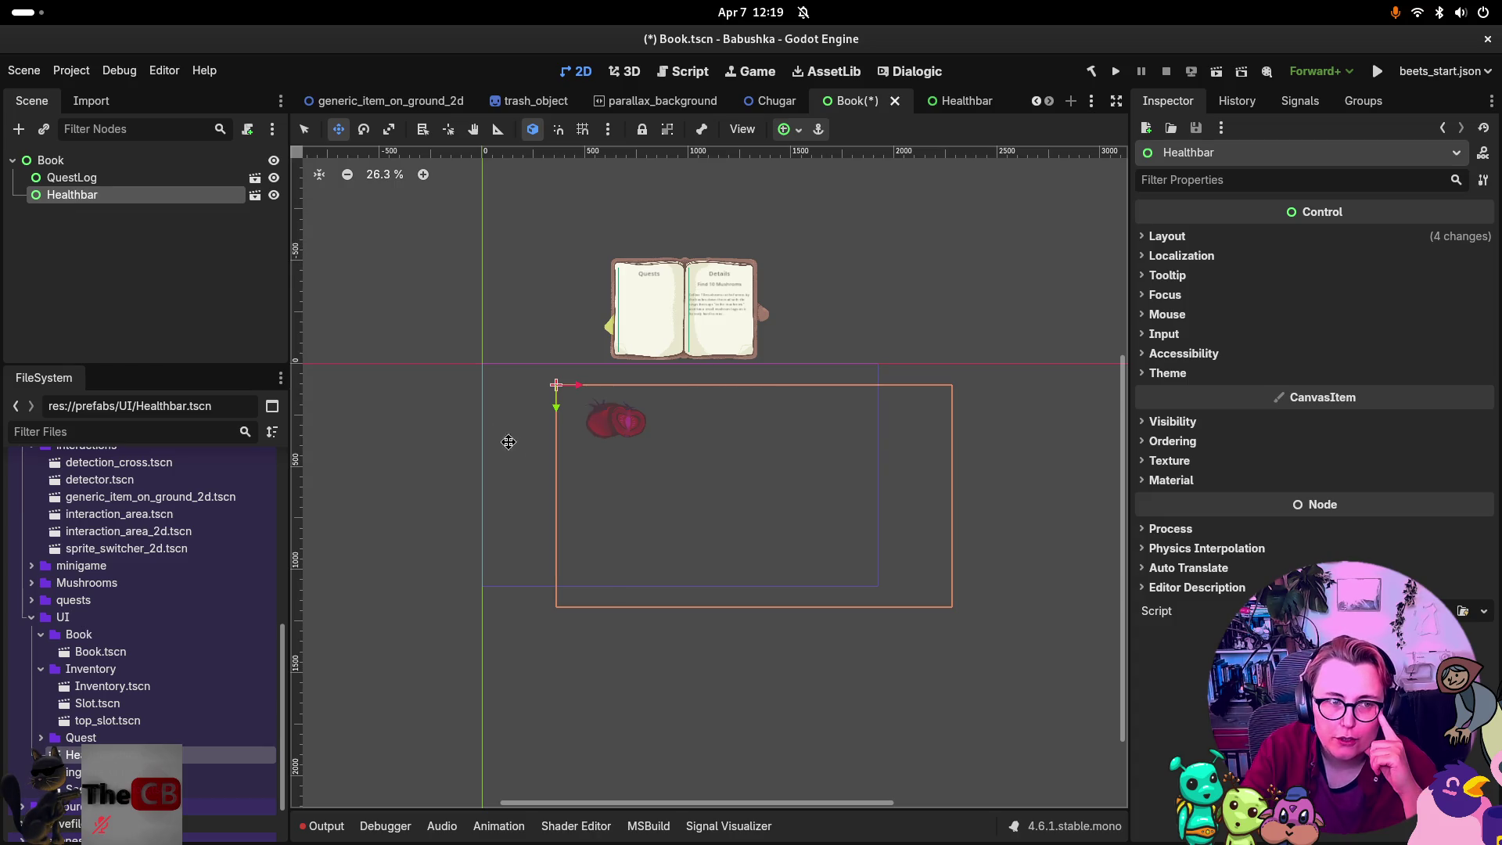
# Move the Healthbar above the open book, to position 712, -831.
pyautogui.moveTo(660, 475)
pyautogui.mouseDown()
pyautogui.moveTo(627, 482)
pyautogui.moveTo(570, 459)
pyautogui.moveTo(593, 449)
pyautogui.moveTo(595, 331)
pyautogui.moveTo(630, 305)
pyautogui.moveTo(756, 285)
pyautogui.moveTo(732, 293)
pyautogui.mouseUp()
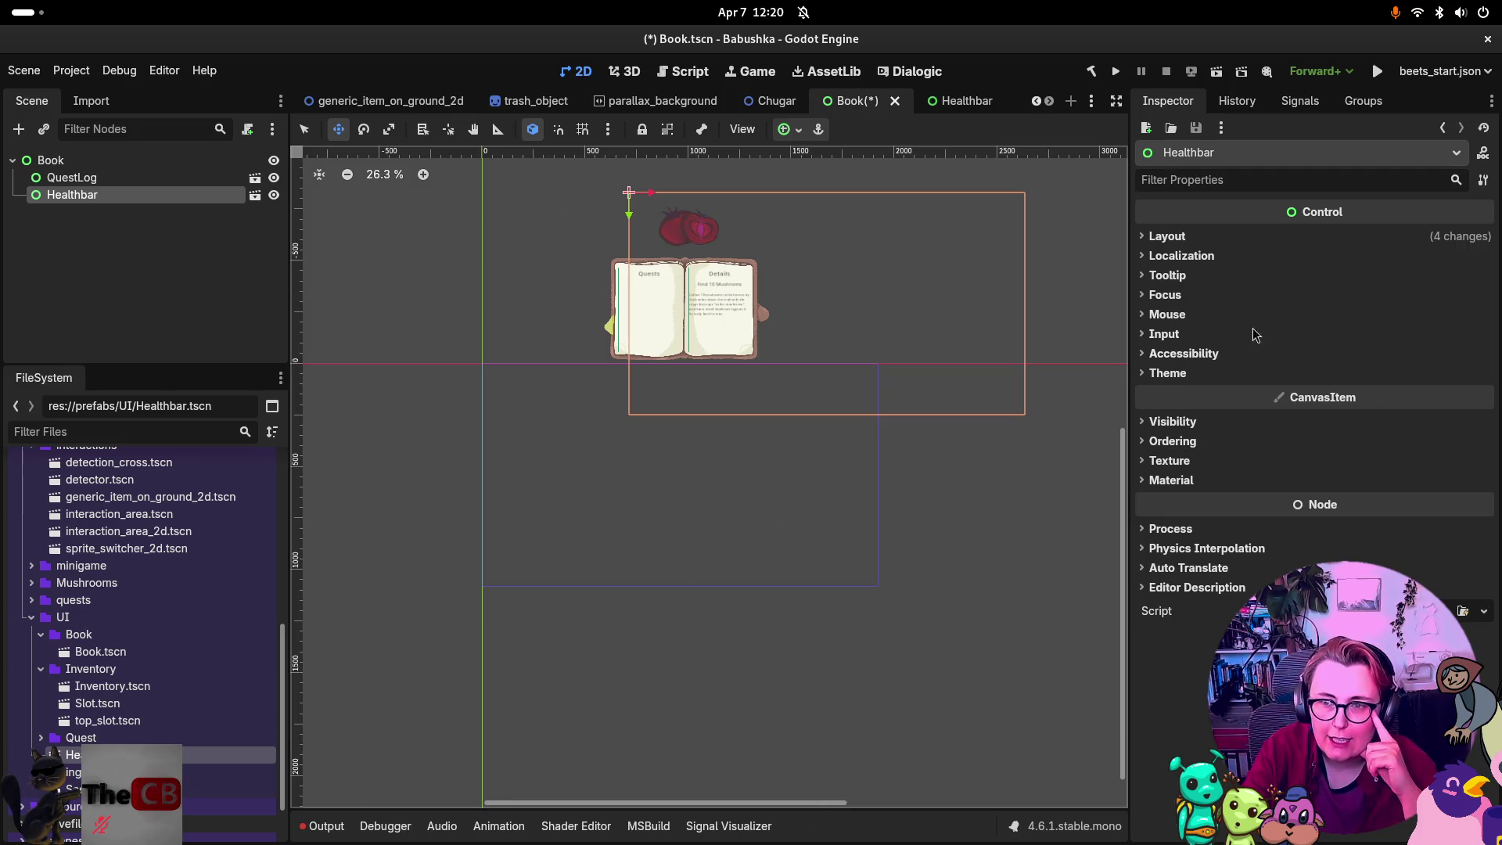
pyautogui.click(1166, 236)
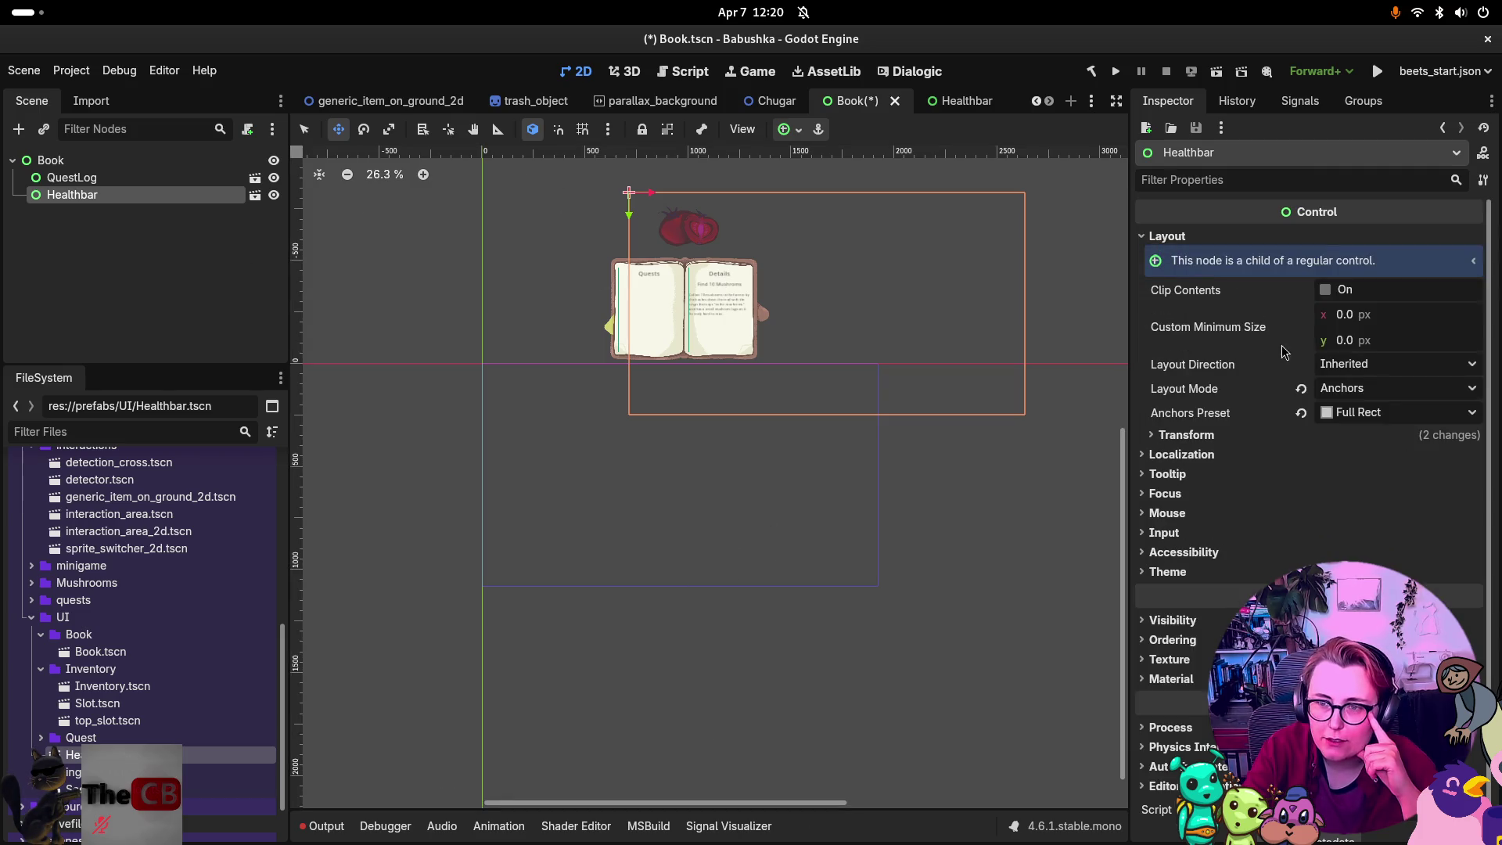
pyautogui.click(1183, 435)
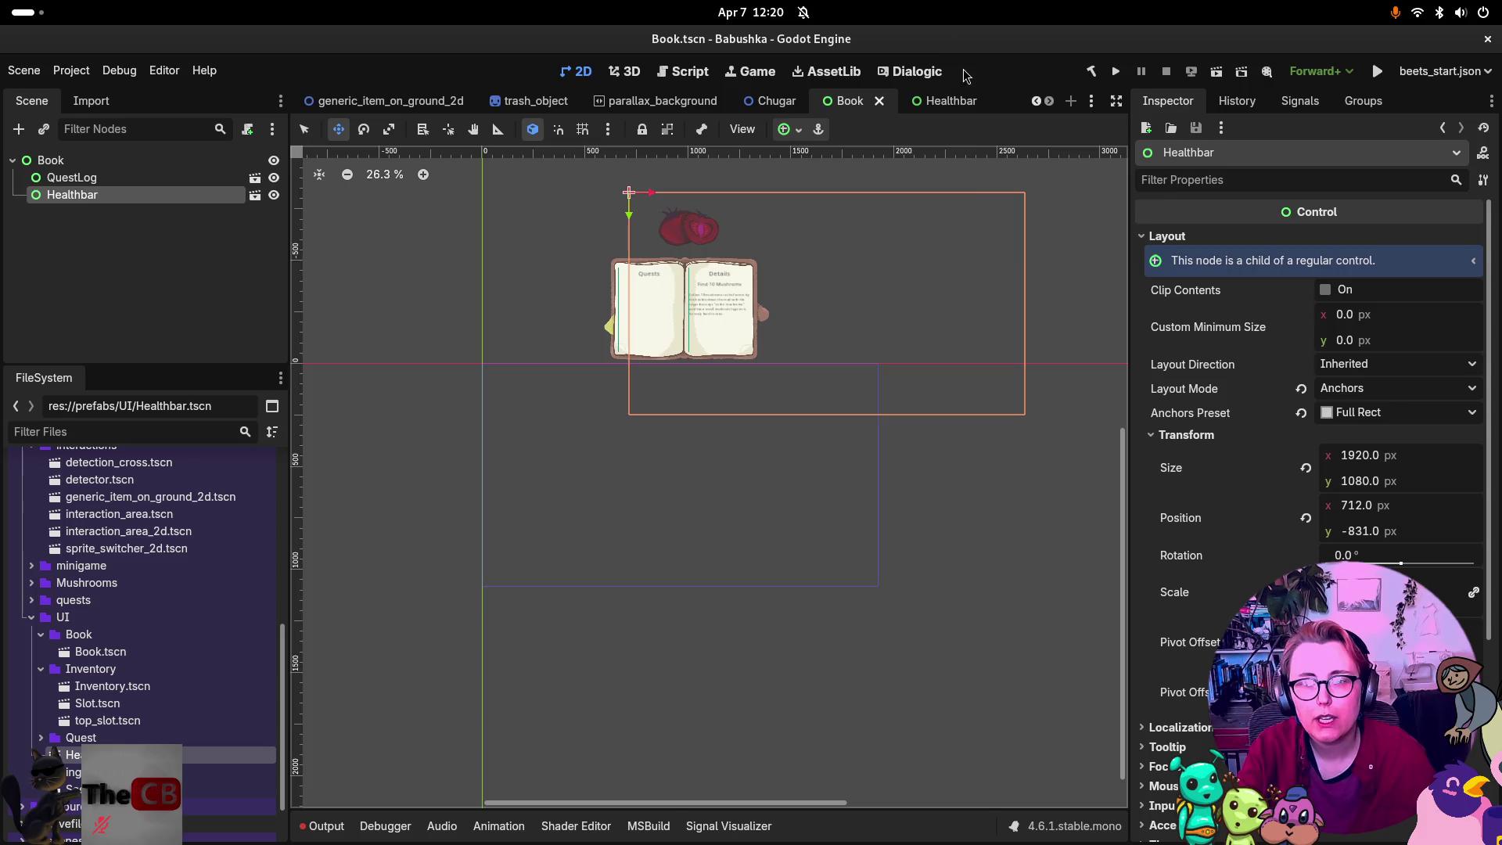
pyautogui.click(965, 101)
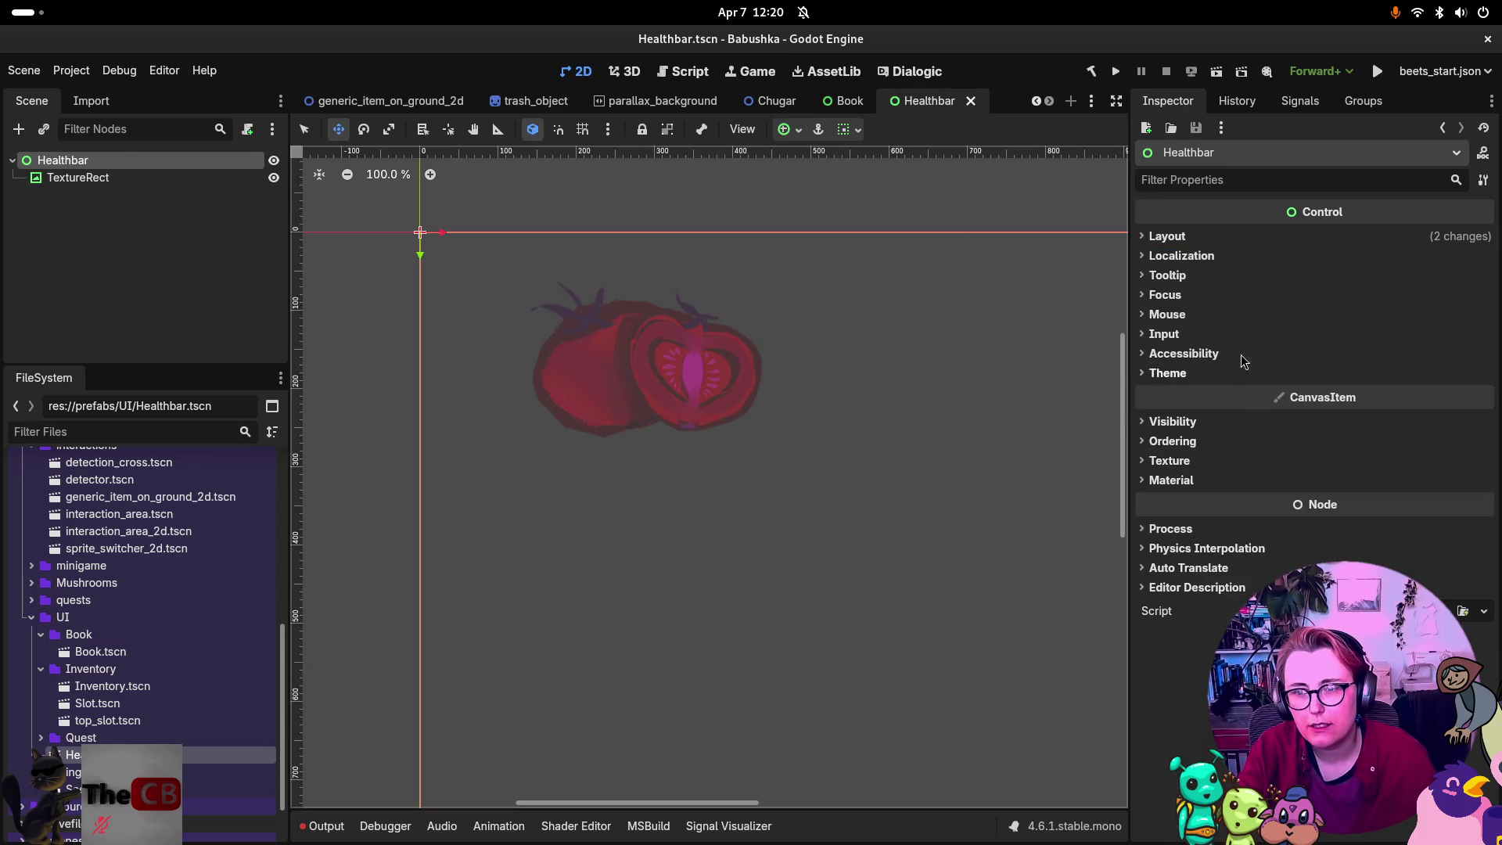
# Set the Healthbar root's Transform Position x to 500 and save the scene.
pyautogui.click(1150, 237)
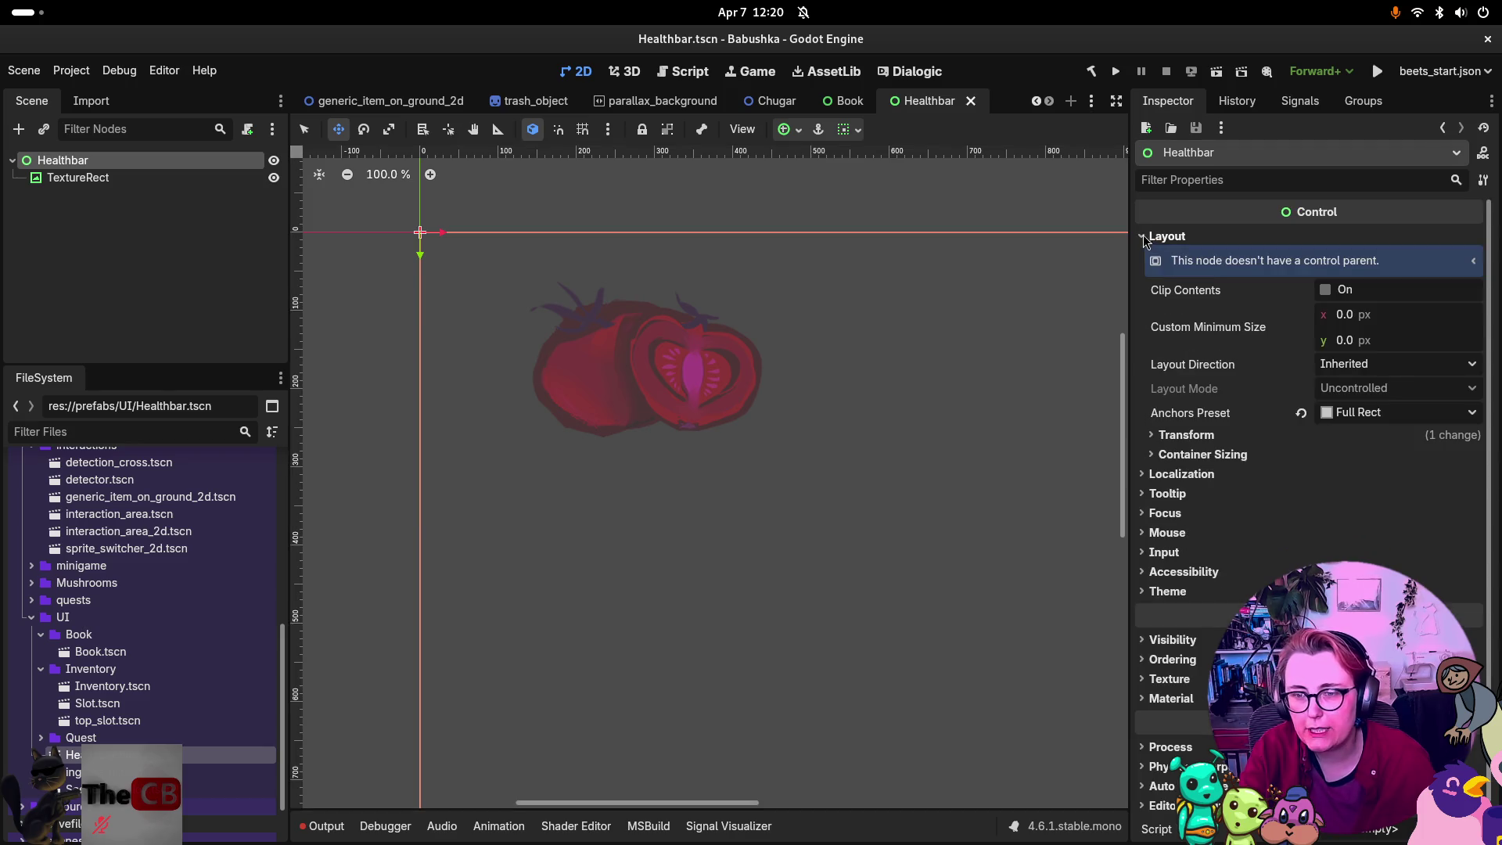
pyautogui.click(1185, 435)
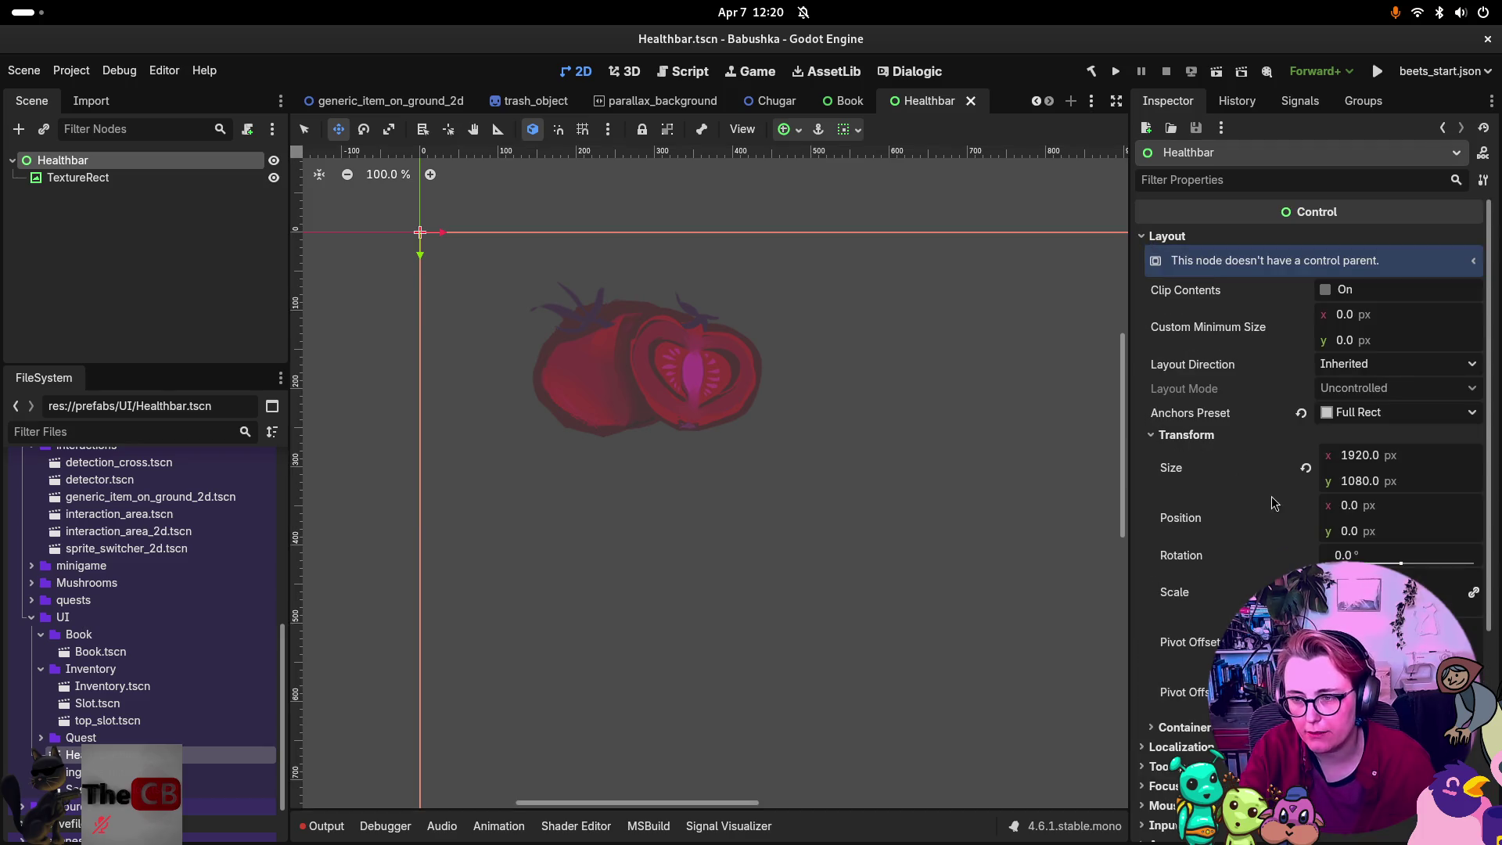
pyautogui.click(1349, 506)
pyautogui.write('500')
pyautogui.press('Return')
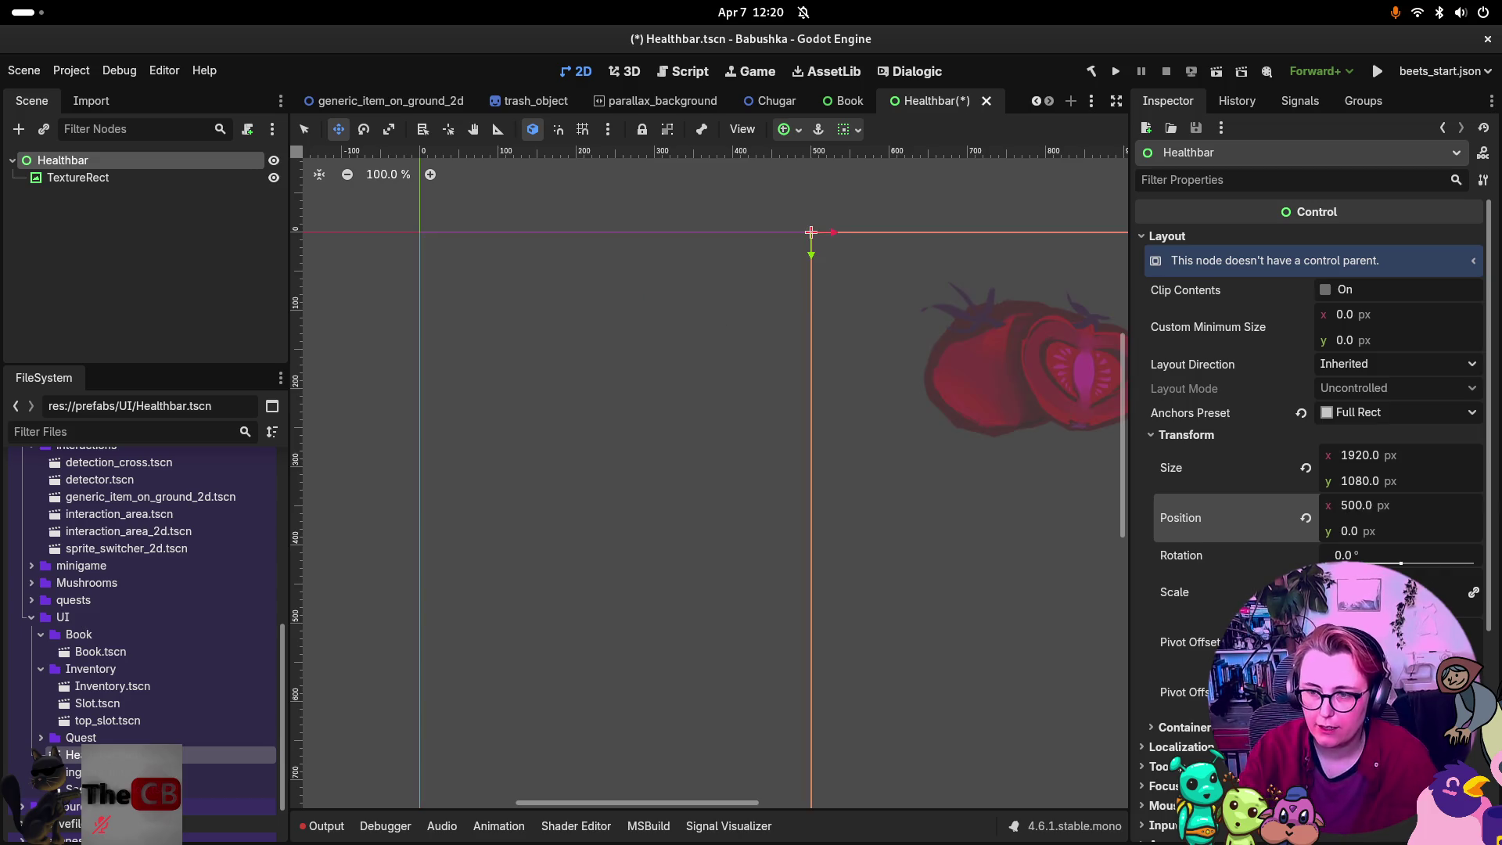
pyautogui.hotkey('ctrl', 's')
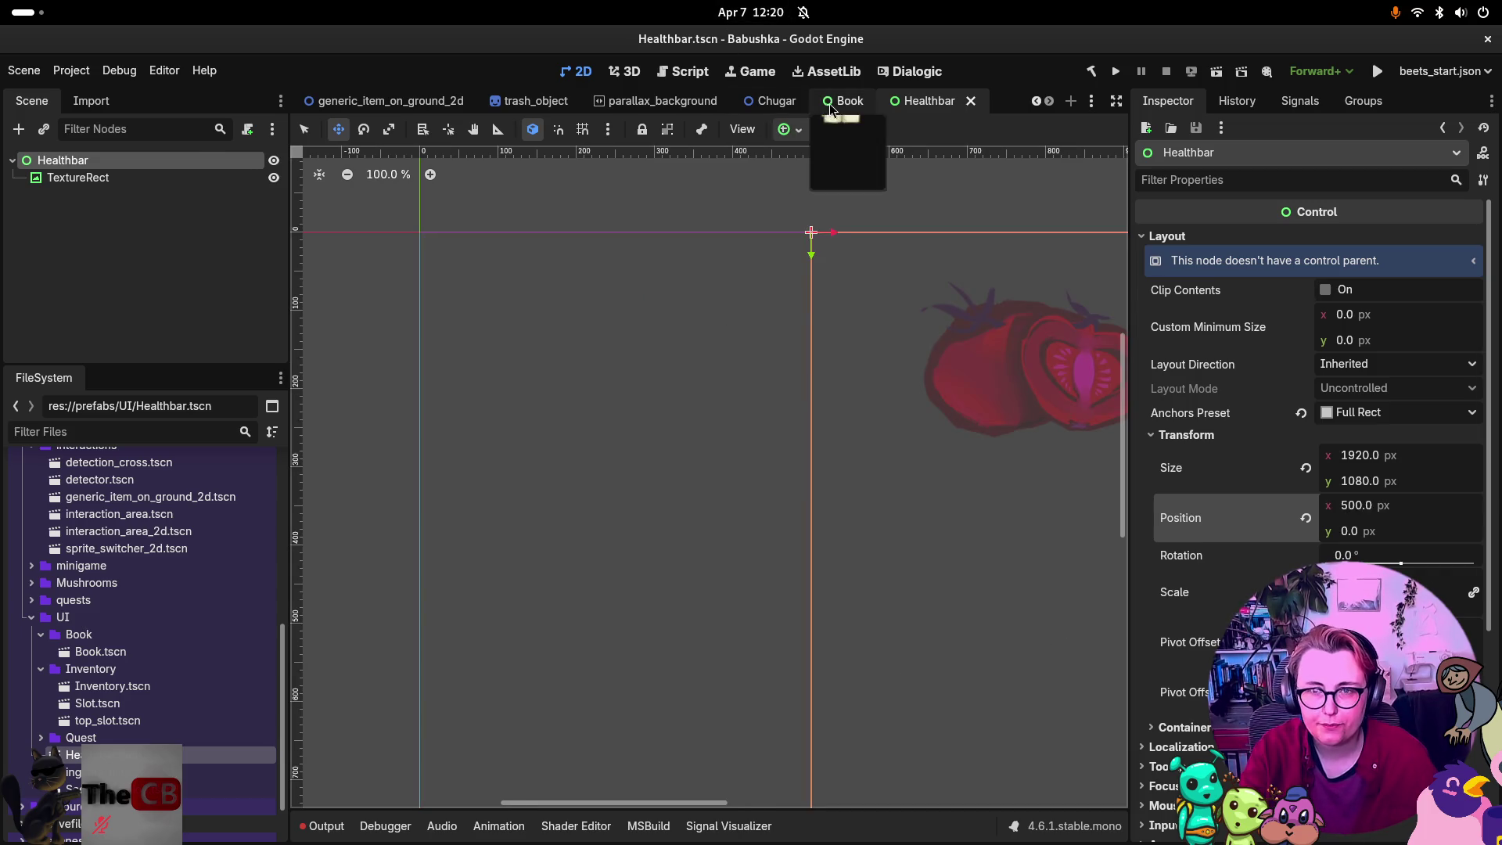
# Confirm the Book instance hasn't moved, then revert the root's x to 0 and save.
pyautogui.click(846, 100)
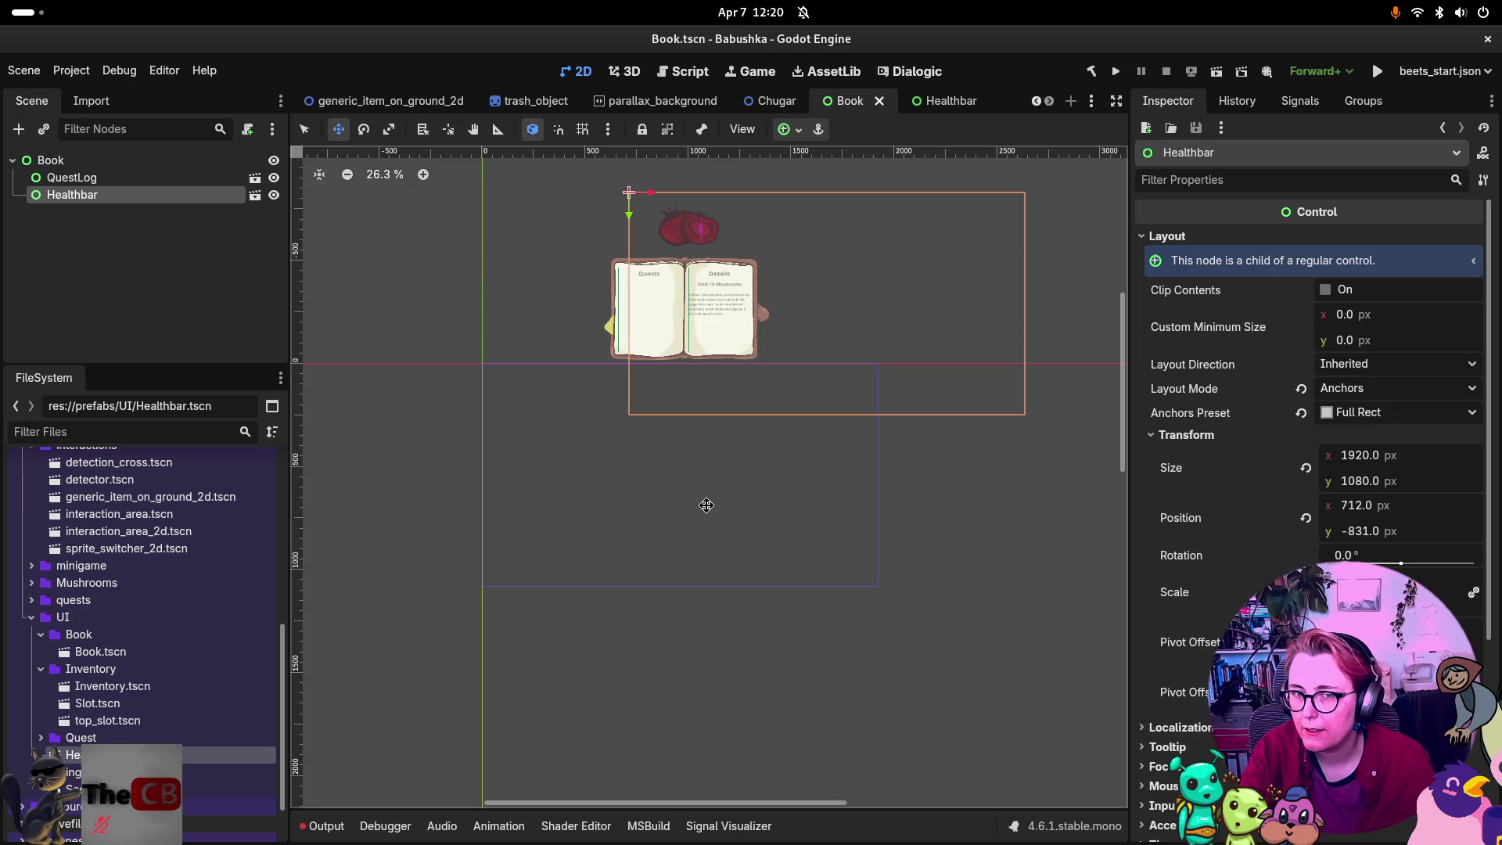
pyautogui.click(946, 101)
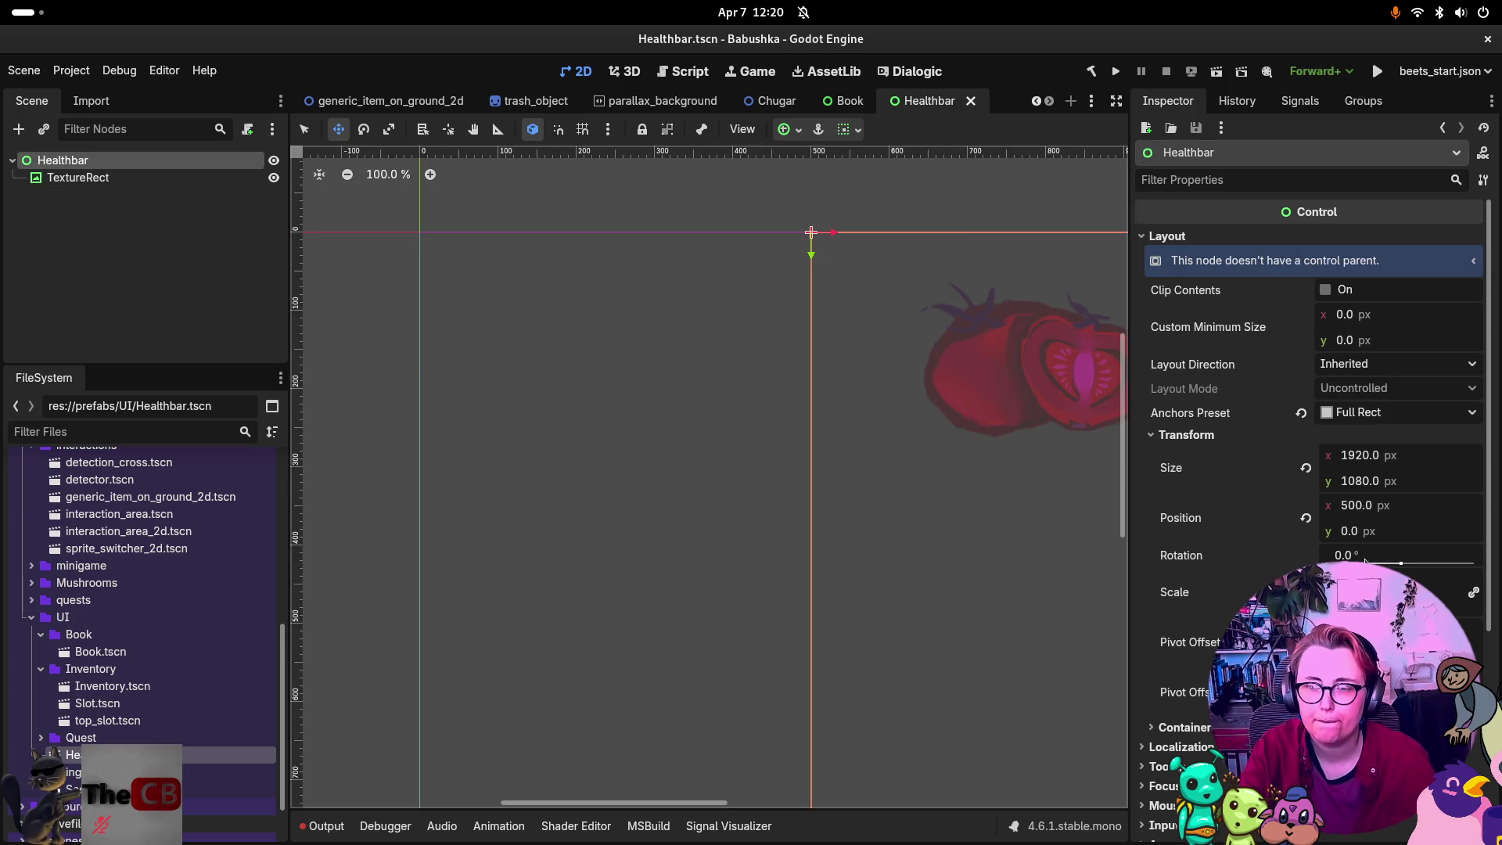
pyautogui.click(1306, 517)
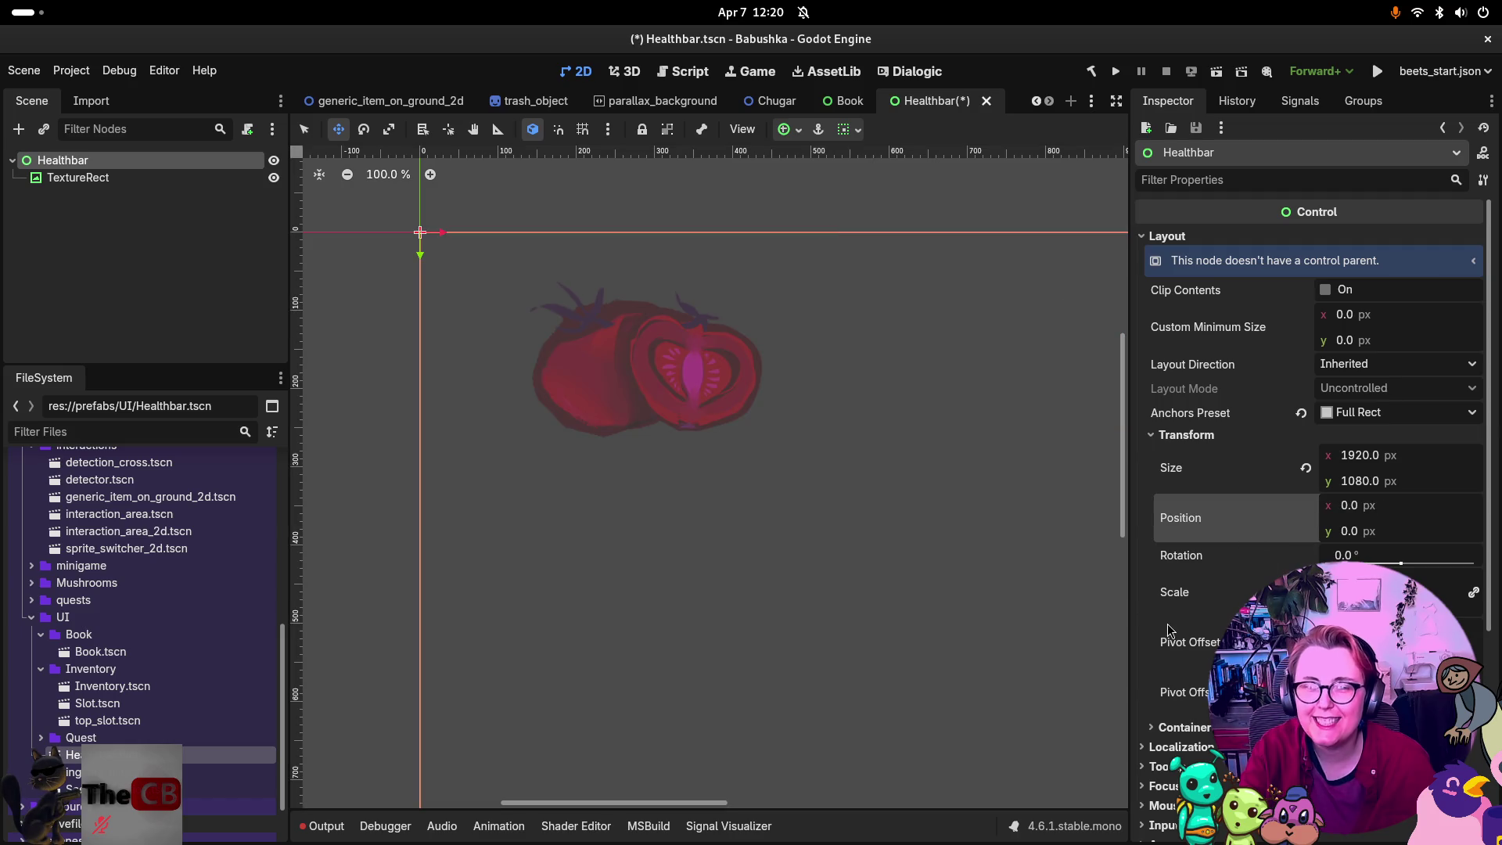
pyautogui.hotkey('ctrl', 's')
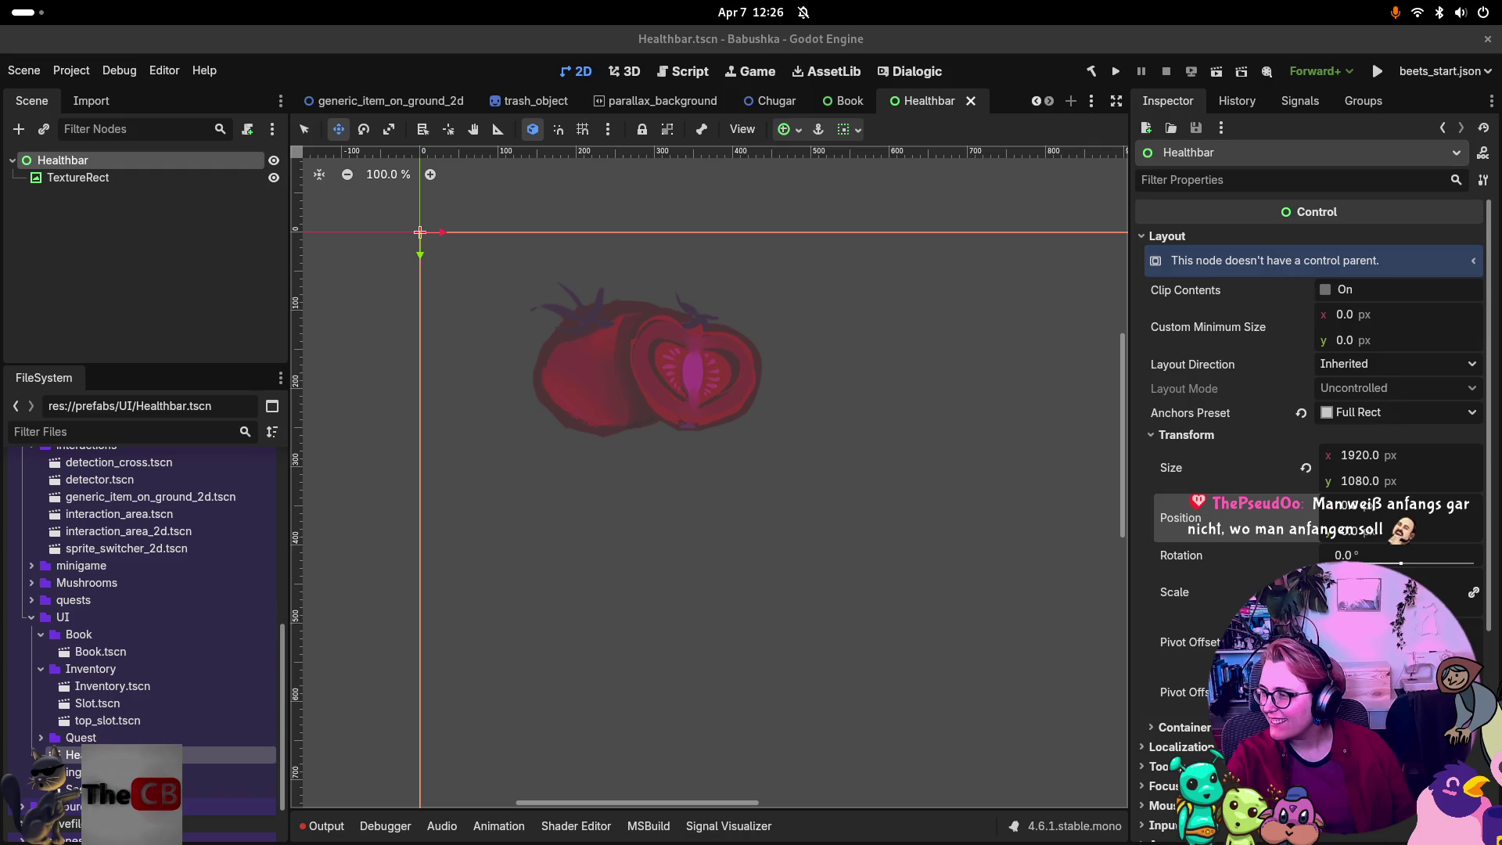
# Switch from Godot to the Discord call and collapse the participant tiles.
pyautogui.press('super')
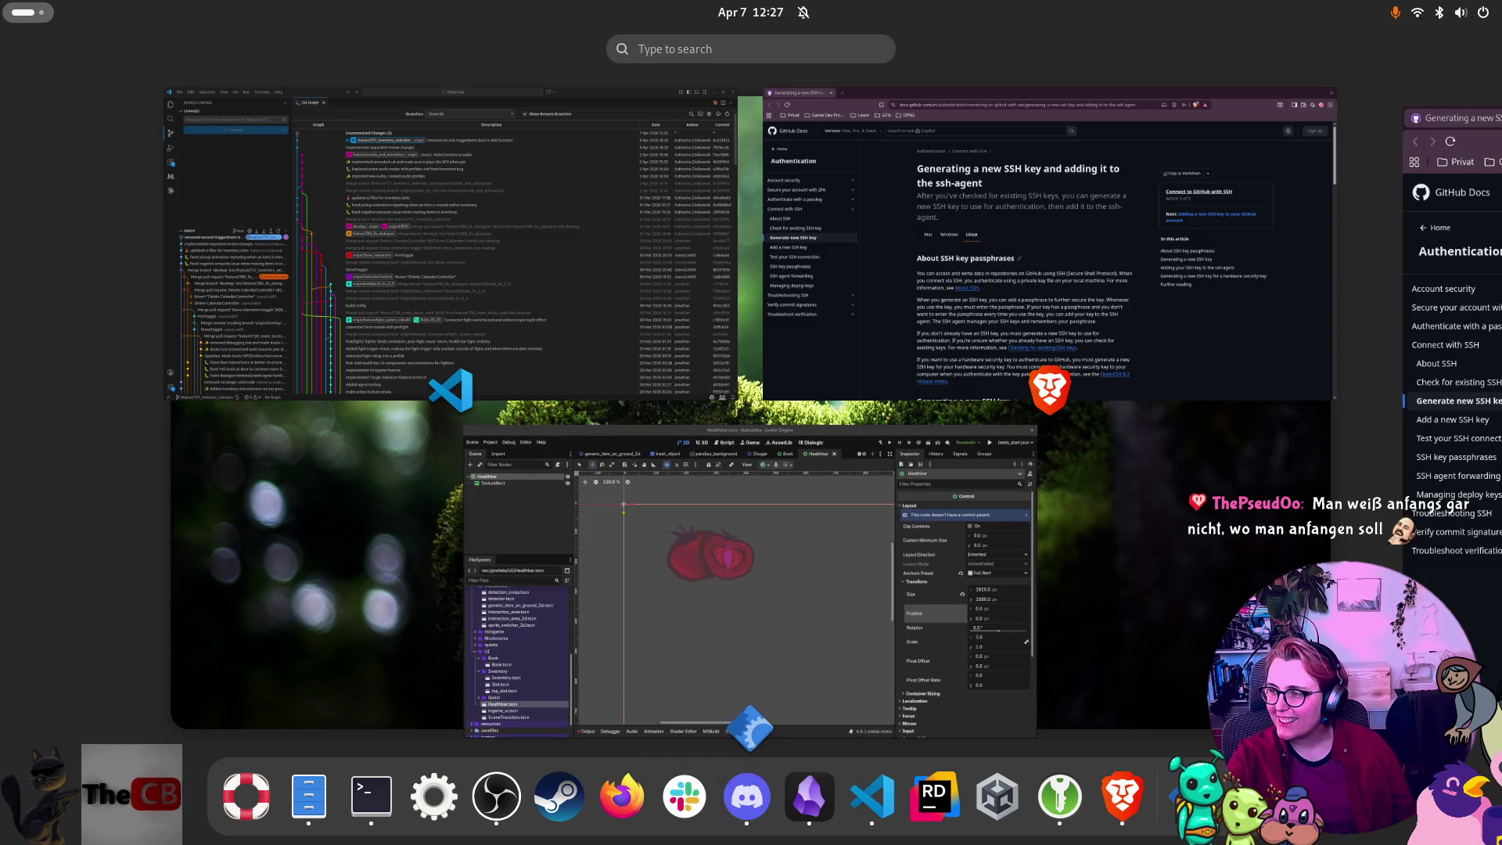
pyautogui.press('super')
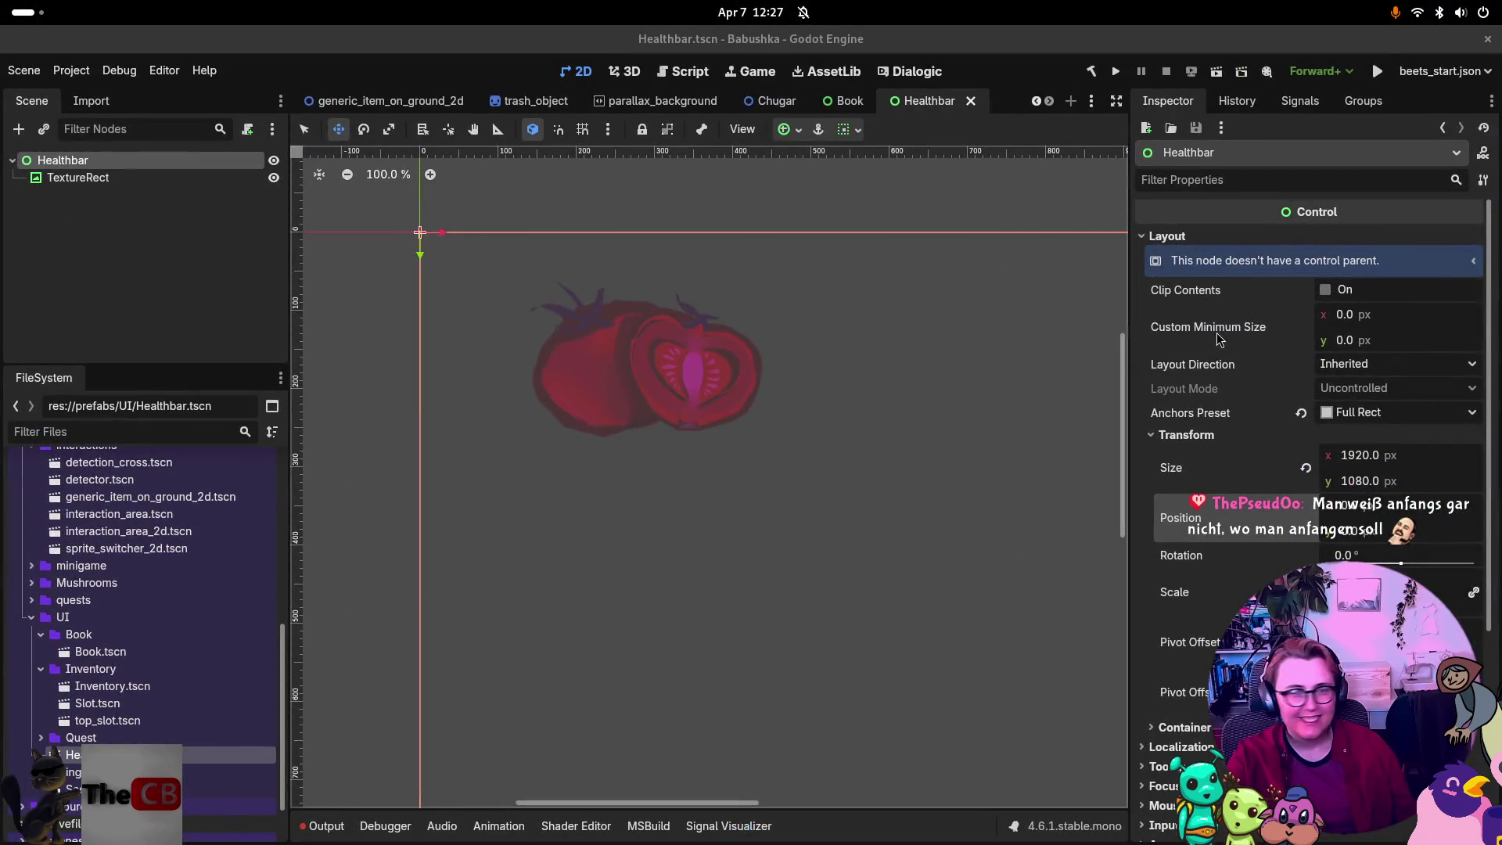
pyautogui.hotkey('alt', 'Tab')
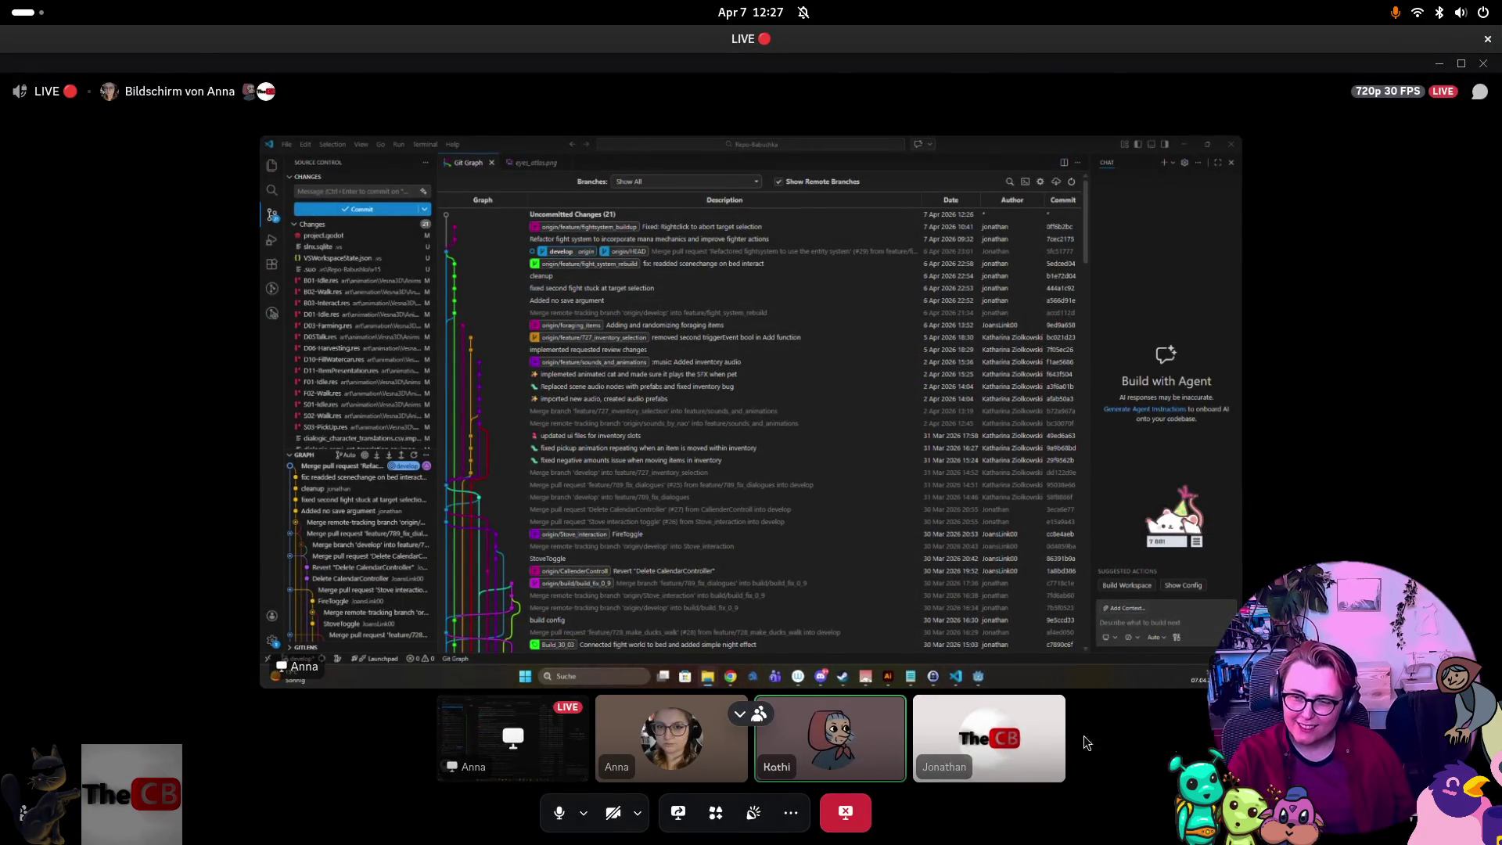
pyautogui.click(740, 714)
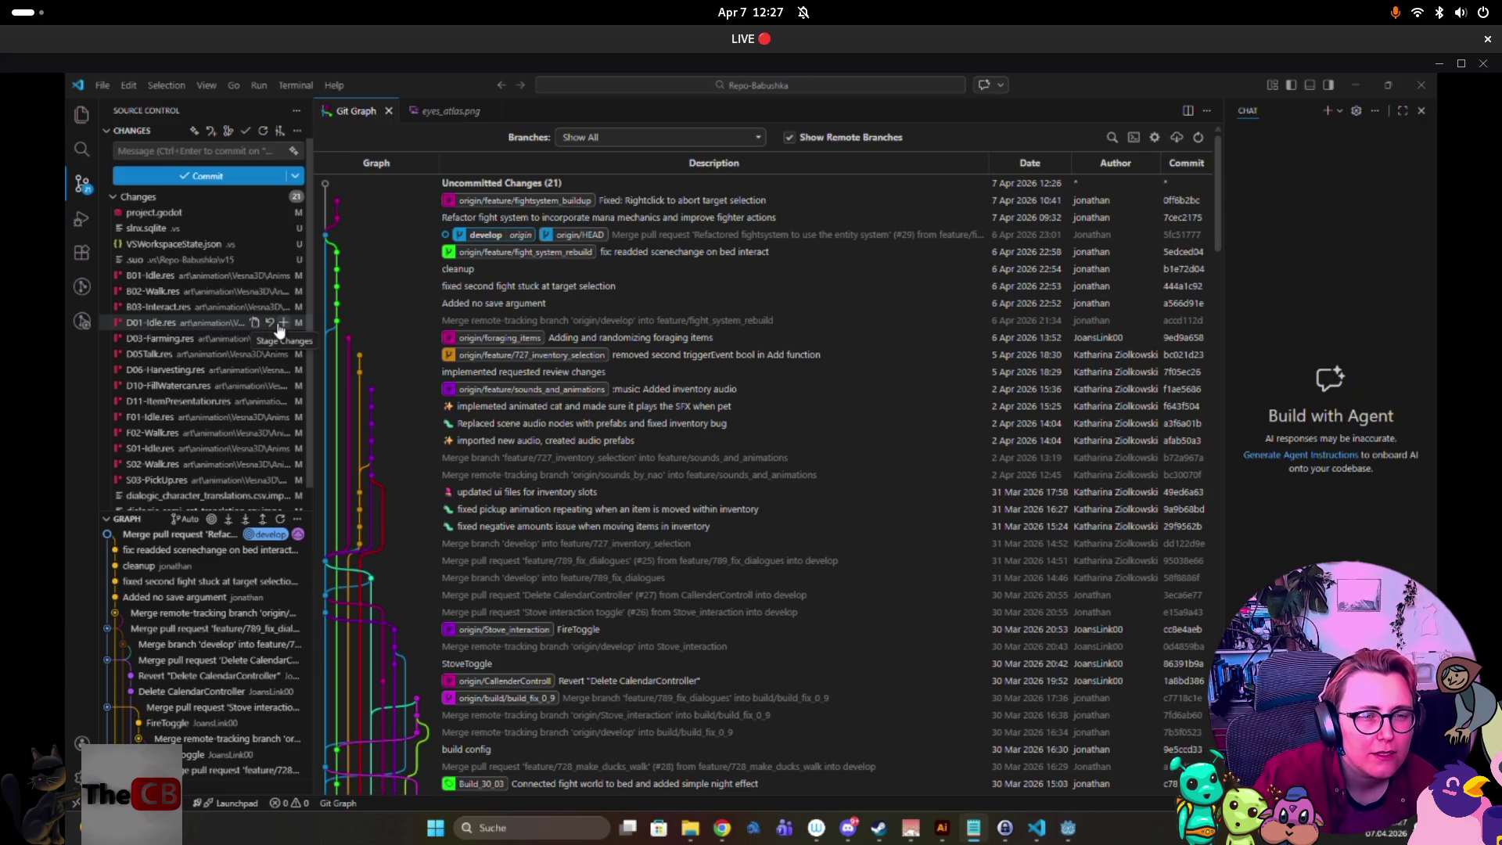
# Collapse the member tiles in the Discord call so the shared stream fills the window.
pyautogui.click(194, 279)
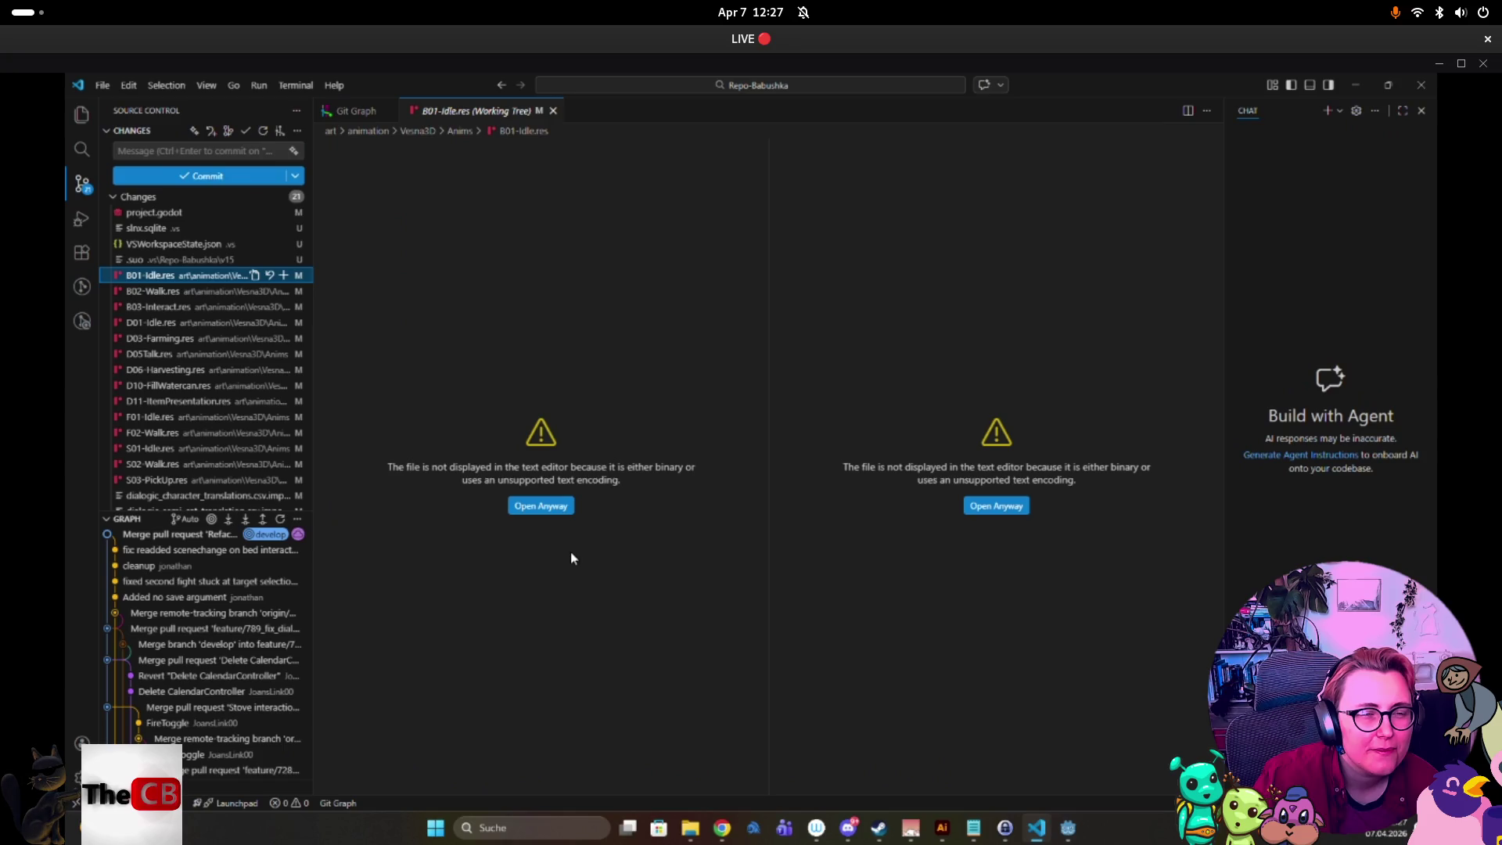
pyautogui.click(546, 508)
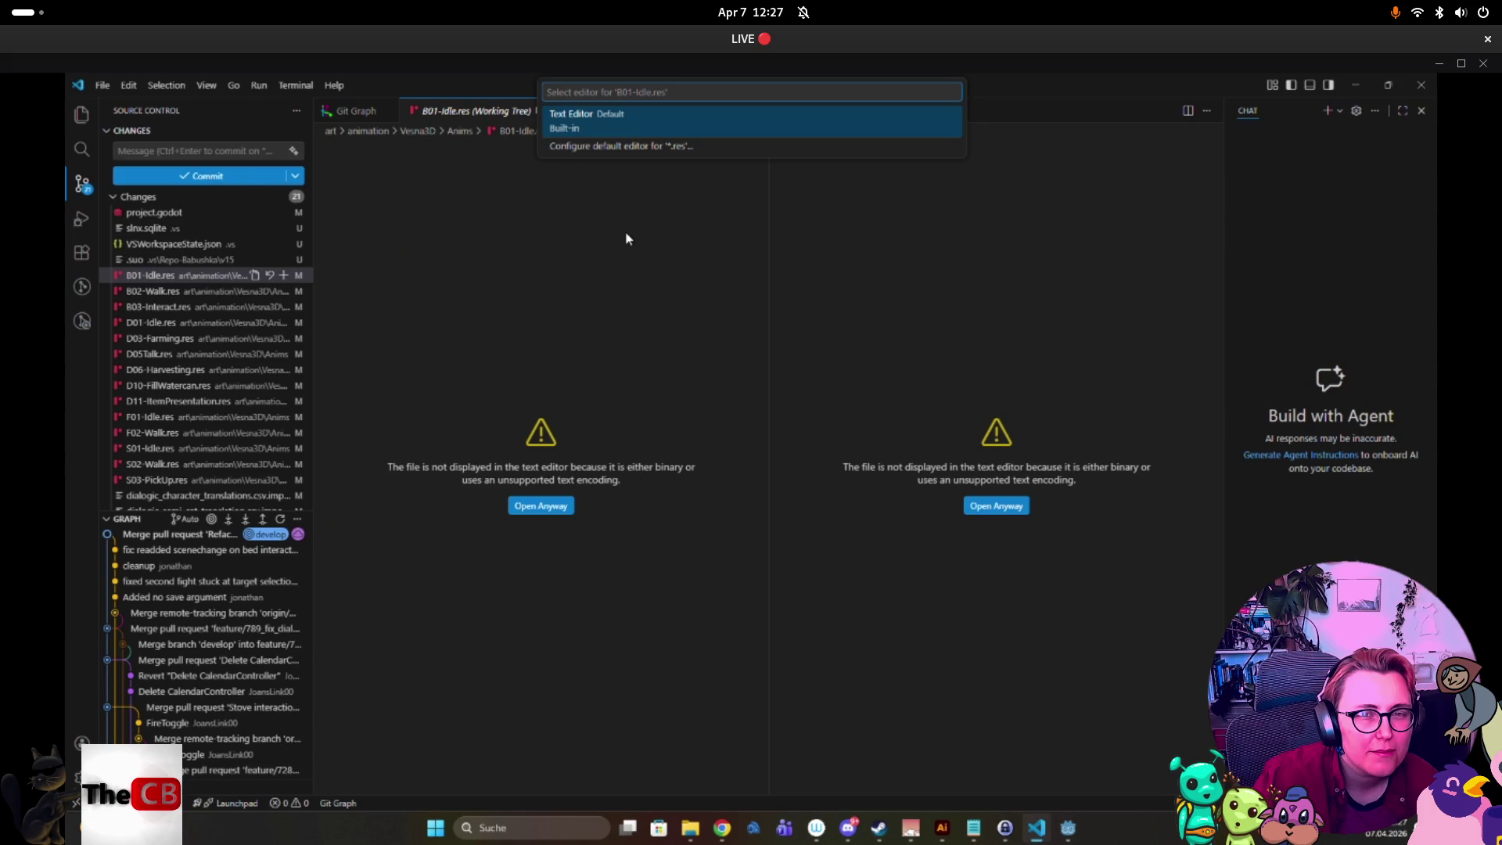
pyautogui.click(566, 125)
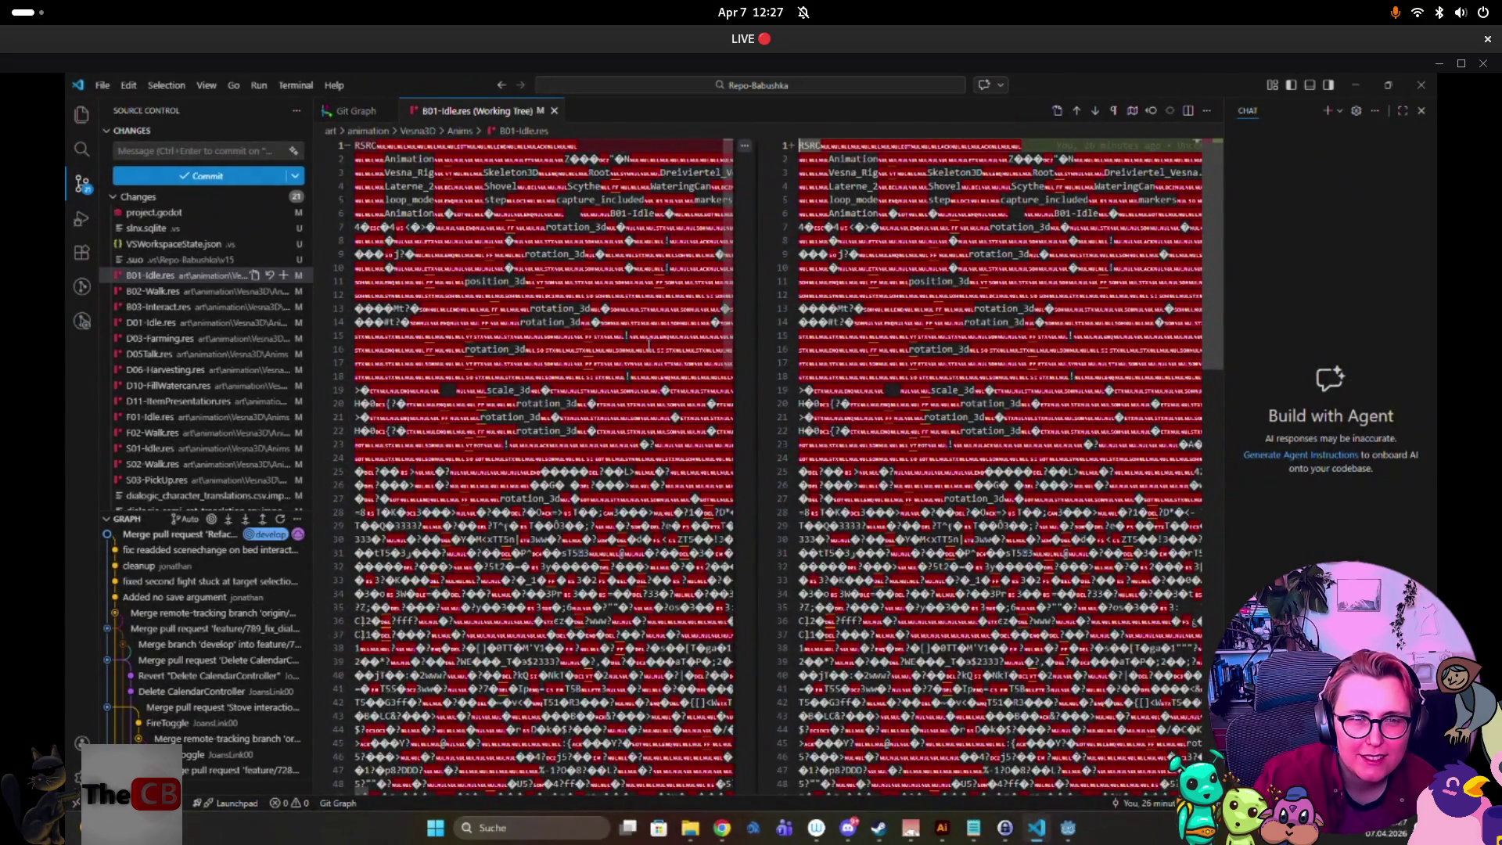
pyautogui.scroll(-4, 648, 345)
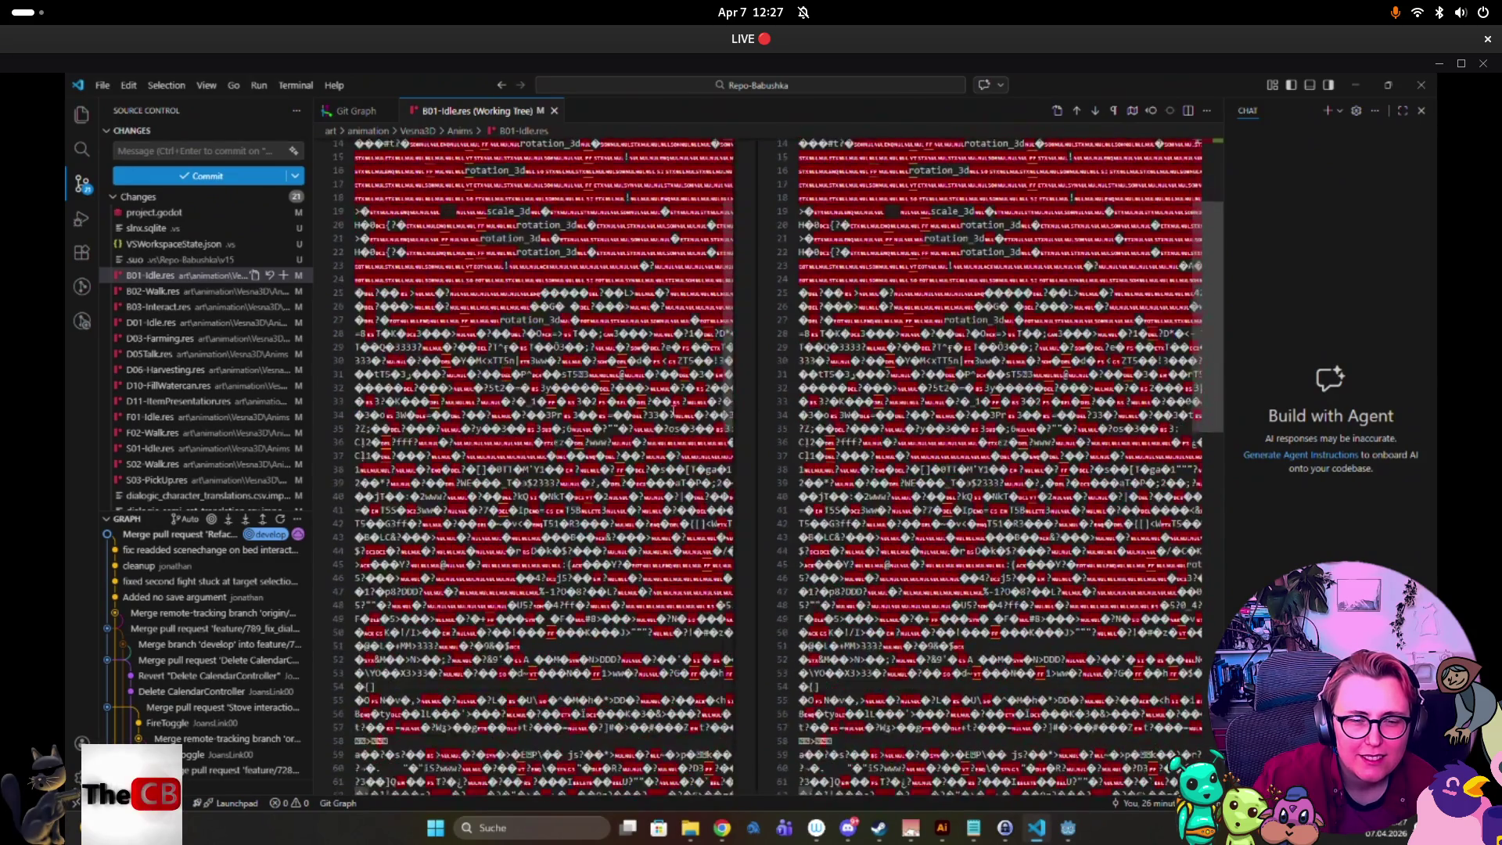
pyautogui.scroll(-6, 673, 411)
pyautogui.scroll(10, 673, 410)
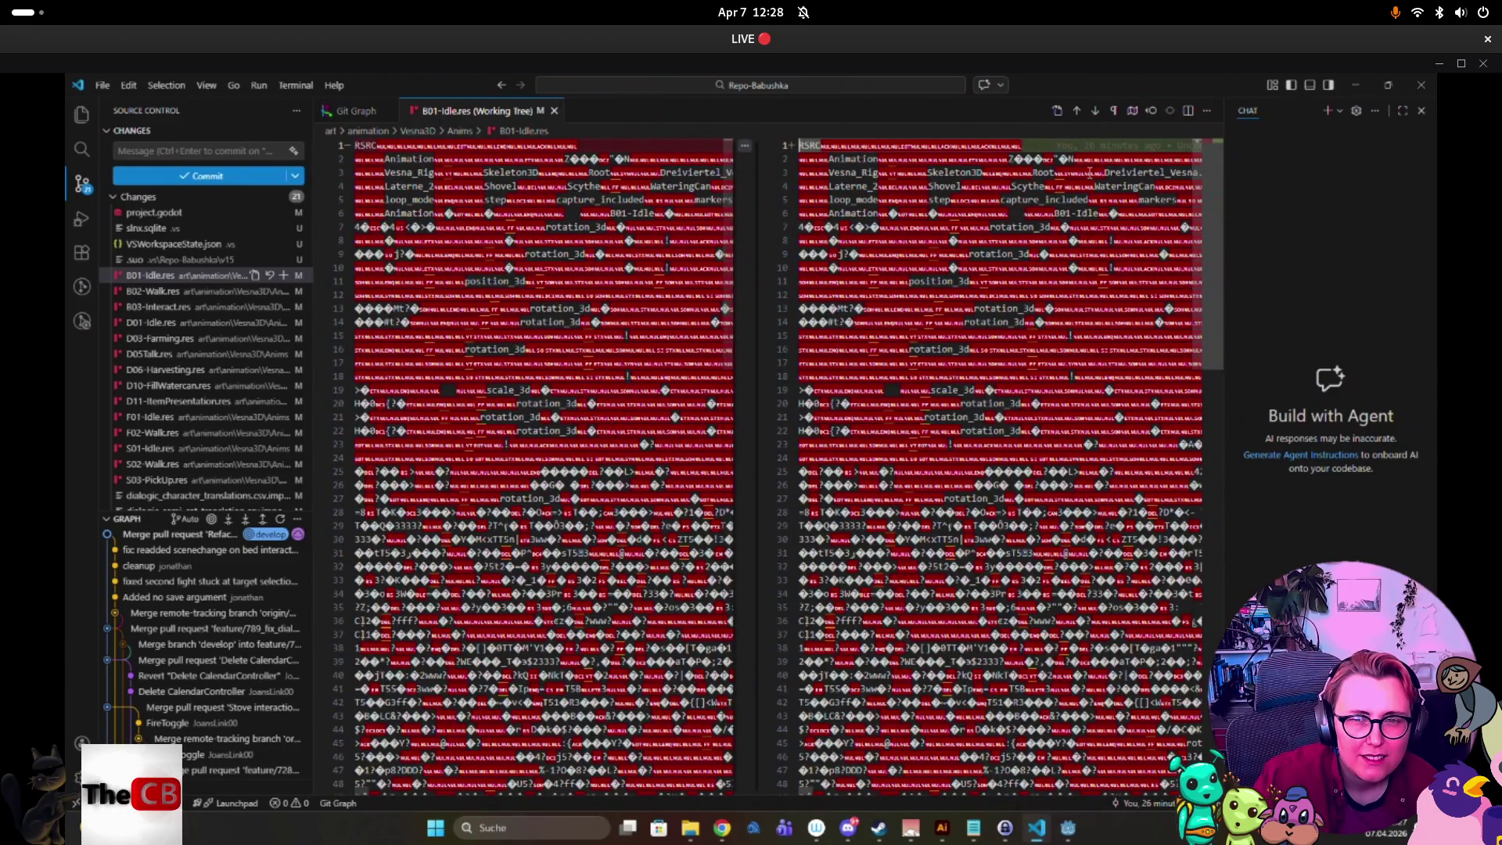
pyautogui.moveTo(1105, 148)
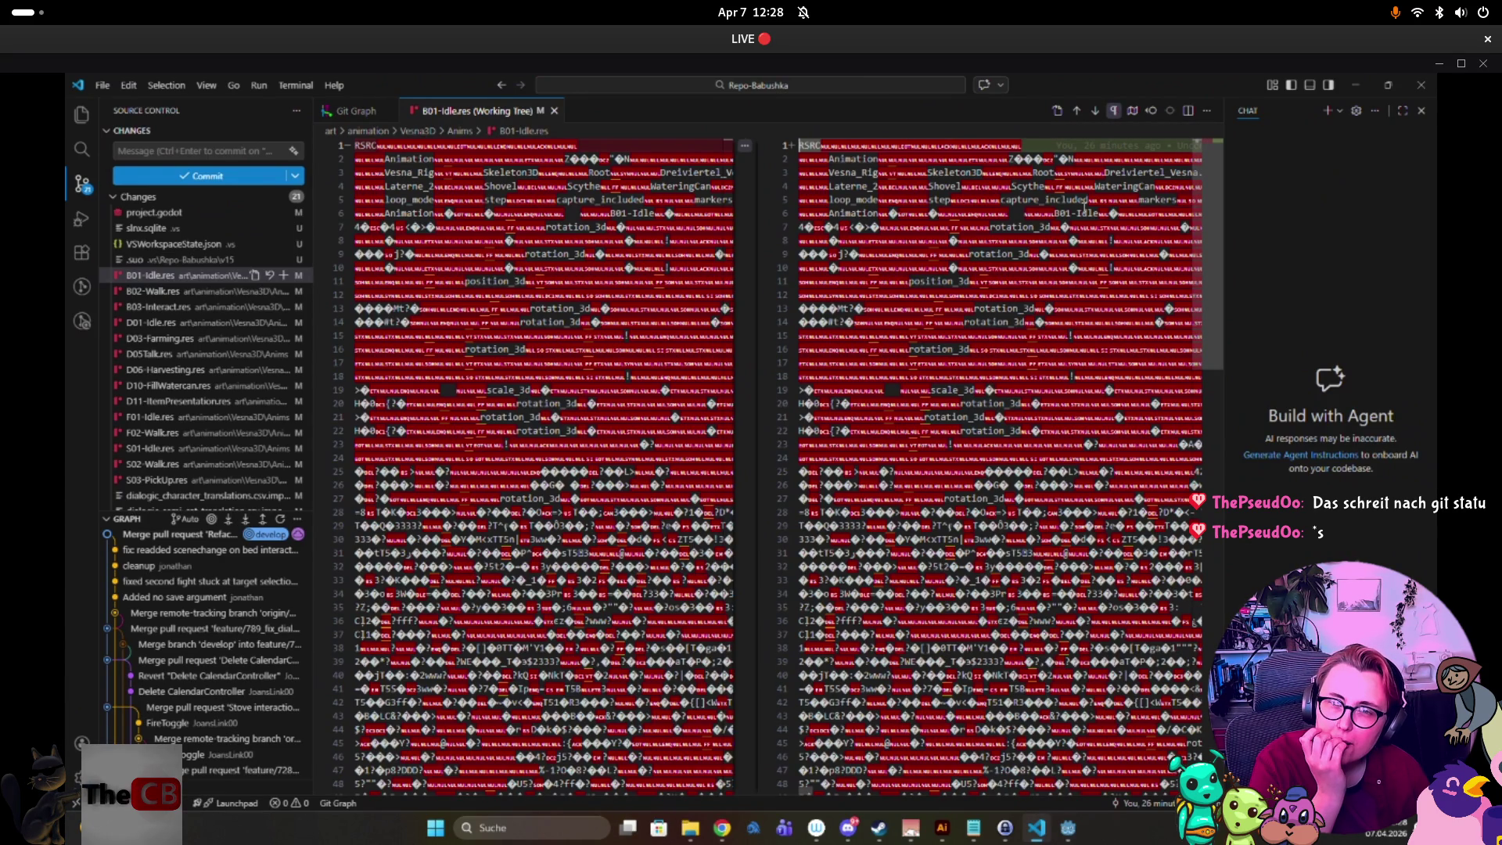
pyautogui.moveTo(1083, 202)
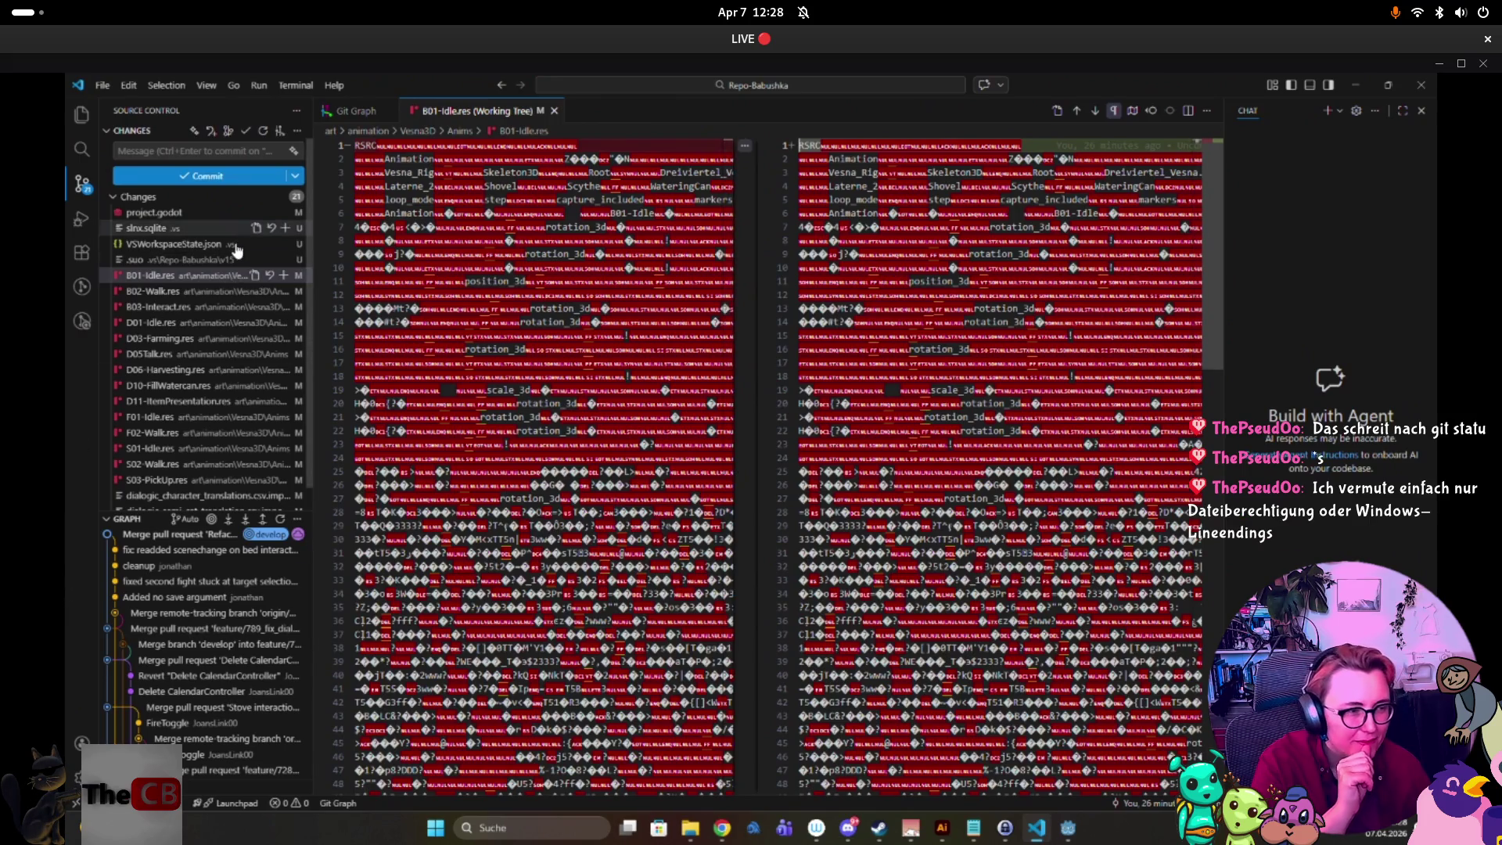
pyautogui.scroll(-1, 227, 337)
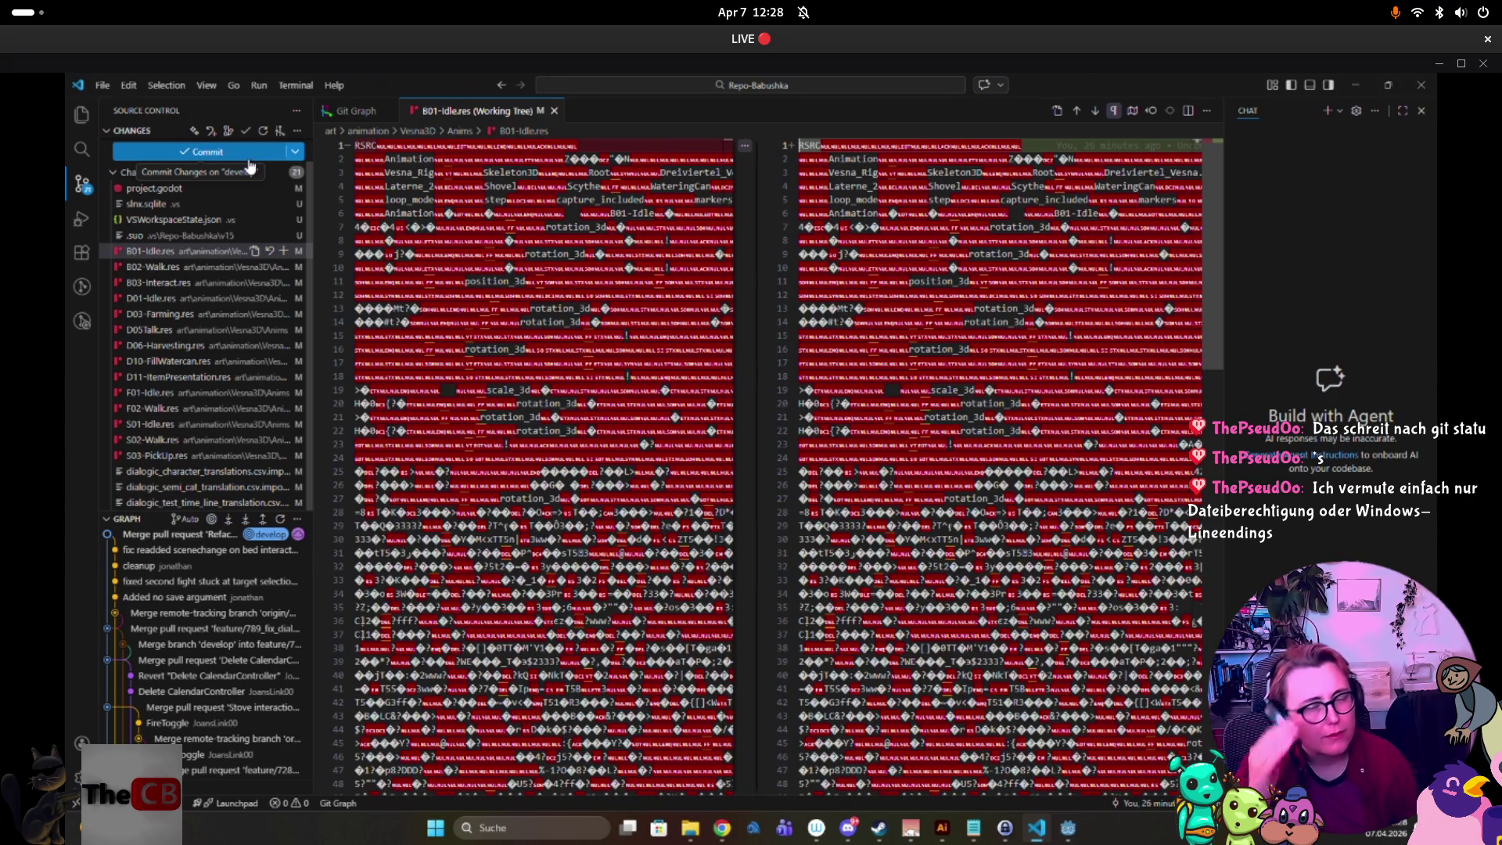
# Bring the local VS Code Git Graph window forward from the window overview.
pyautogui.press('super')
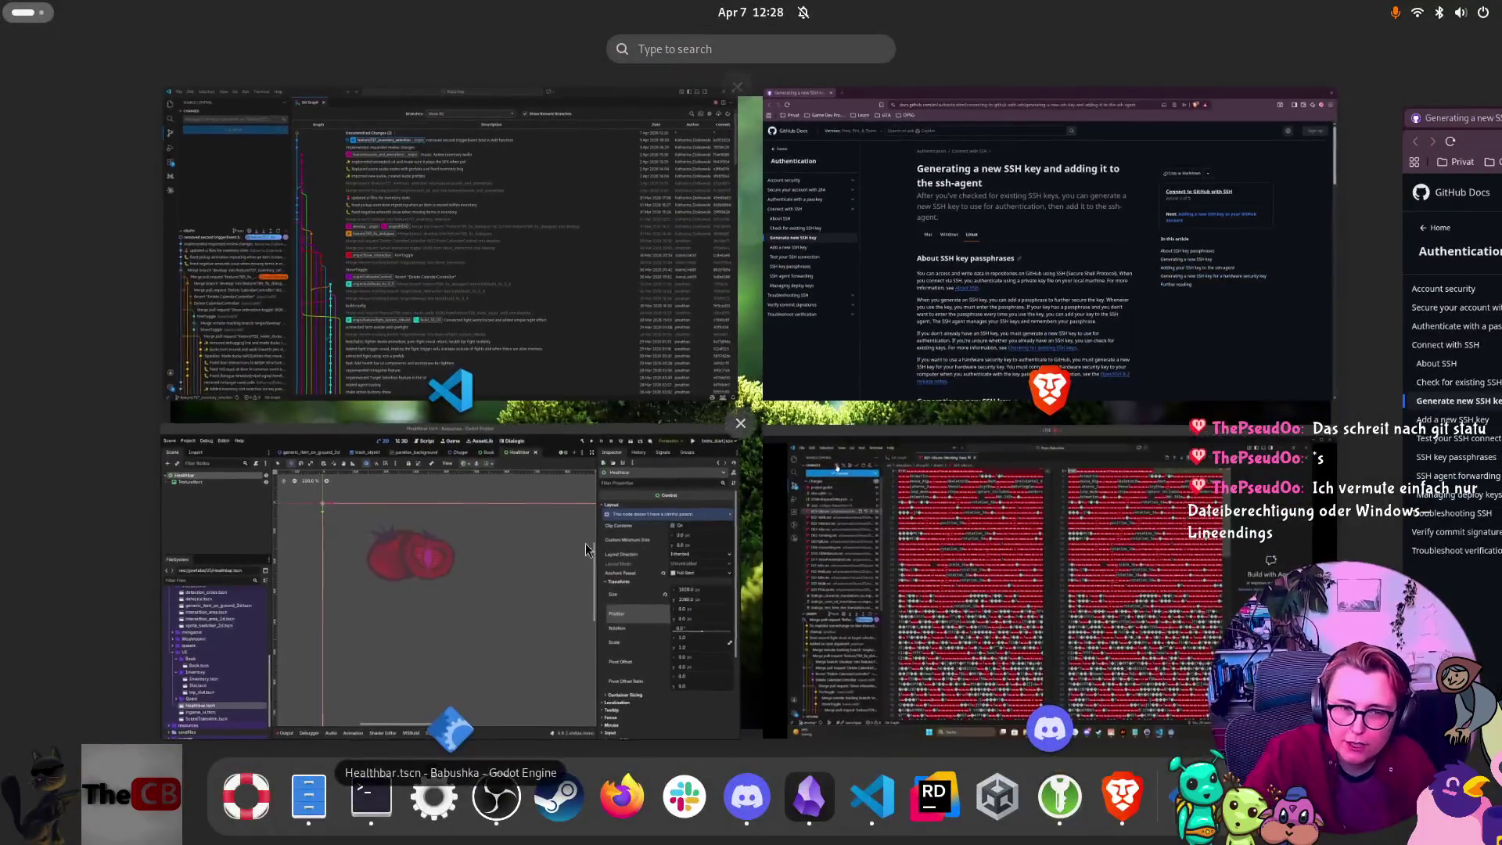
pyautogui.click(191, 153)
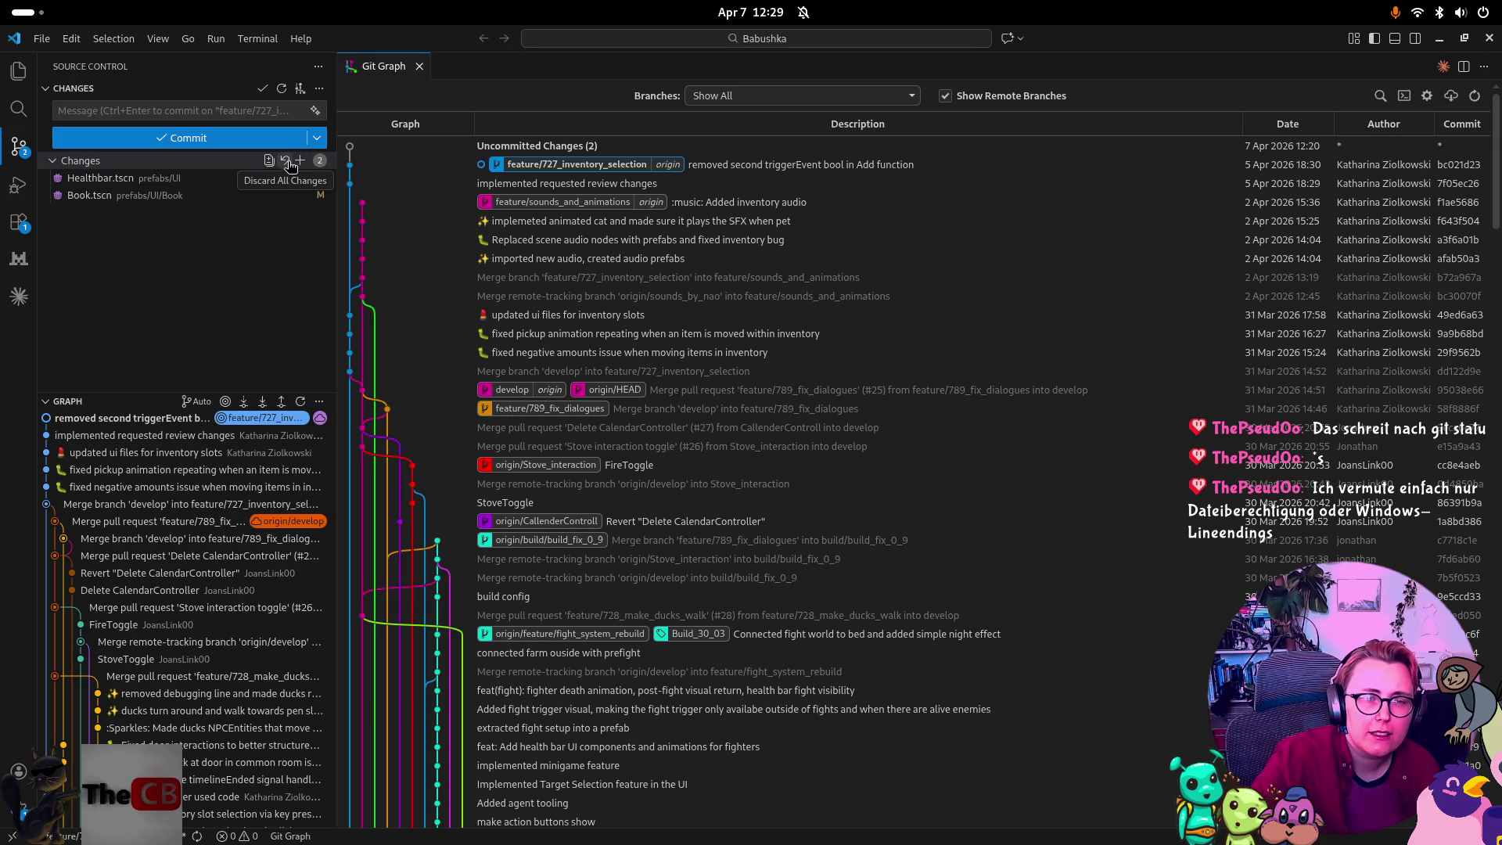
pyautogui.press('super')
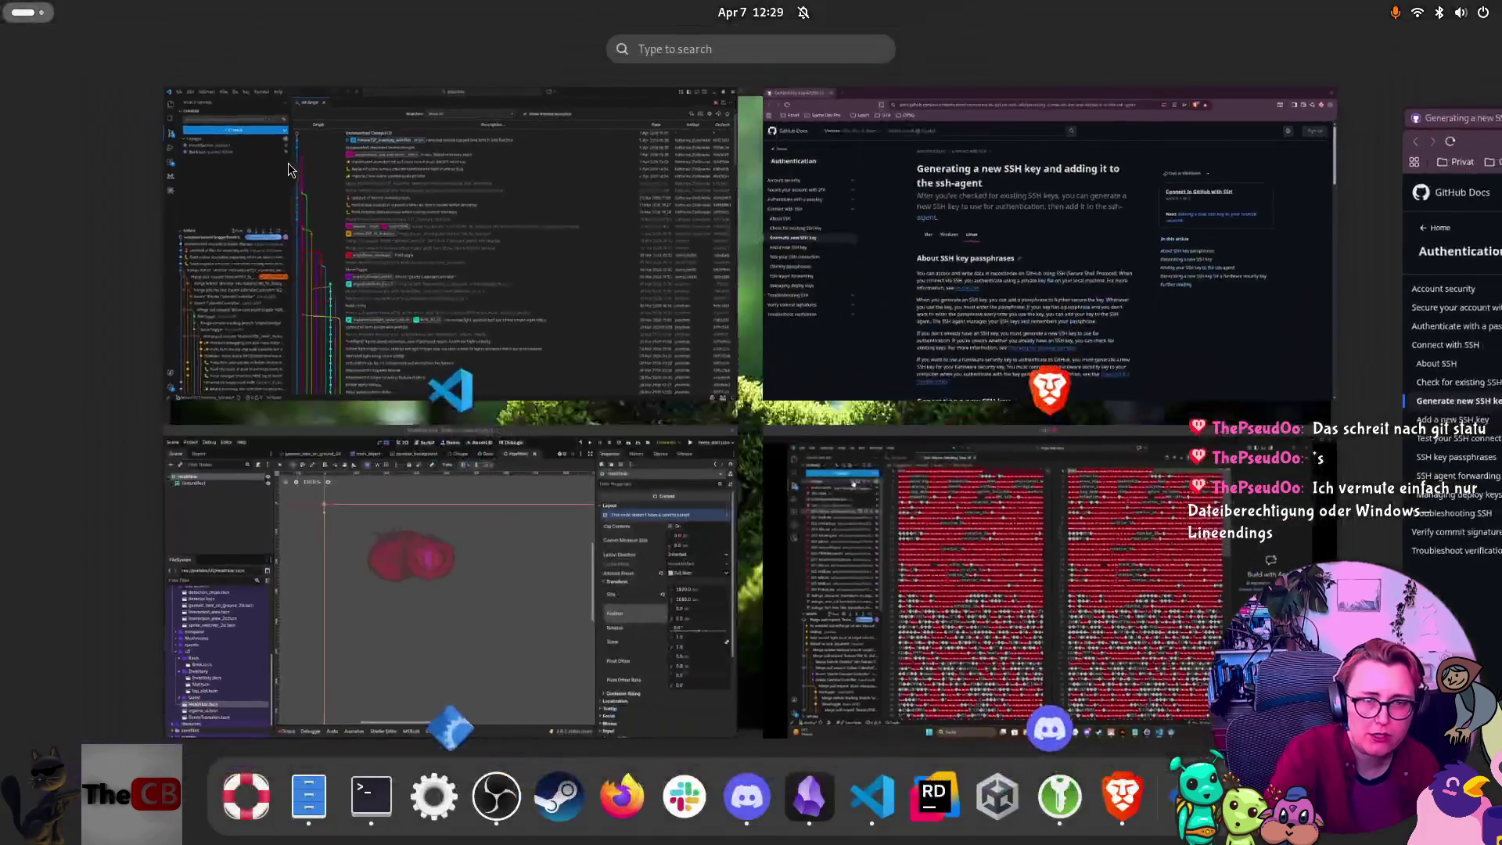
# Back on the stream, confirm Discard All 21 Files and close the B01-Idle.res diff tab.
pyautogui.click(1086, 502)
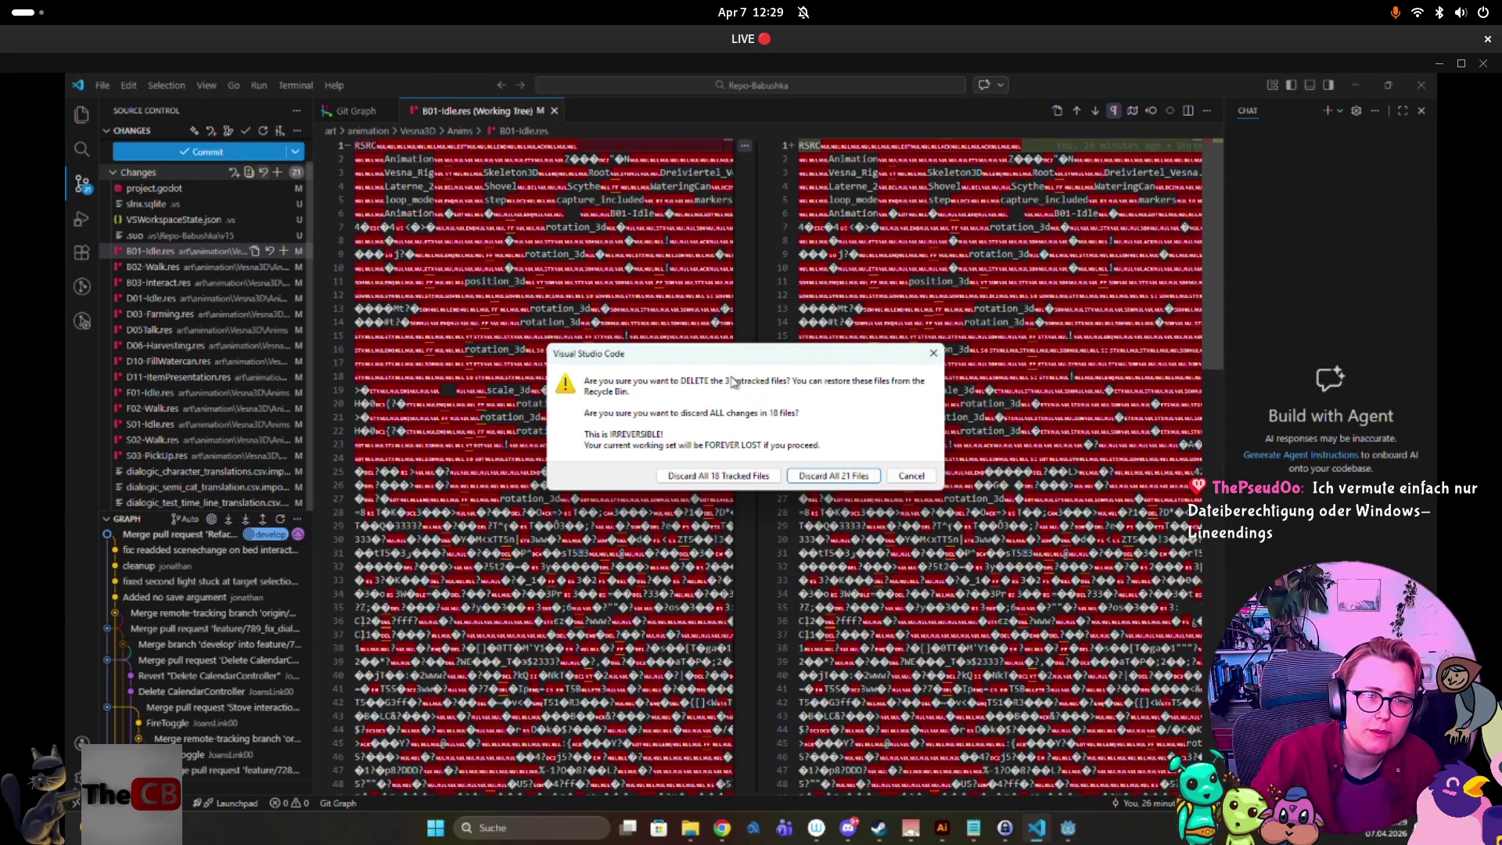
pyautogui.click(820, 479)
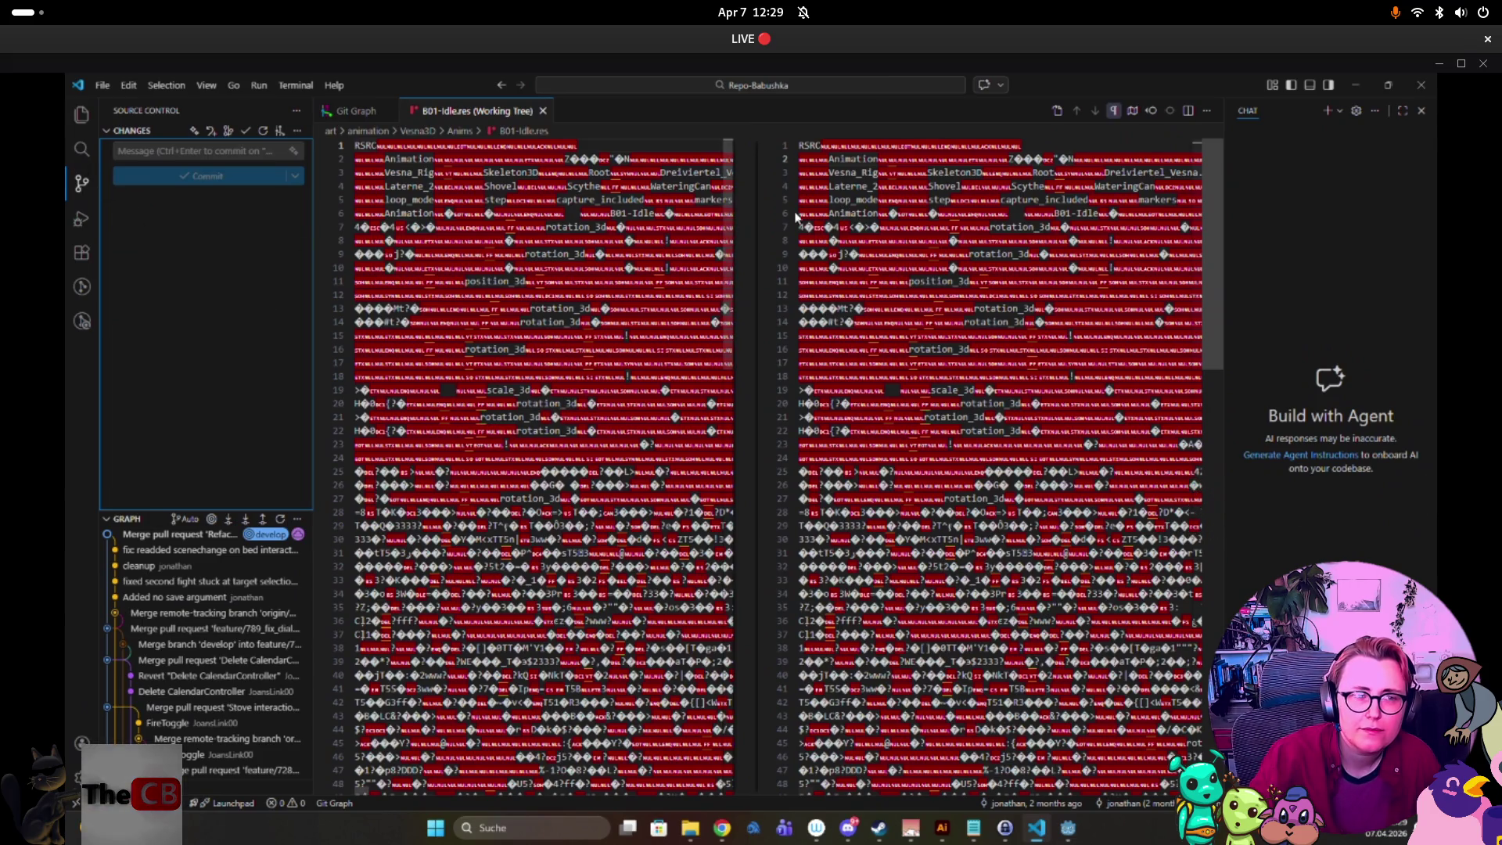
pyautogui.click(542, 111)
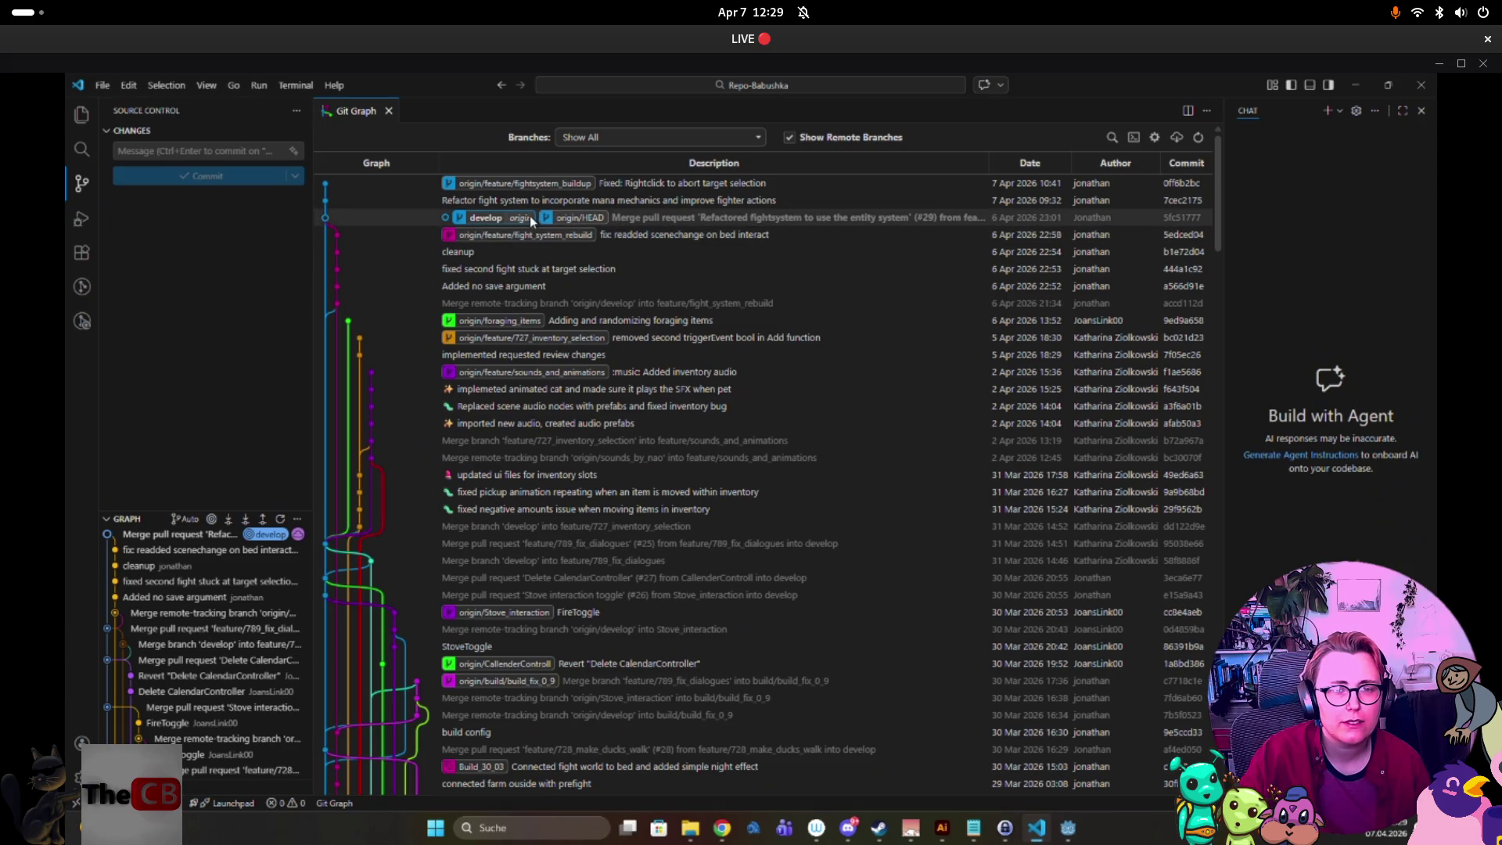
# Inspect the right-click options for the develop and feature/727_inventory_selection branch labels.
pyautogui.rightClick(480, 221)
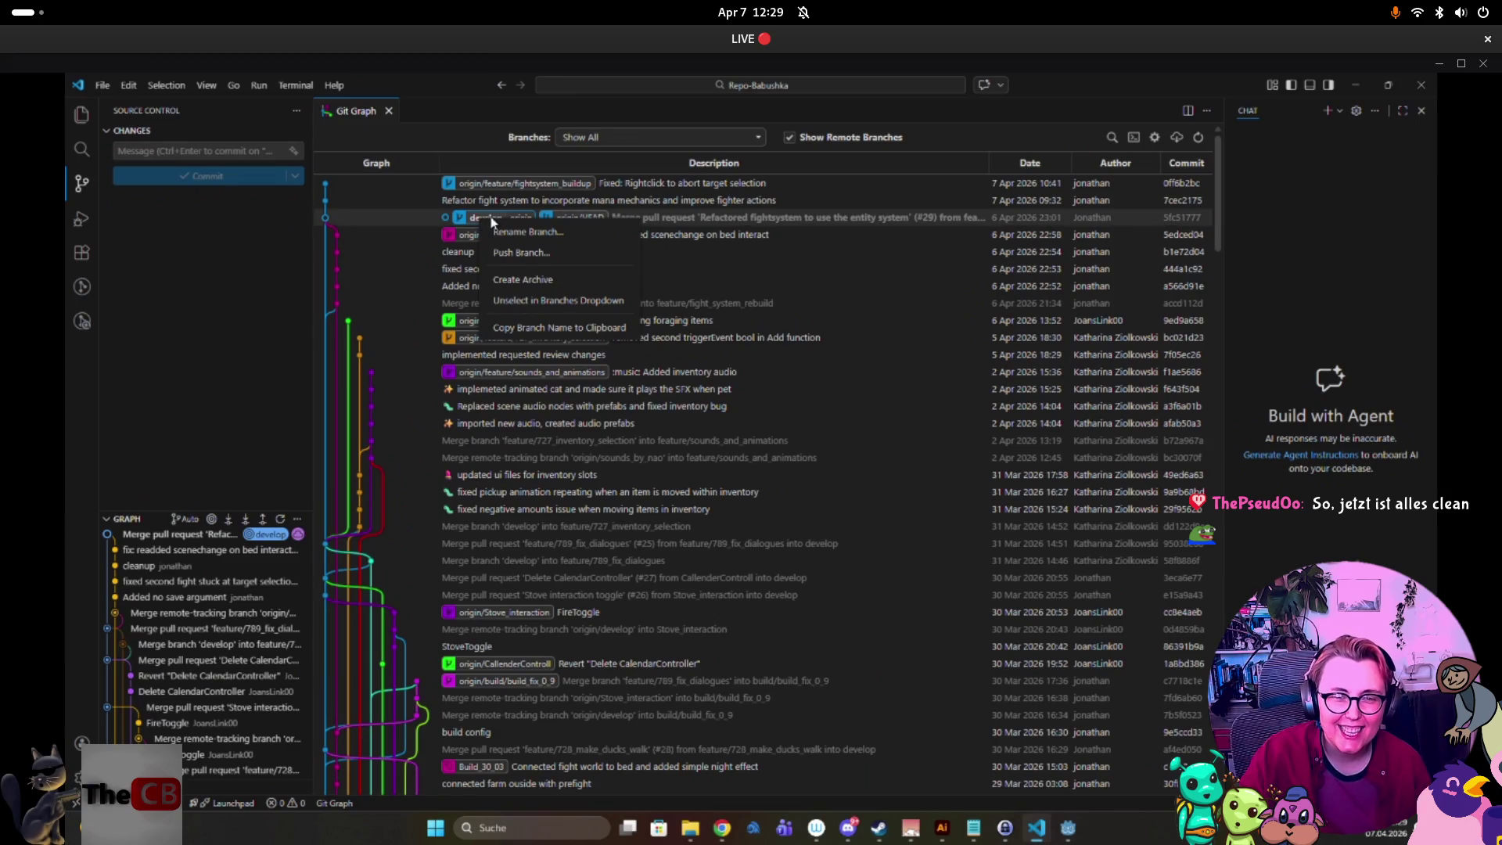
pyautogui.press('super')
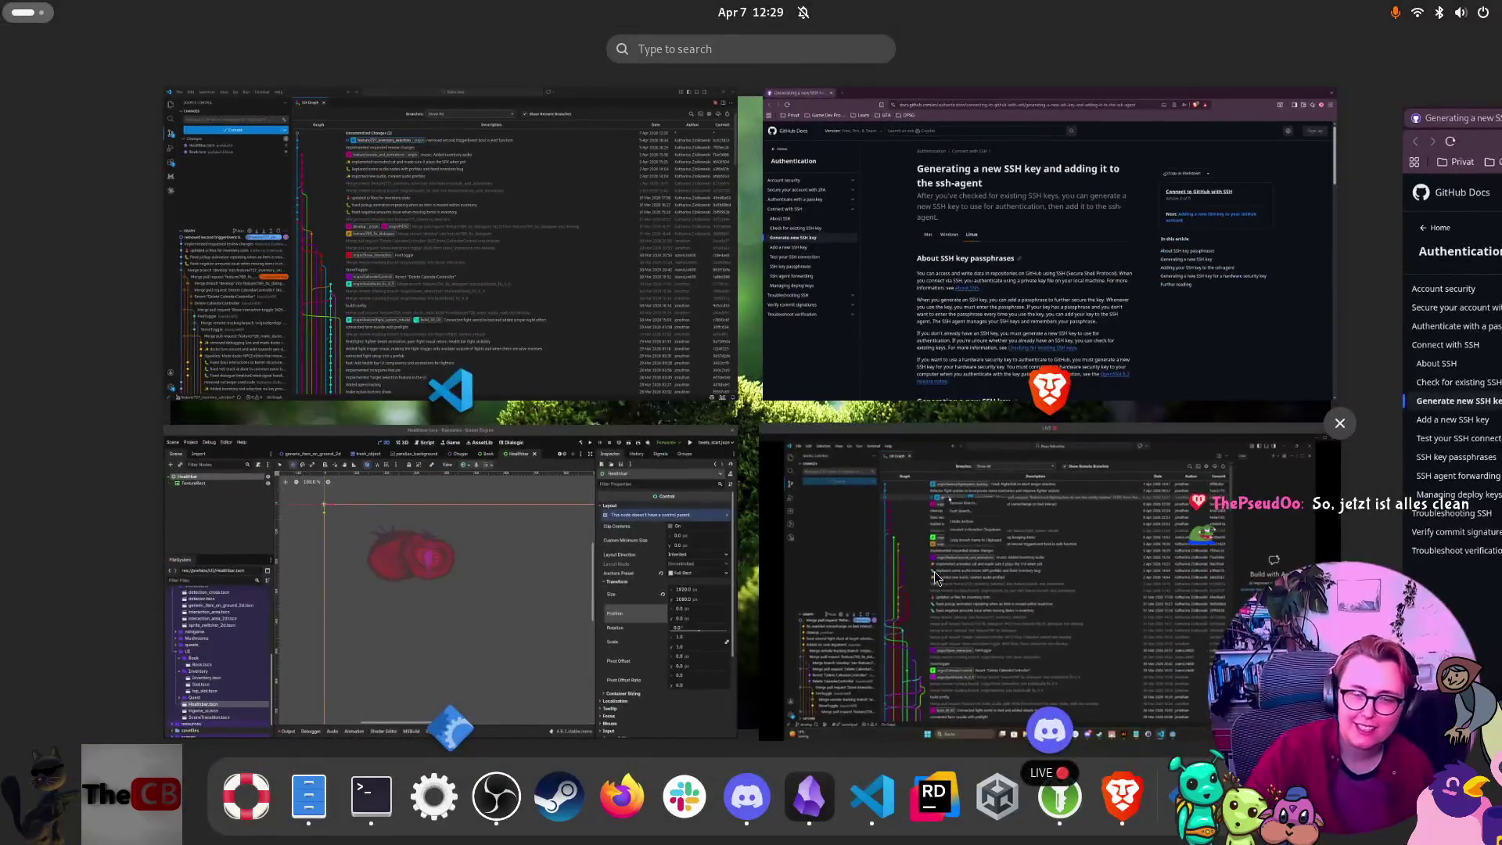
pyautogui.click(515, 172)
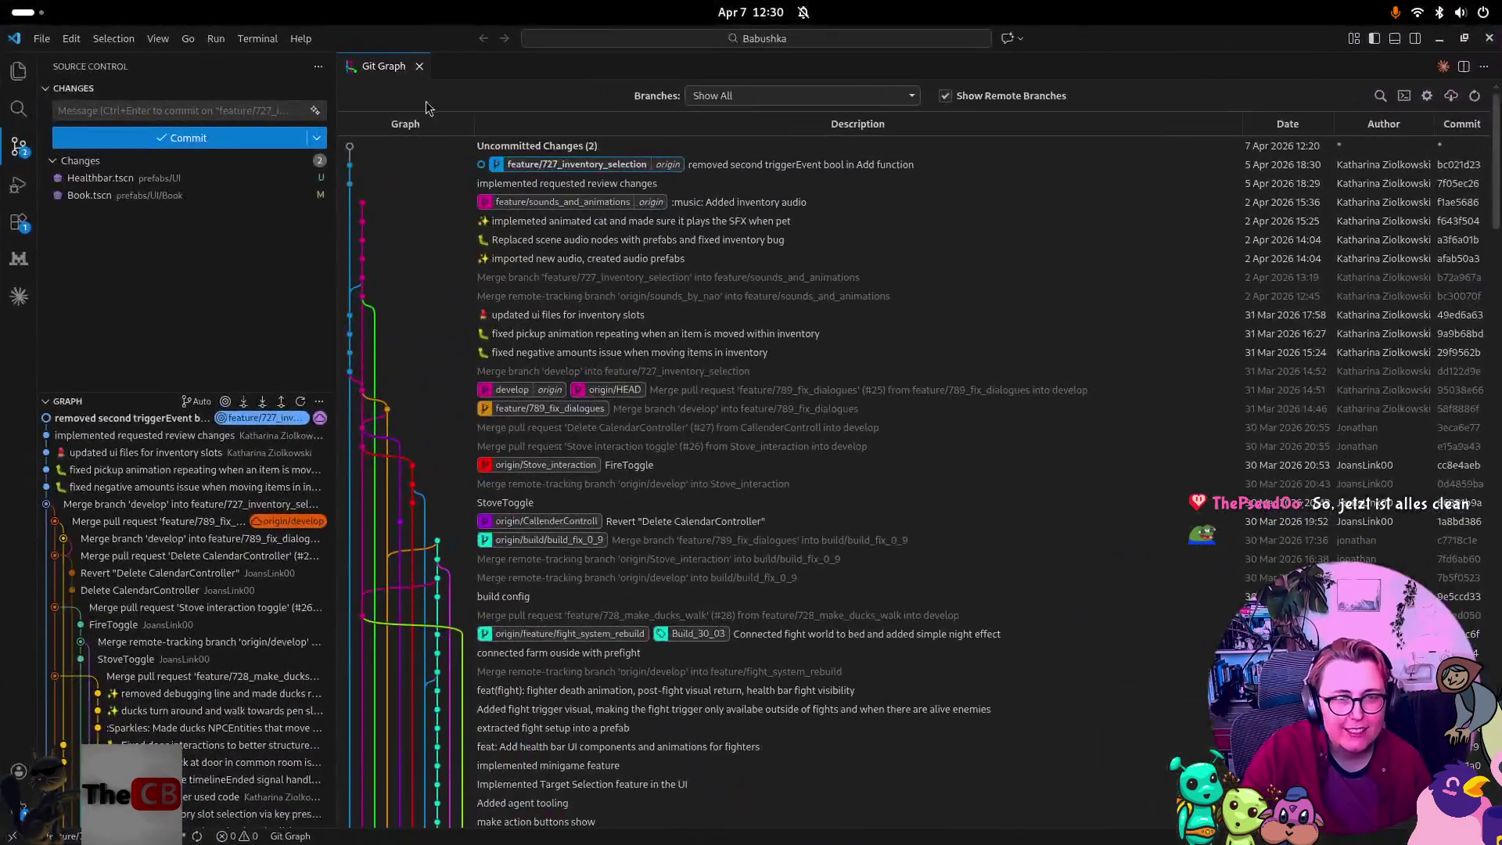
pyautogui.rightClick(523, 172)
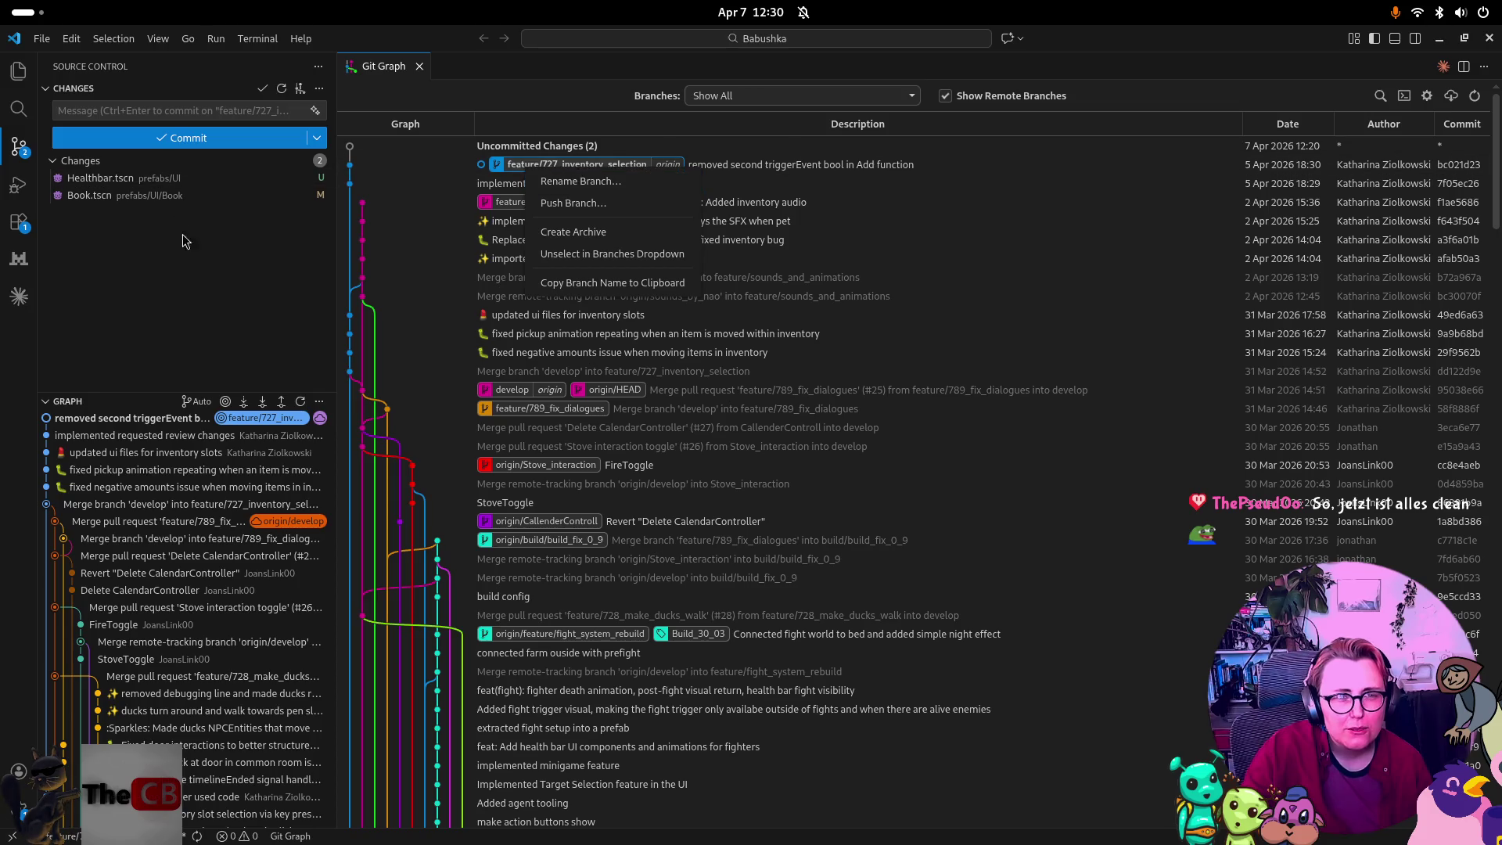
pyautogui.rightClick(311, 111)
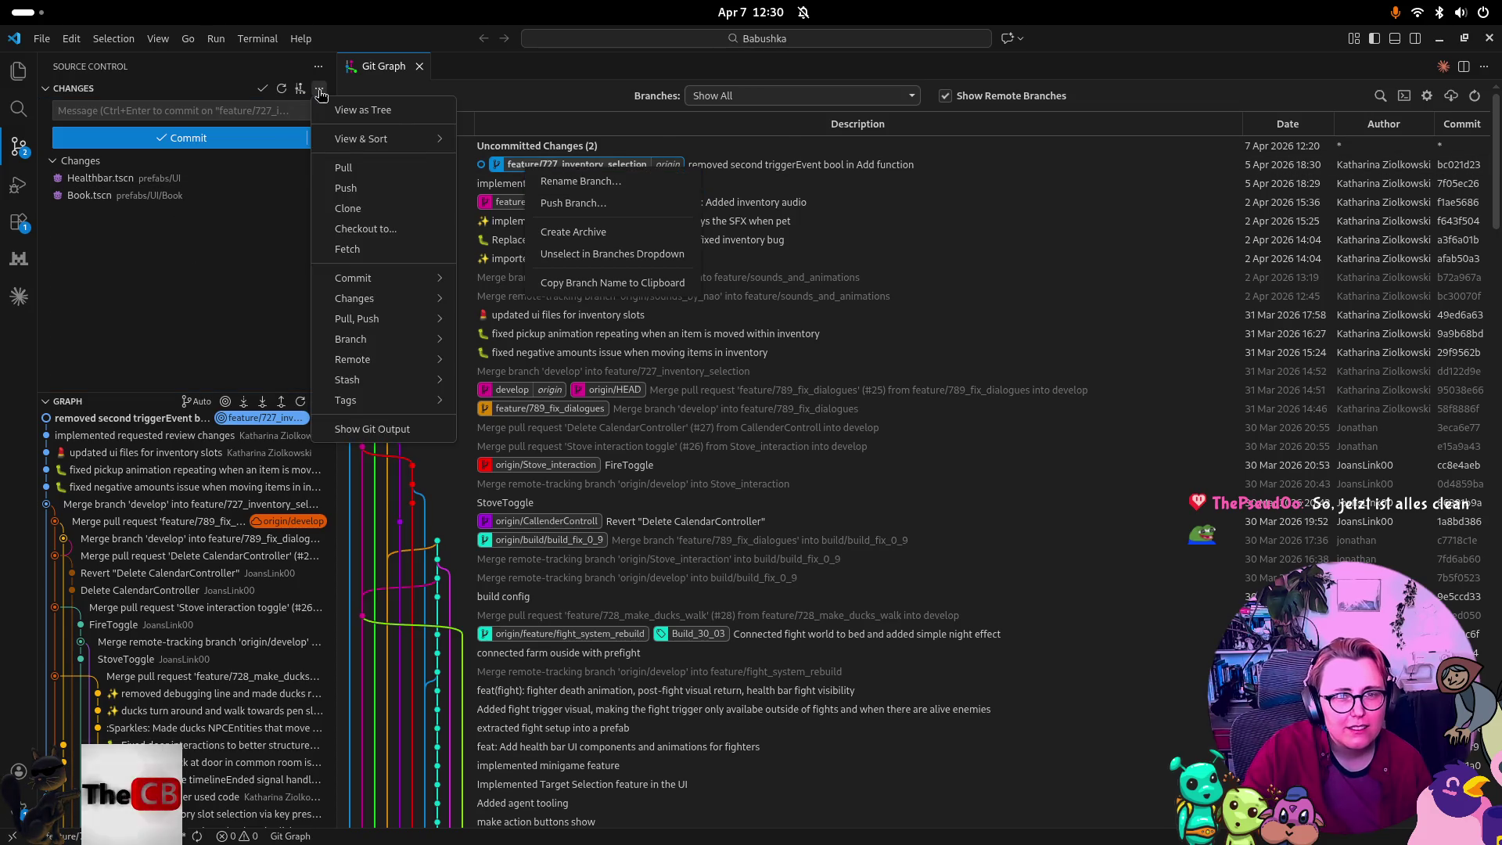
pyautogui.press('Escape')
# Open the feature/727_inventory_selection commit's options, then return to the shared stream.
pyautogui.rightClick(739, 167)
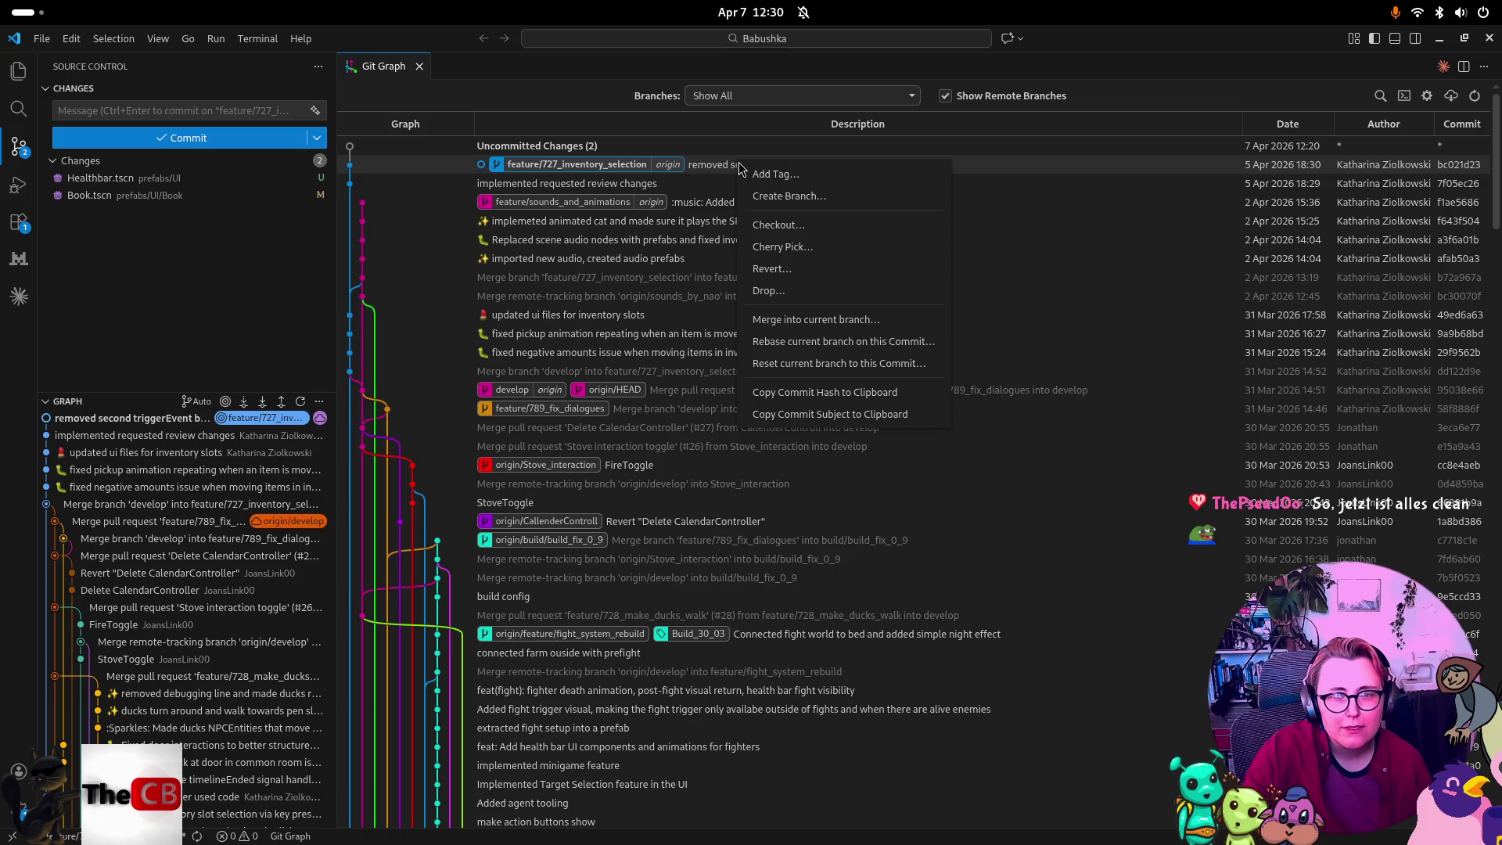
pyautogui.press('super')
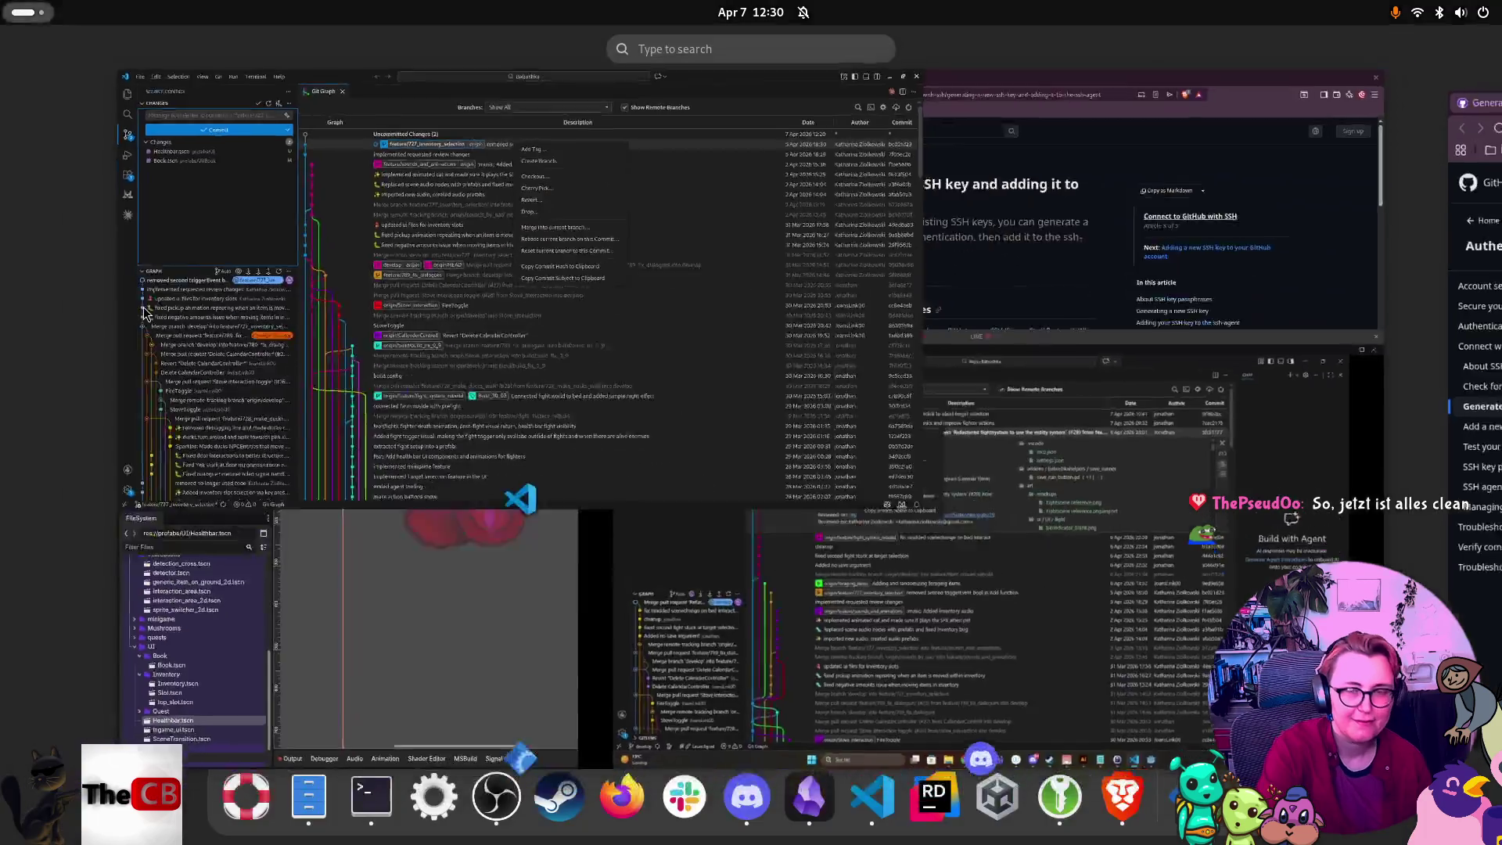
pyautogui.click(1009, 666)
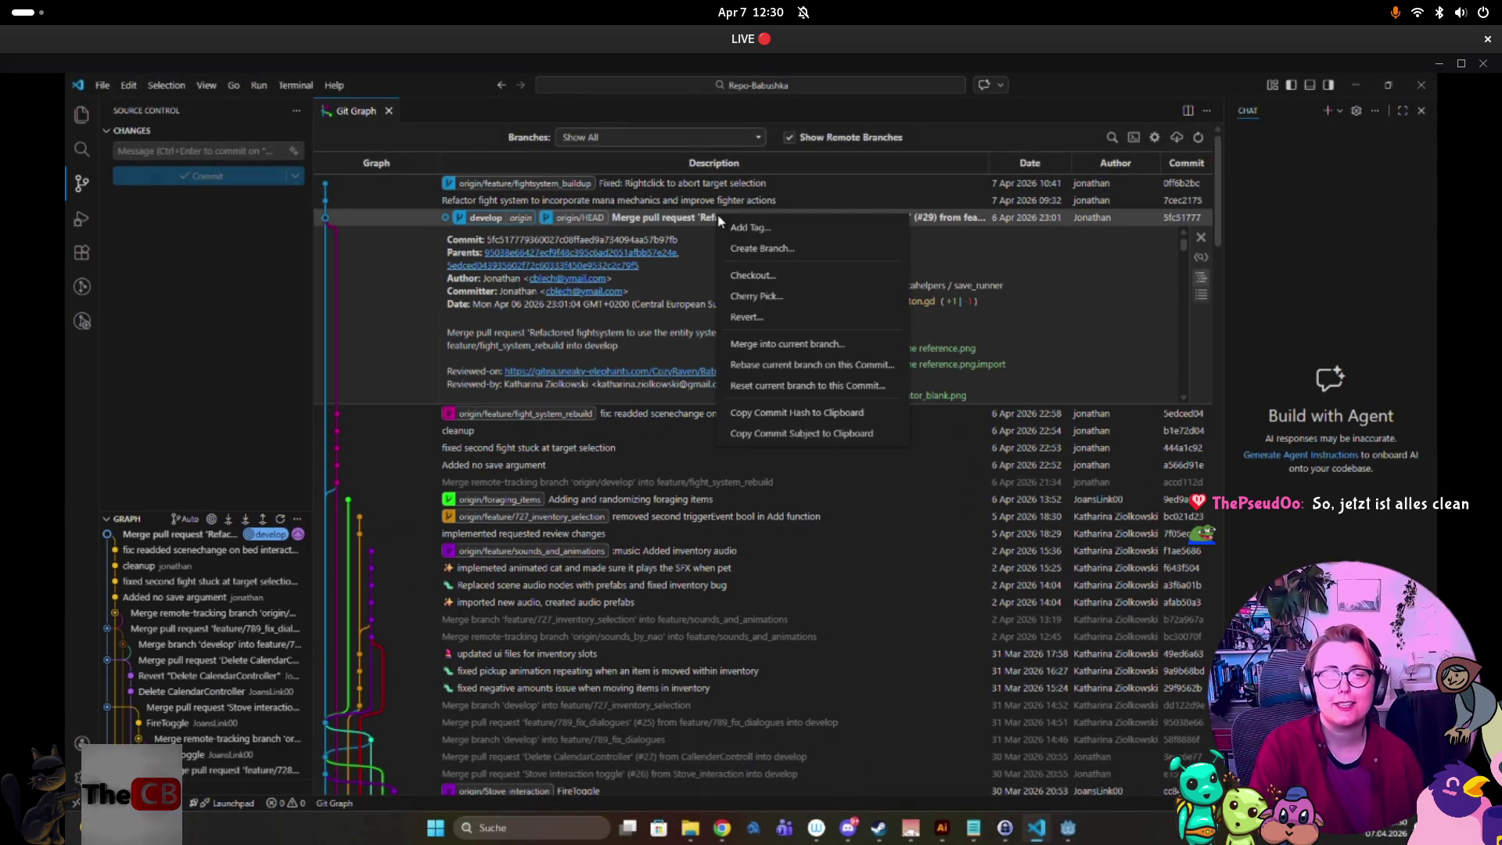
# Create a feature/healthbar branch at develop's latest merge commit 5fc51777 in Git Graph.
pyautogui.click(761, 248)
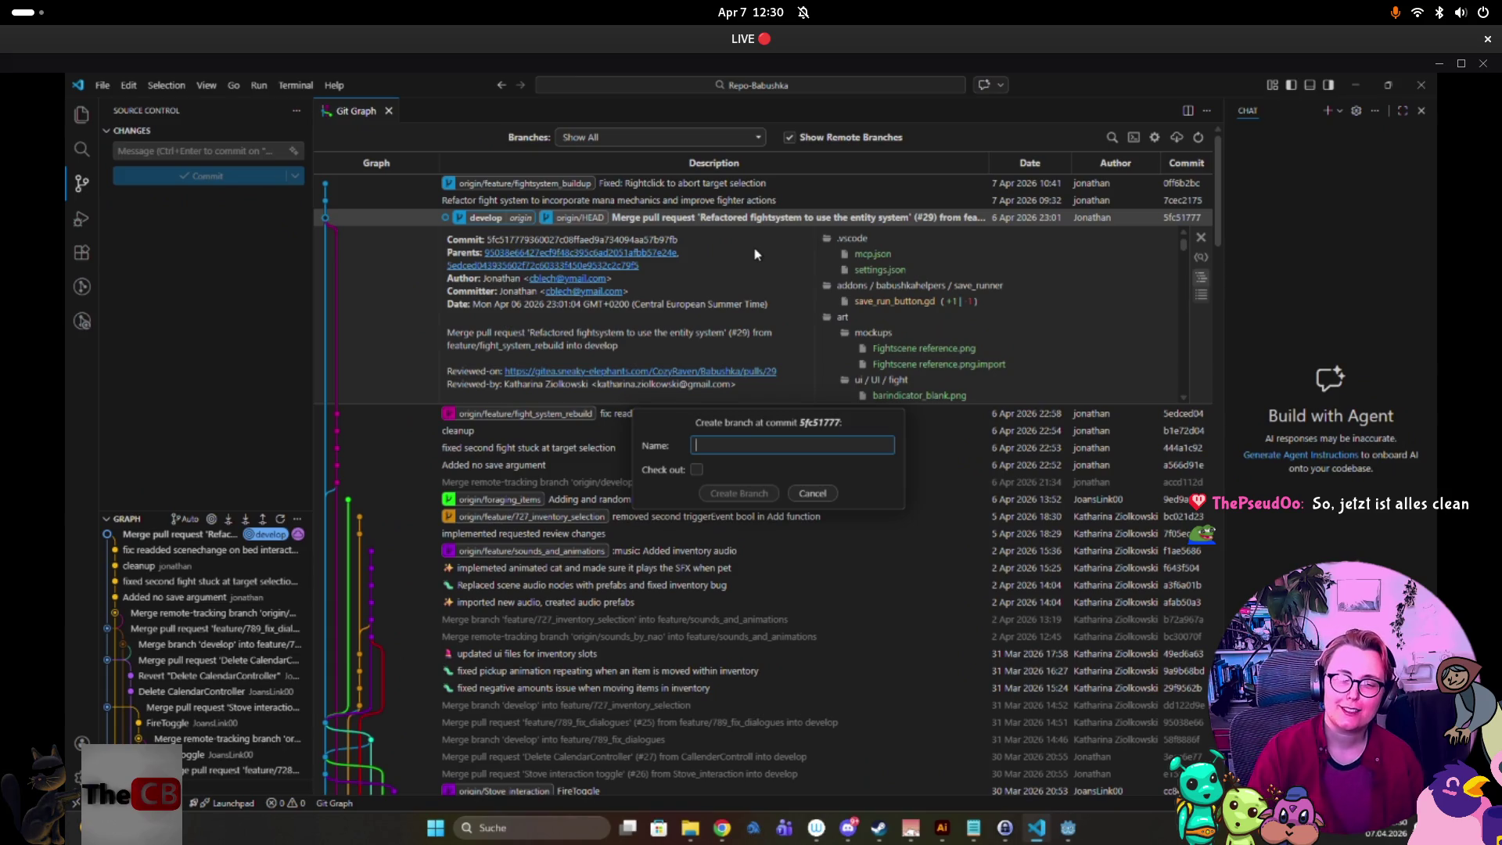
pyautogui.write('feature')
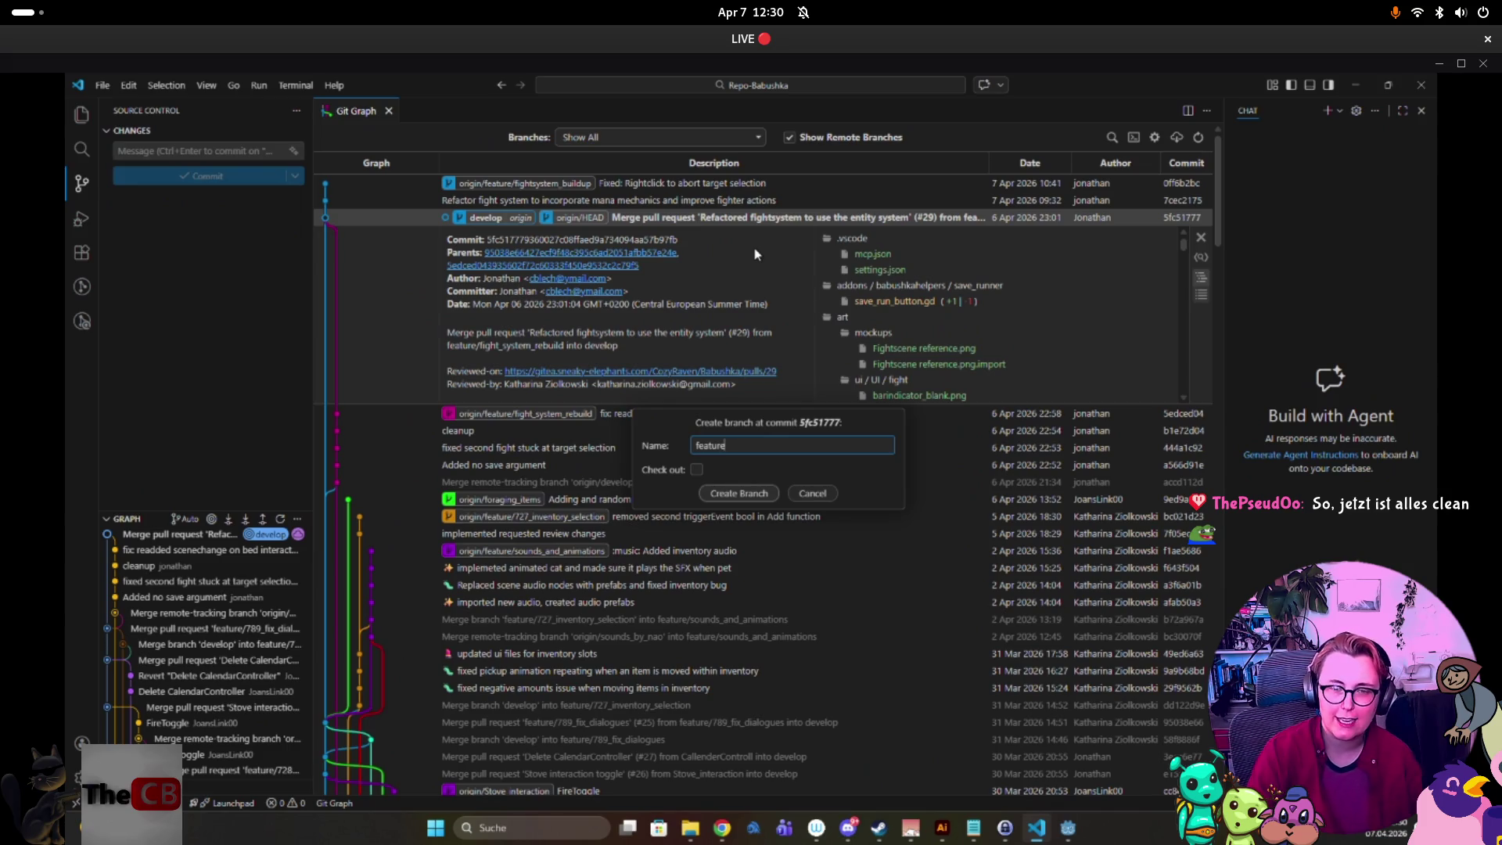
pyautogui.write('/')
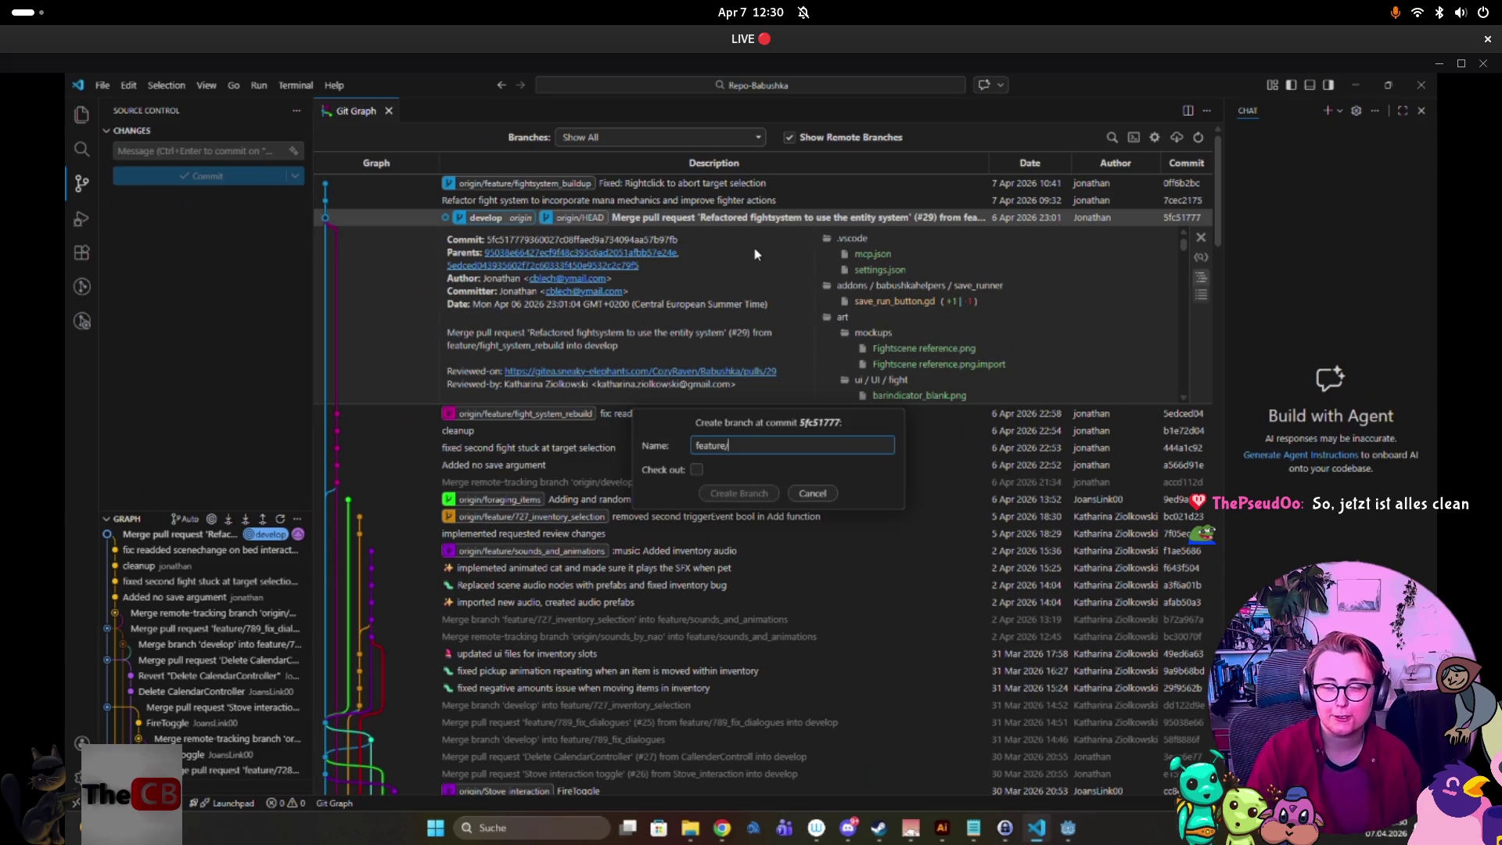
pyautogui.write('heal')
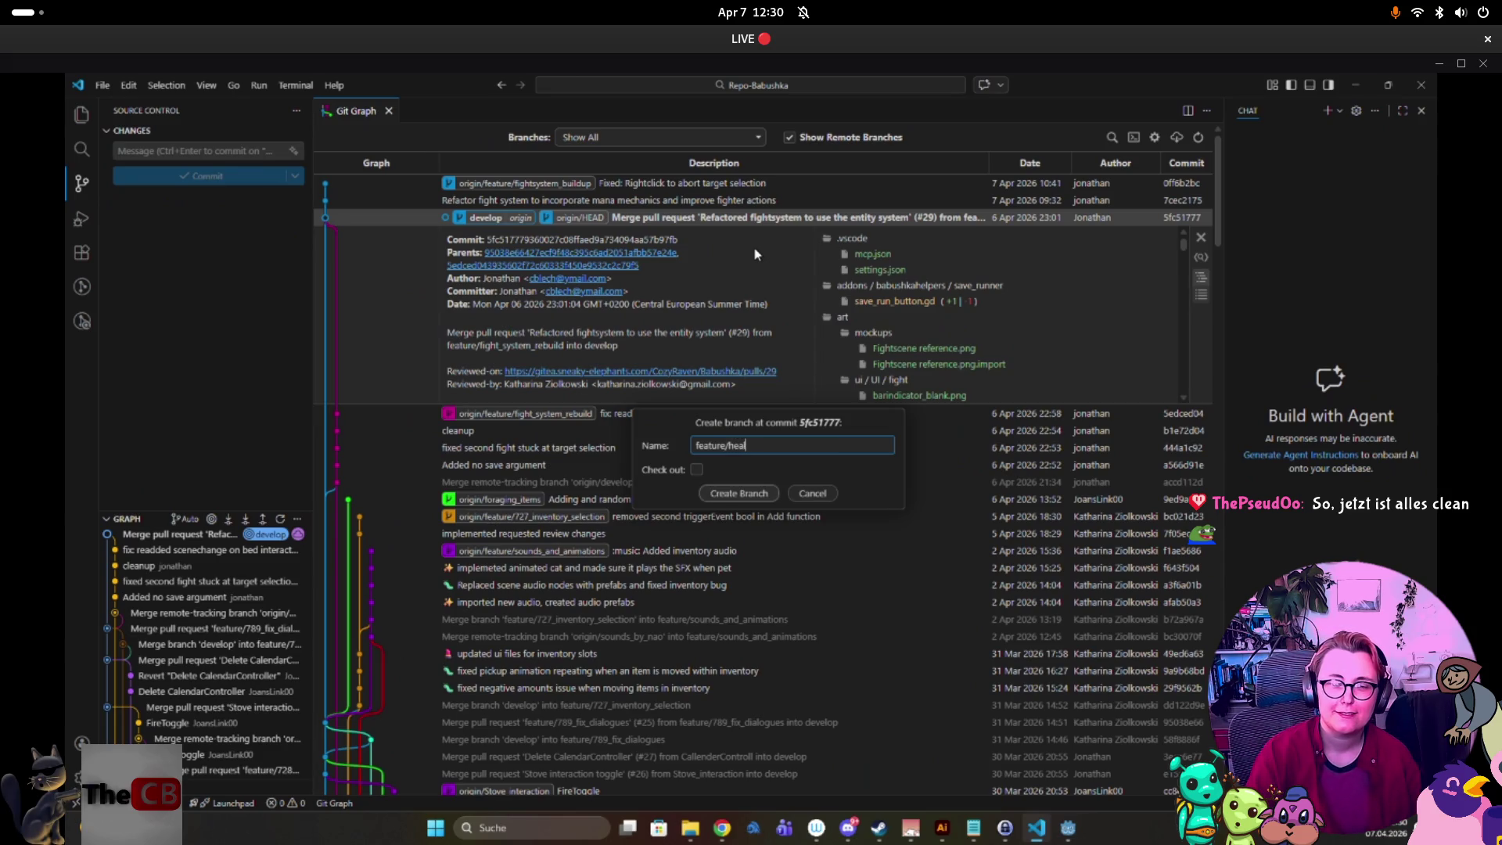
pyautogui.write('thbar')
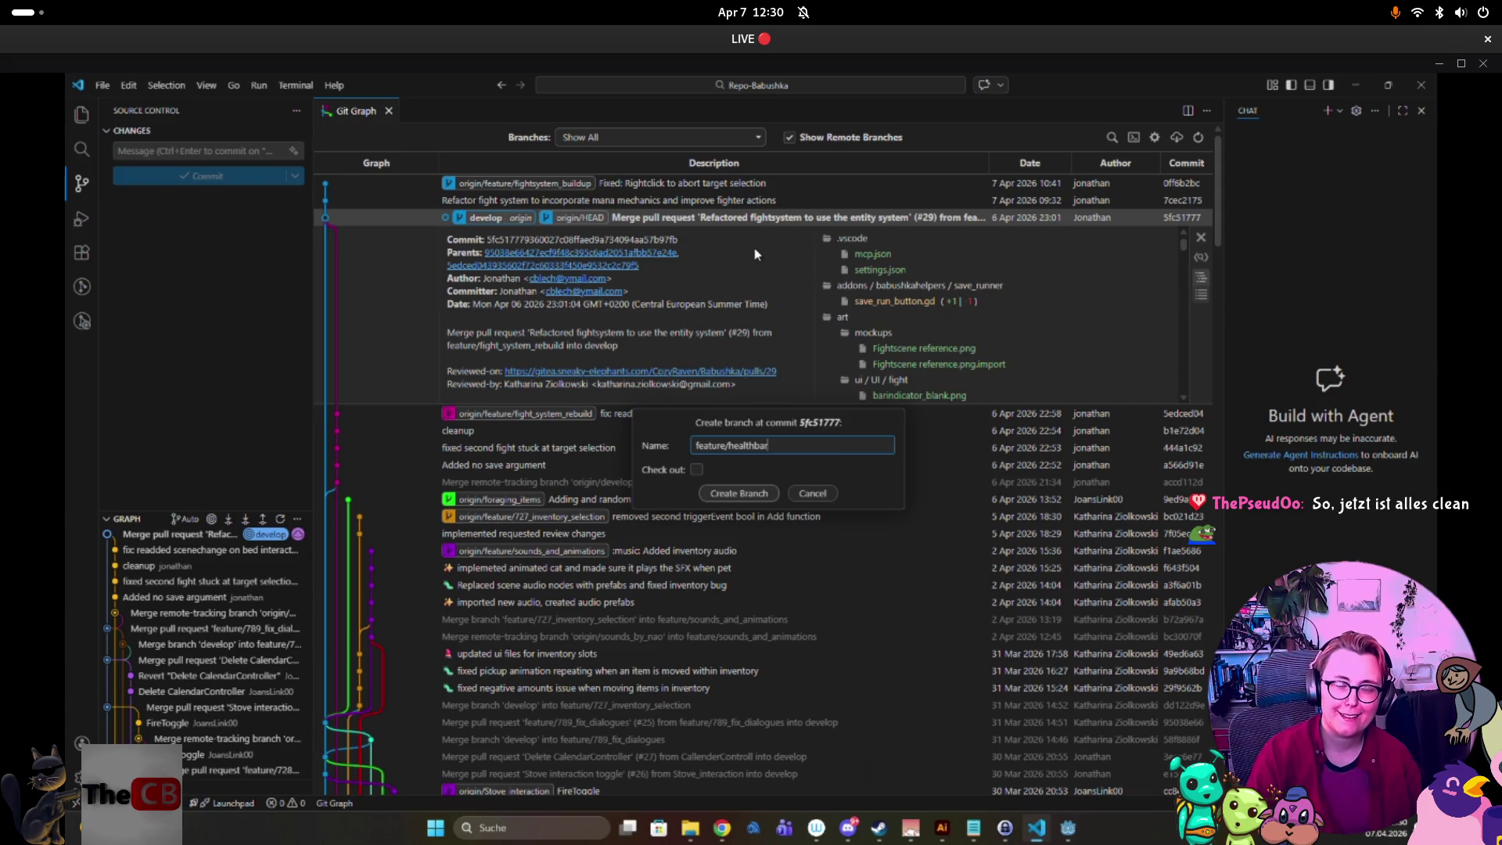
pyautogui.click(739, 494)
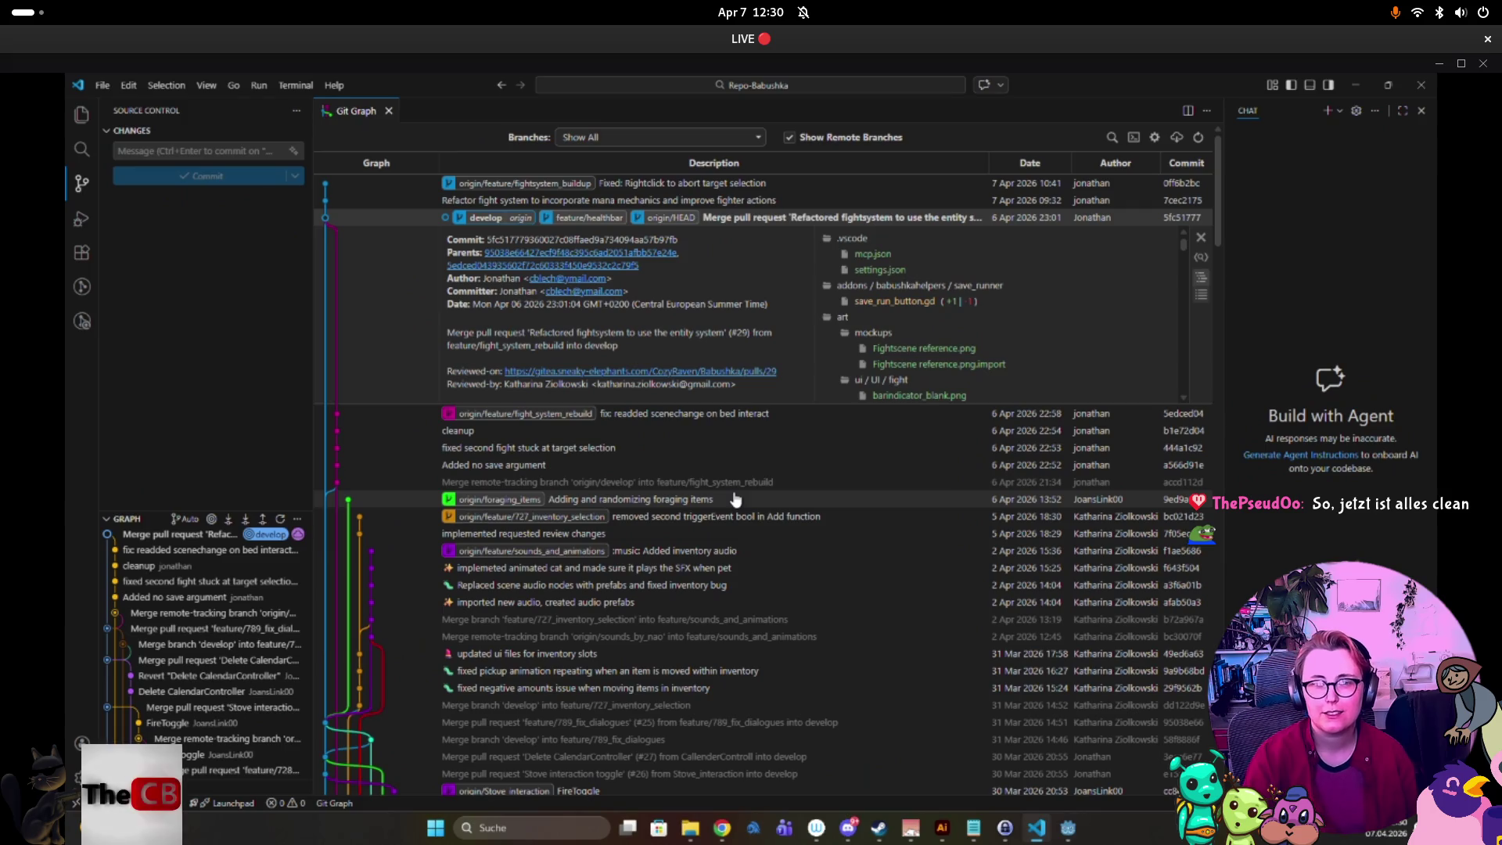
# Check out the feature/healthbar branch, then stop watching the teammate's shared screen stream.
pyautogui.rightClick(595, 219)
pyautogui.click(631, 230)
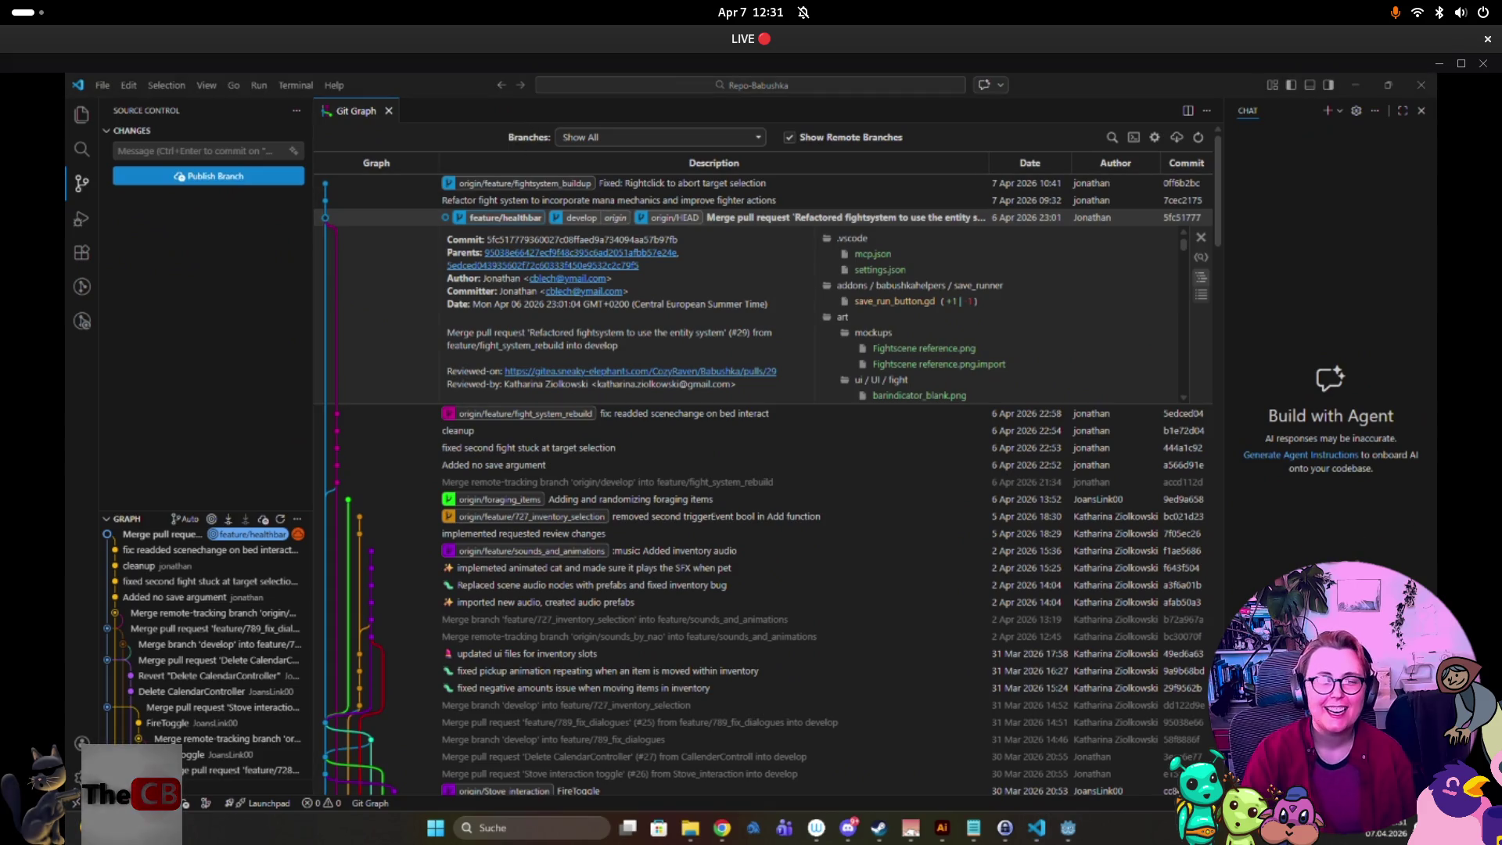
pyautogui.hotkey('alt', 'Tab')
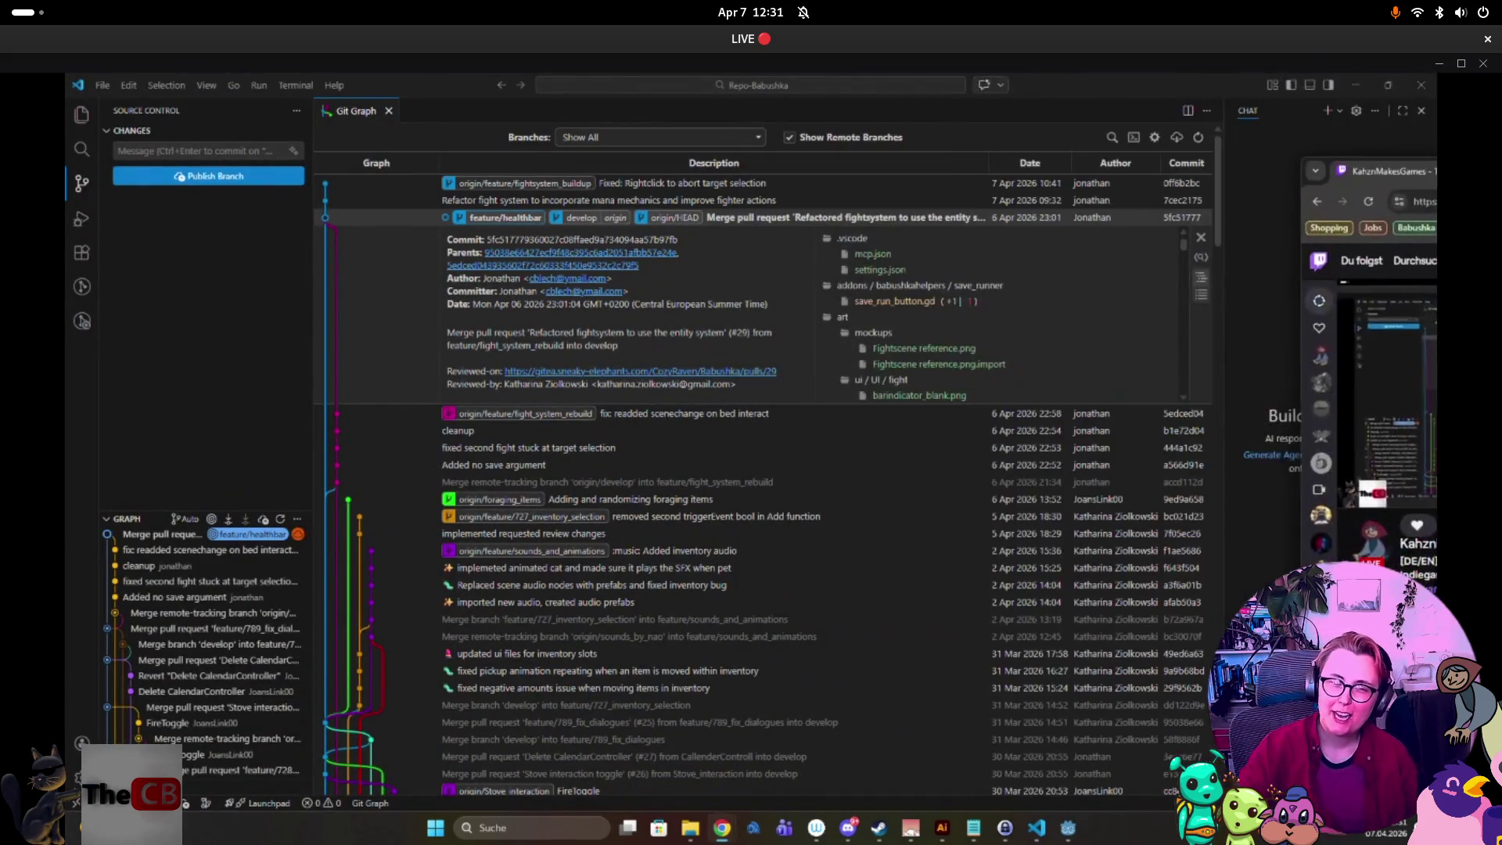
pyautogui.click(846, 812)
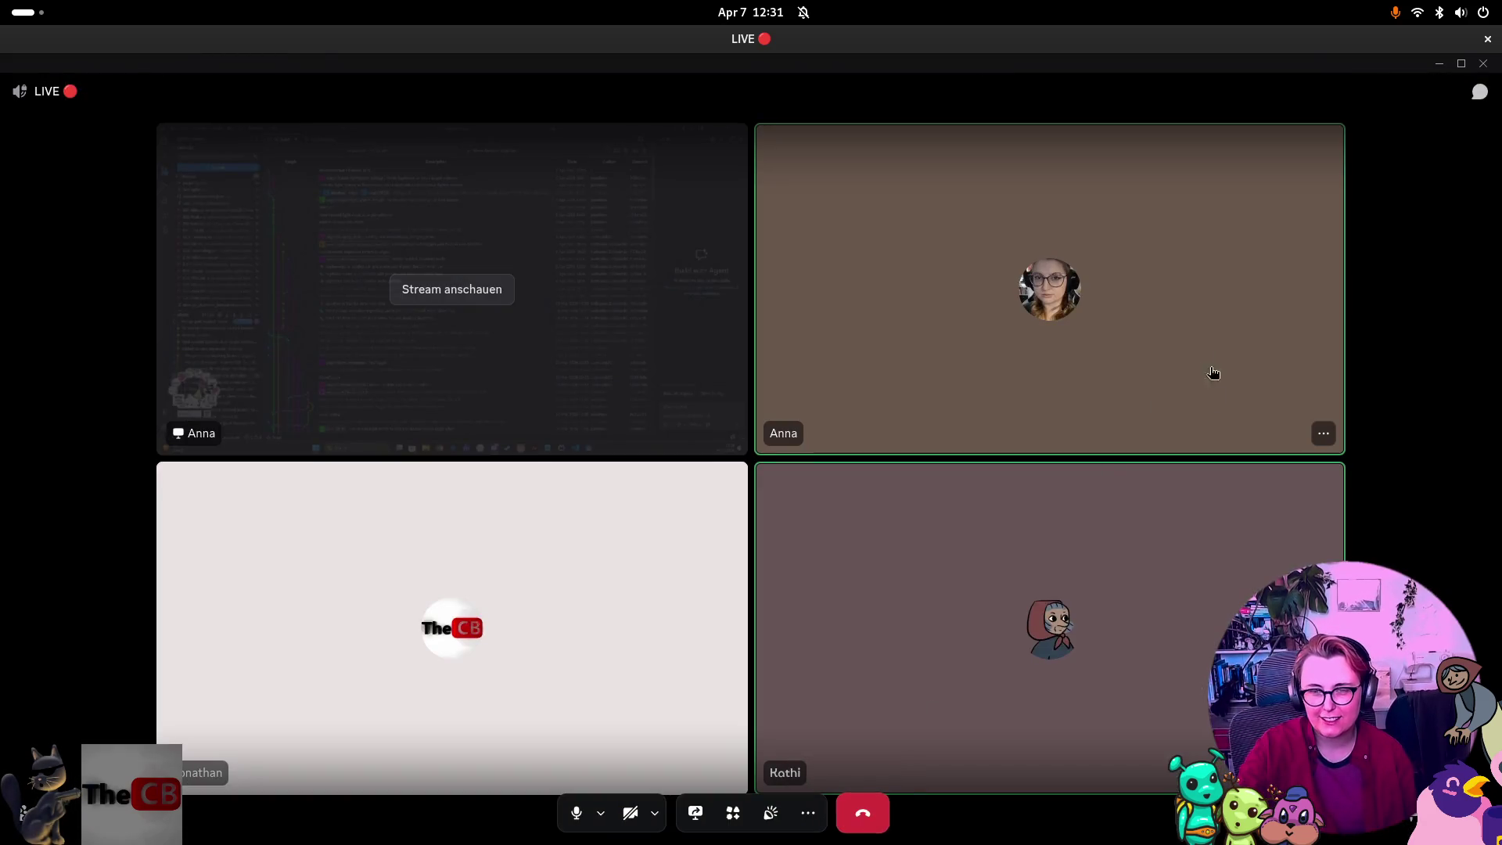
# Return to Visual Studio Code's local Git Graph.
pyautogui.hotkey('alt', 'Tab')
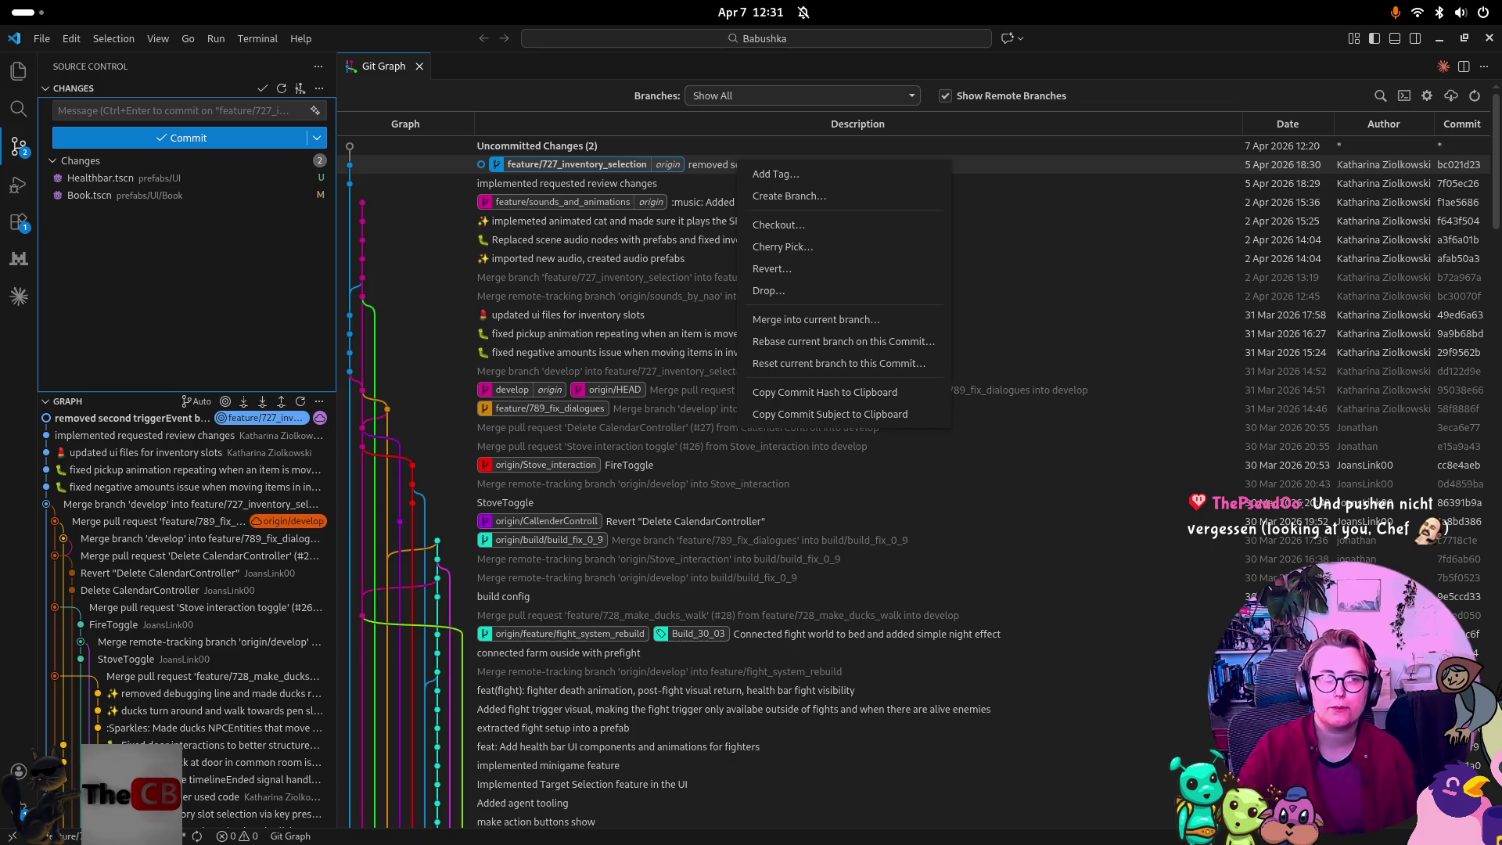
# Dismiss the stray debugger picker and commit menu, refresh the graph, and show the window overview.
pyautogui.press('F5')
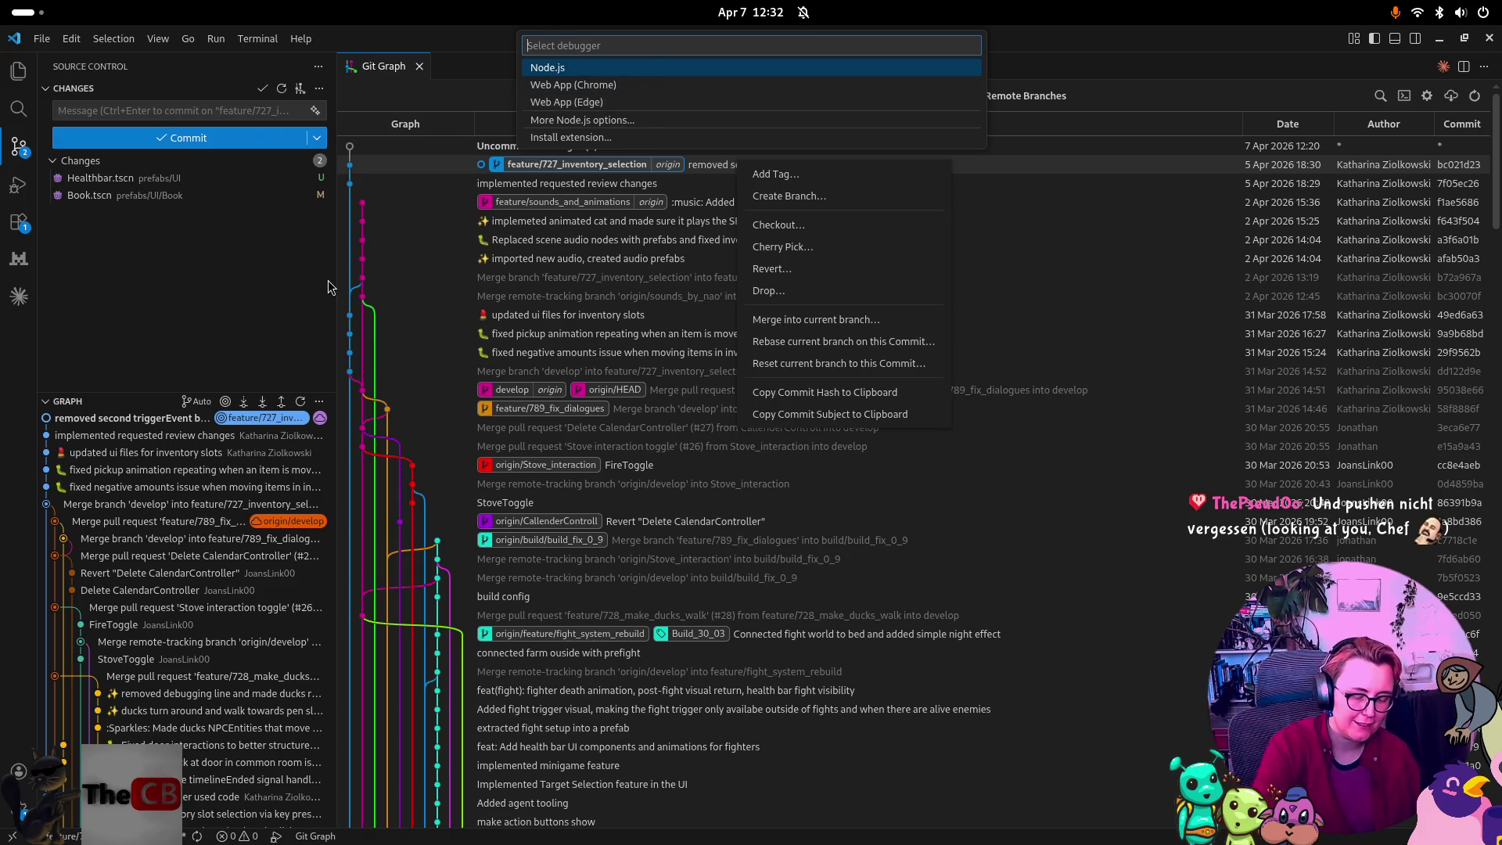
pyautogui.press('Escape')
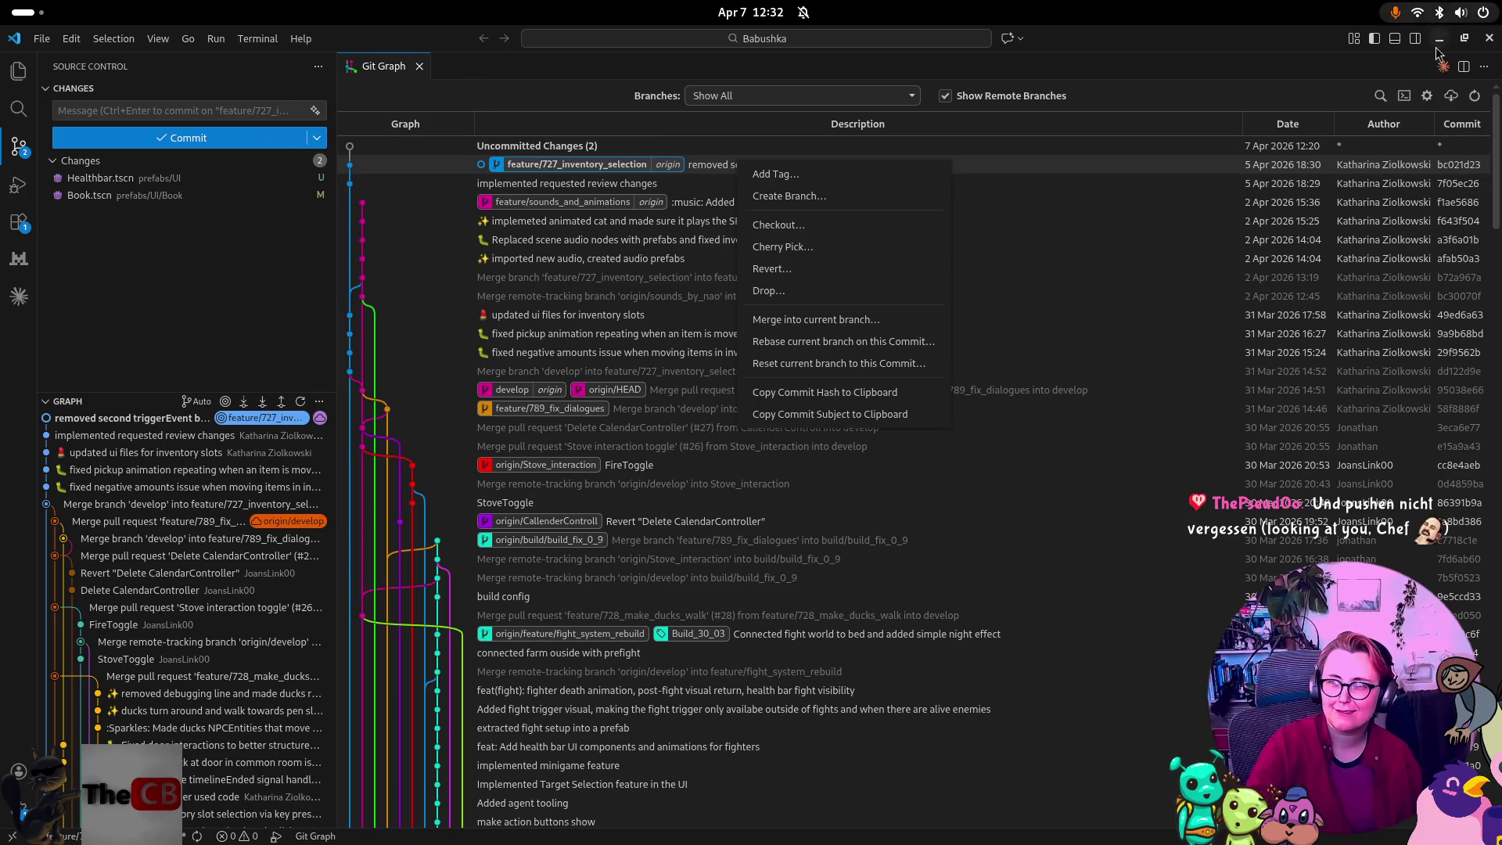
pyautogui.click(1474, 96)
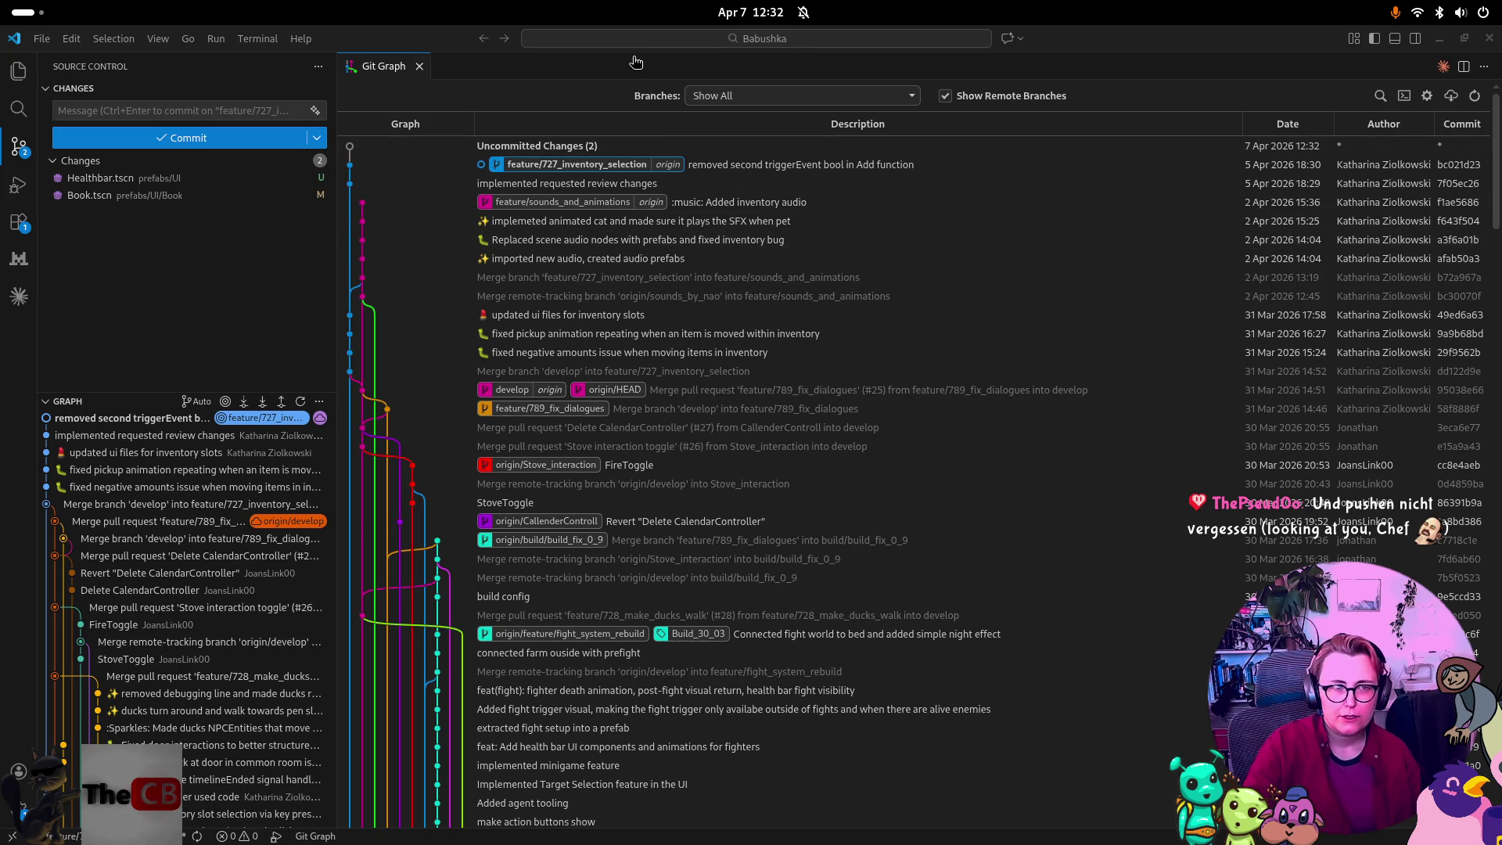
pyautogui.press('super')
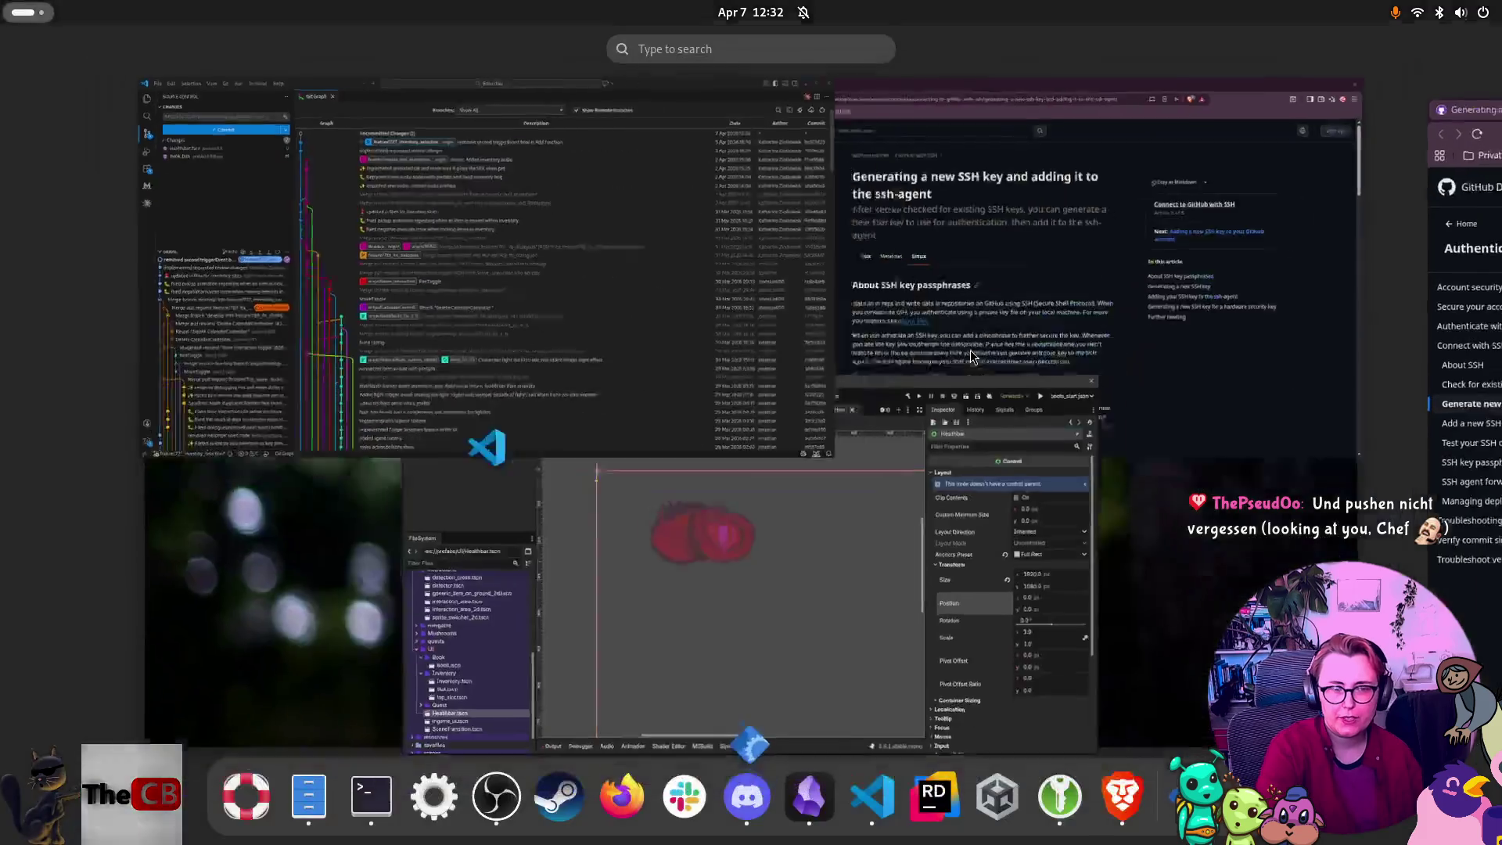
# Bring the Godot editor with Healthbar.tscn back to the front.
pyautogui.click(855, 649)
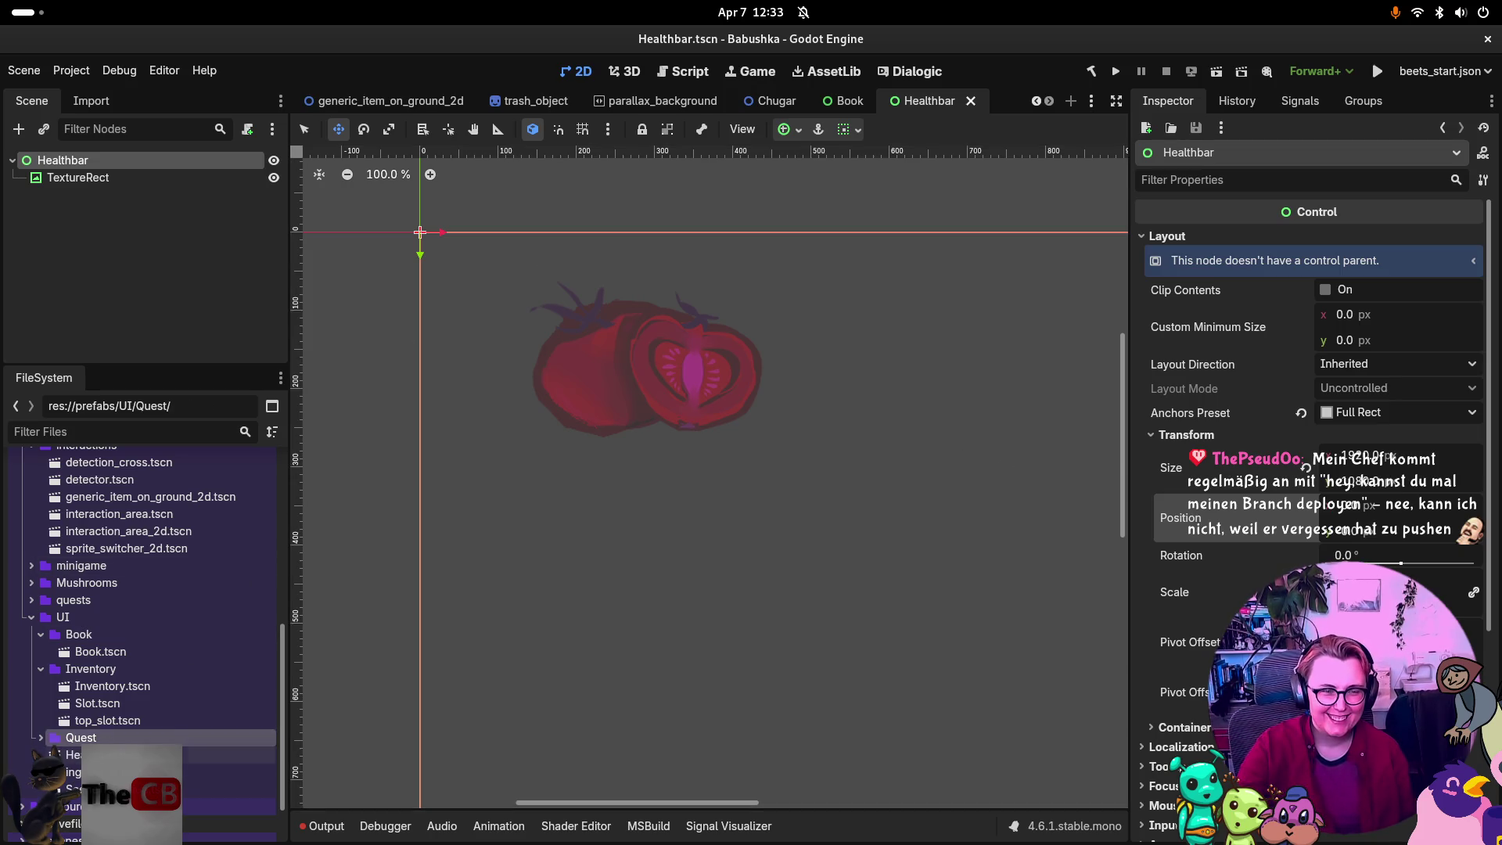
pyautogui.press('Delete')
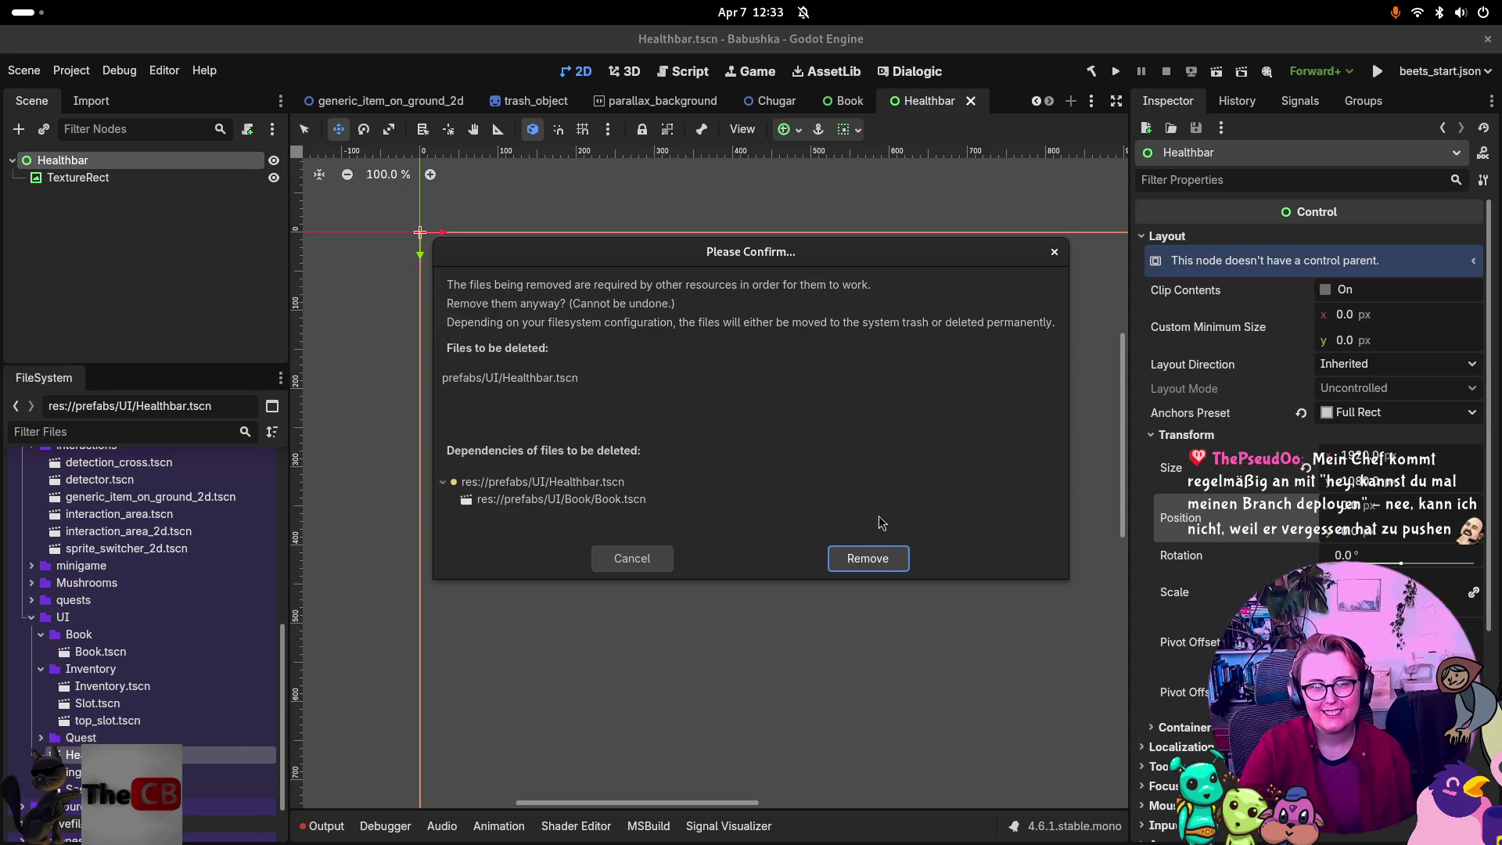
pyautogui.click(657, 554)
pyautogui.click(847, 100)
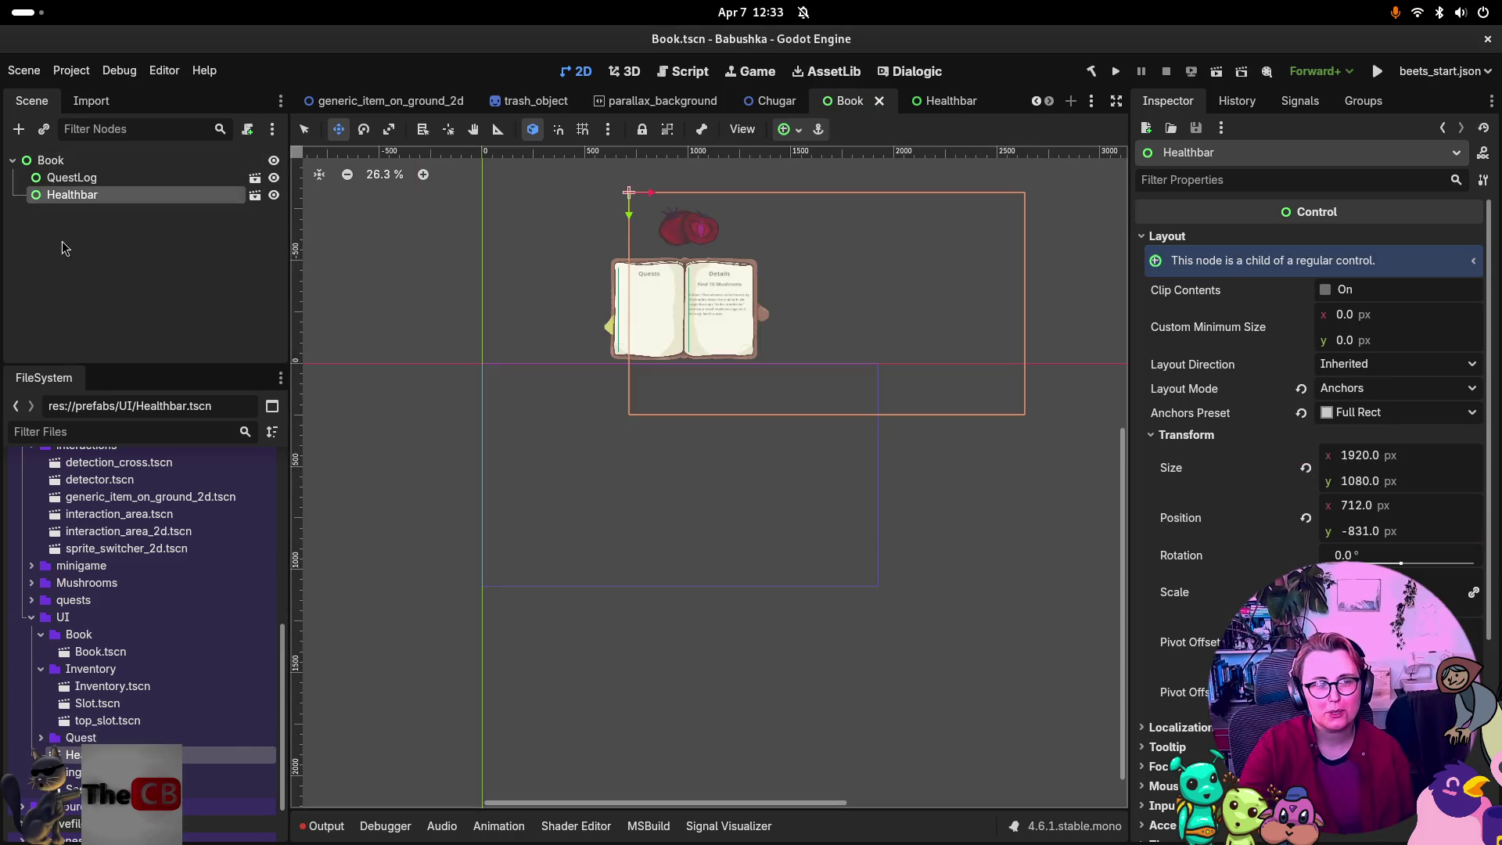
pyautogui.click(111, 195)
pyautogui.press('Delete')
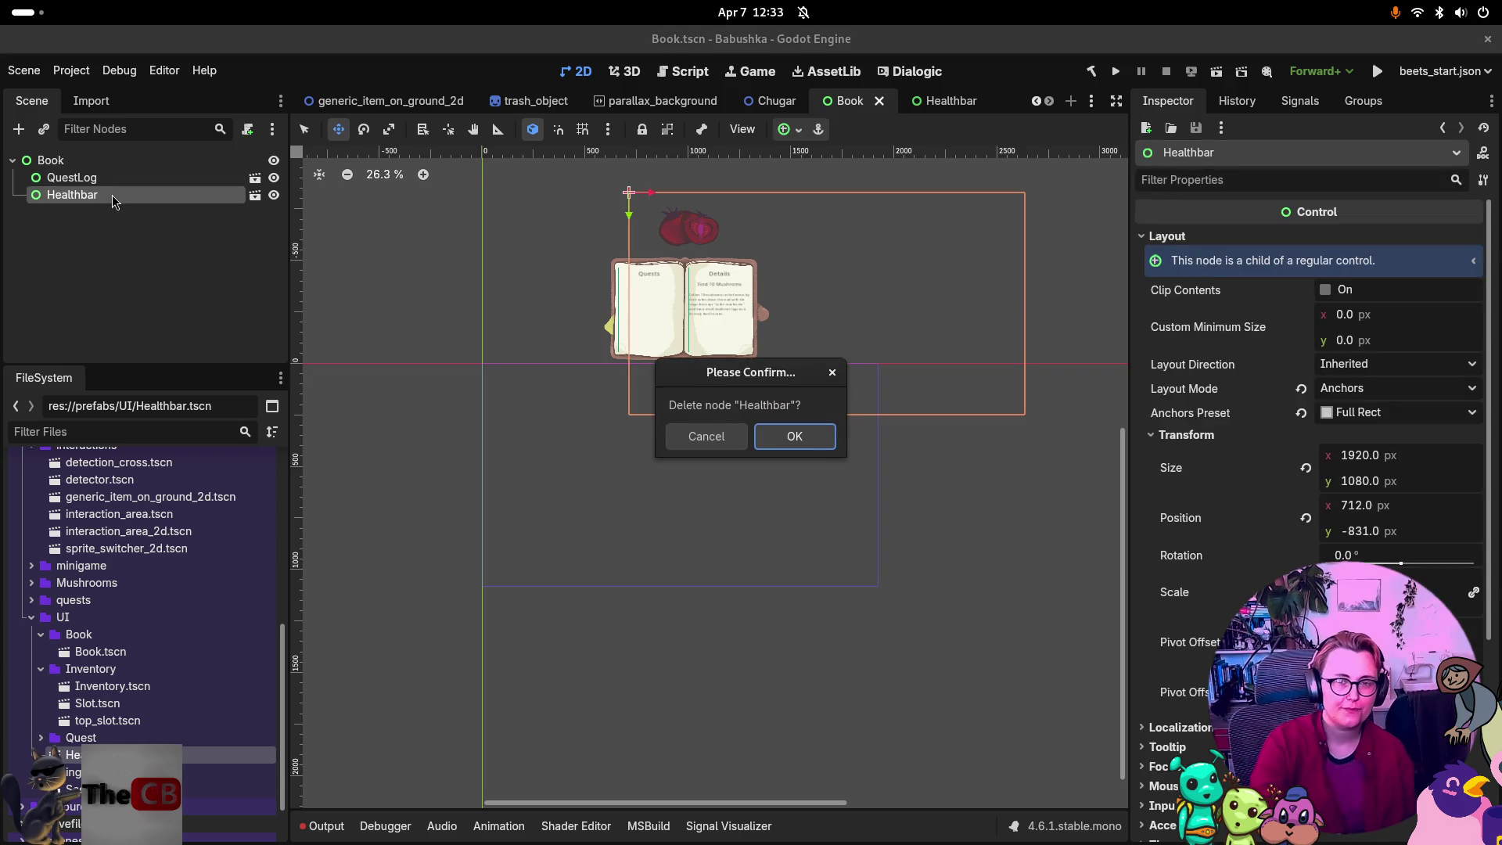
pyautogui.click(795, 438)
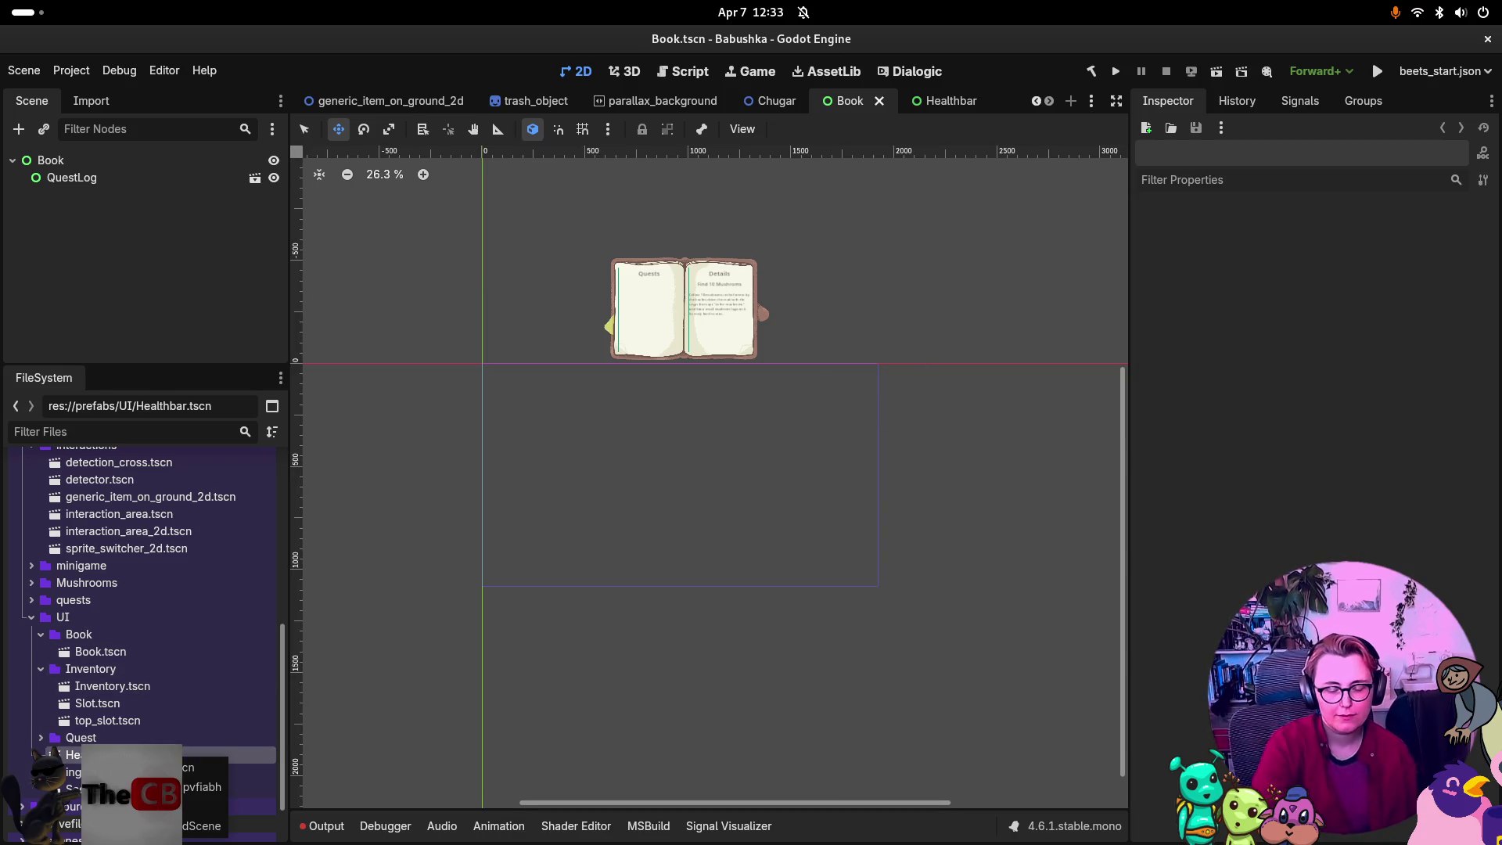
pyautogui.press('Delete')
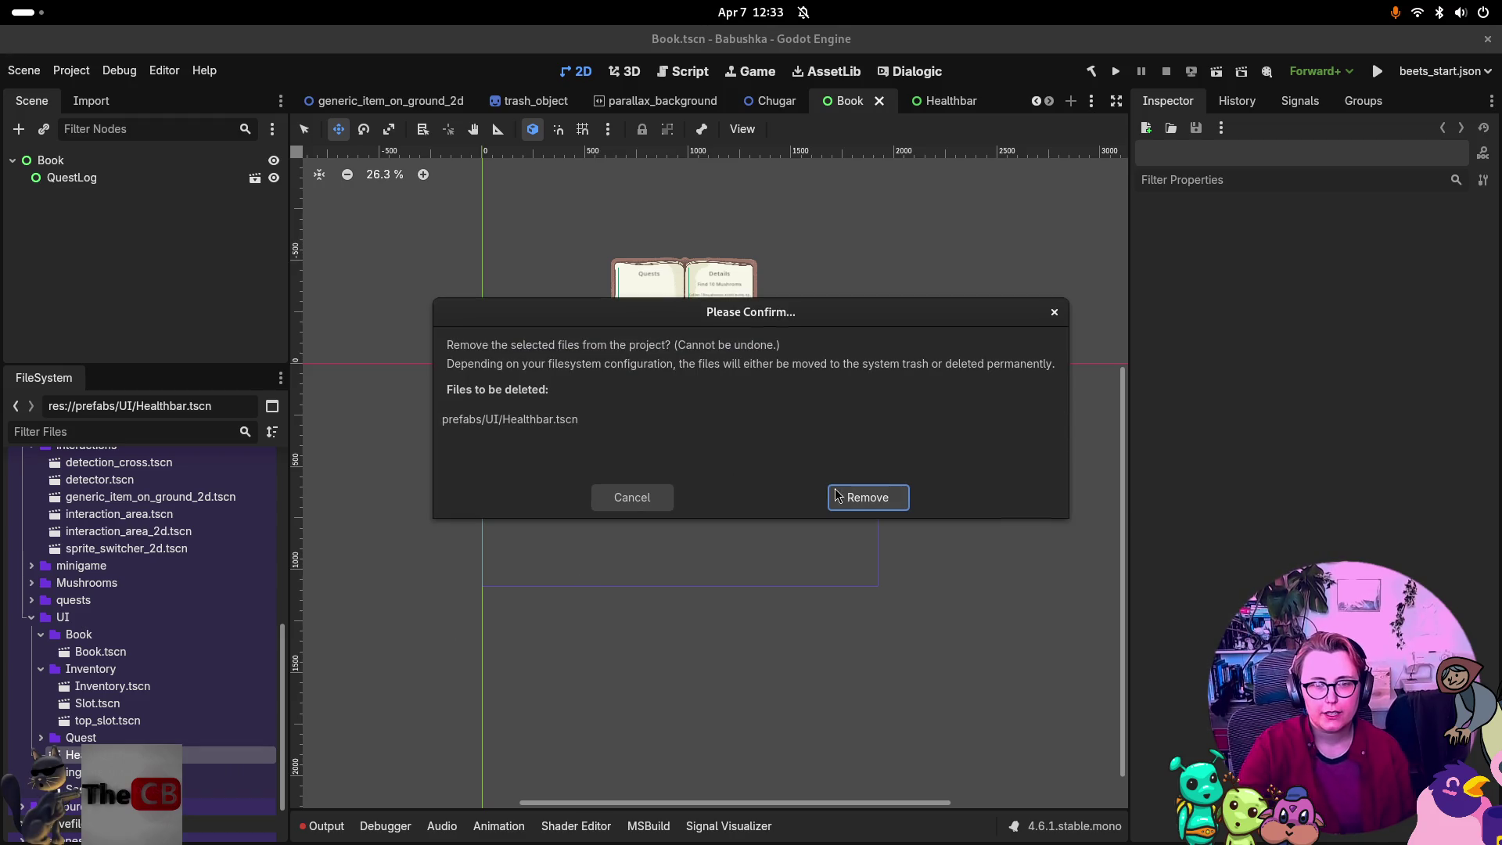
pyautogui.click(855, 500)
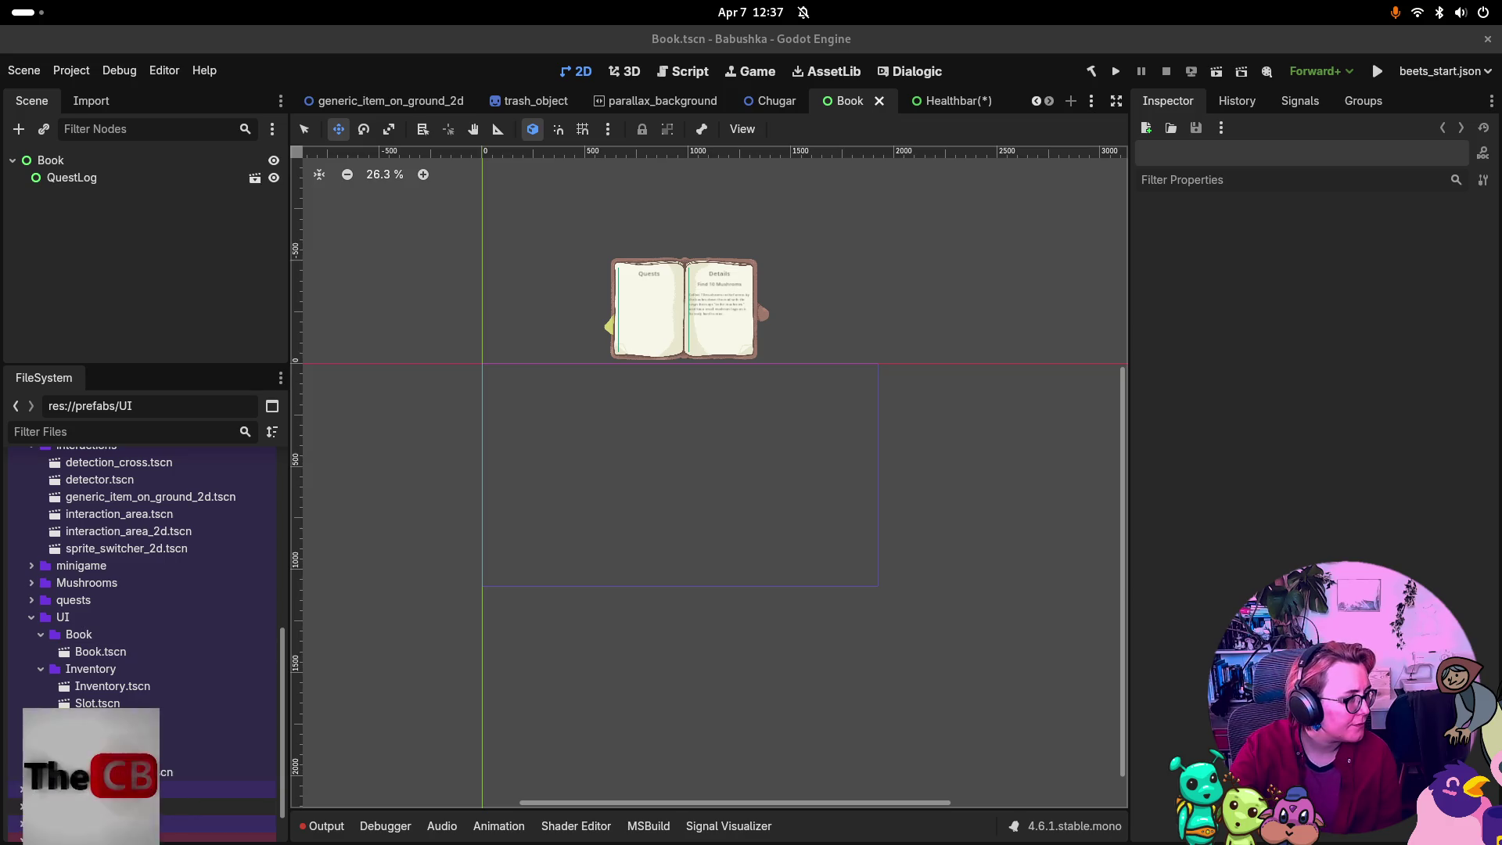
pyautogui.press('super')
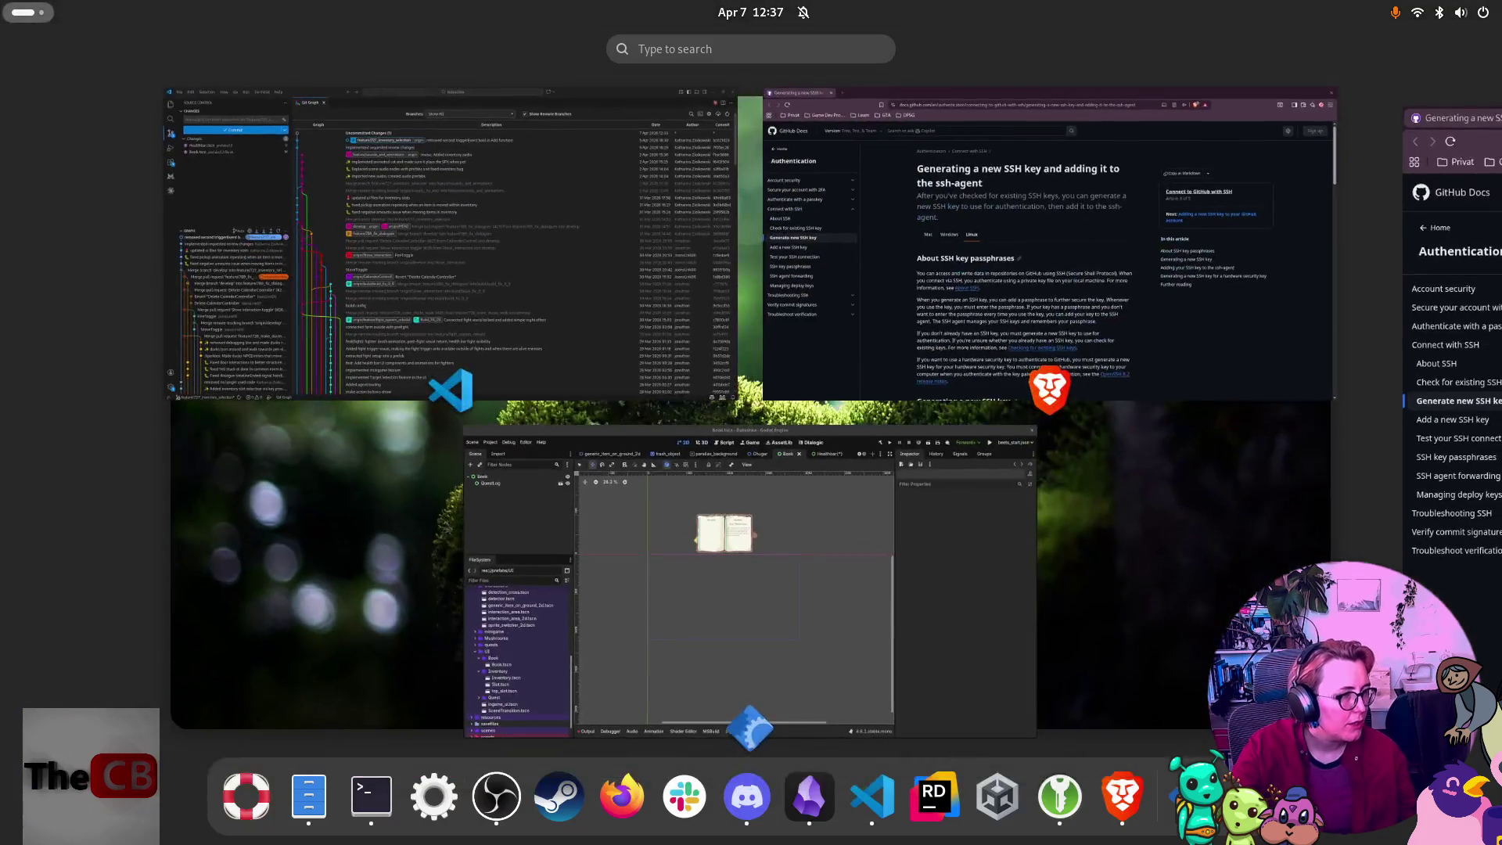
pyautogui.press('super')
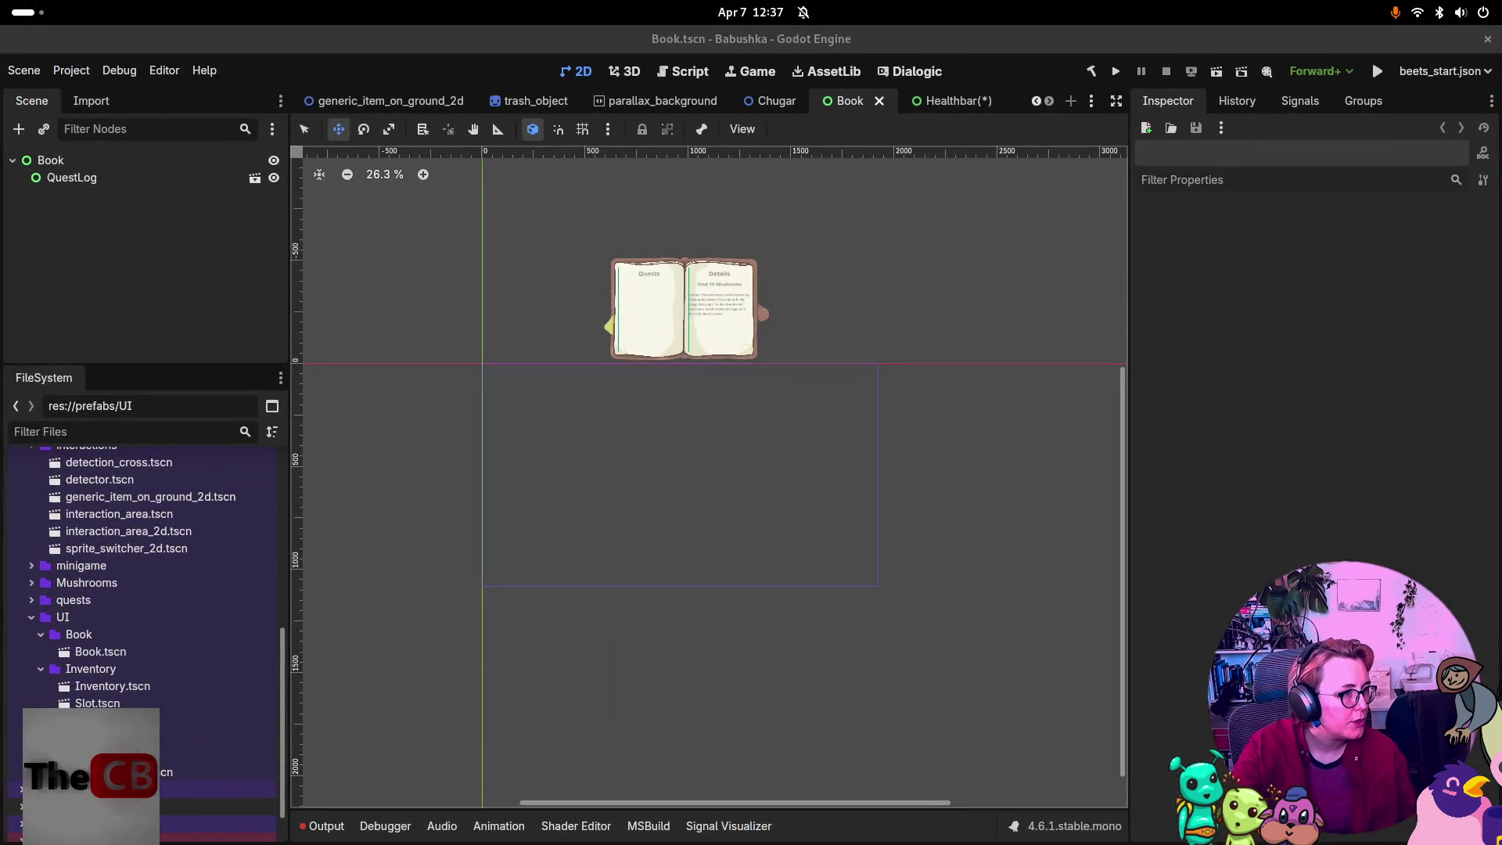